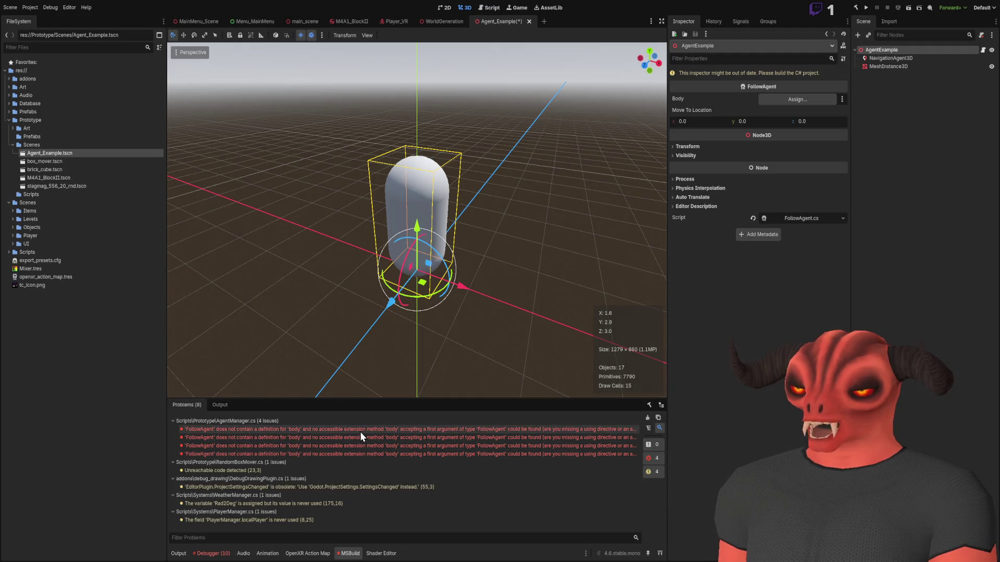
# - Delete the 'body.' references on lines 51, 64, 84 and 89 of AgentManager.cs
pyautogui.press('Delete')
pyautogui.press('Delete')
pyautogui.press('Delete')
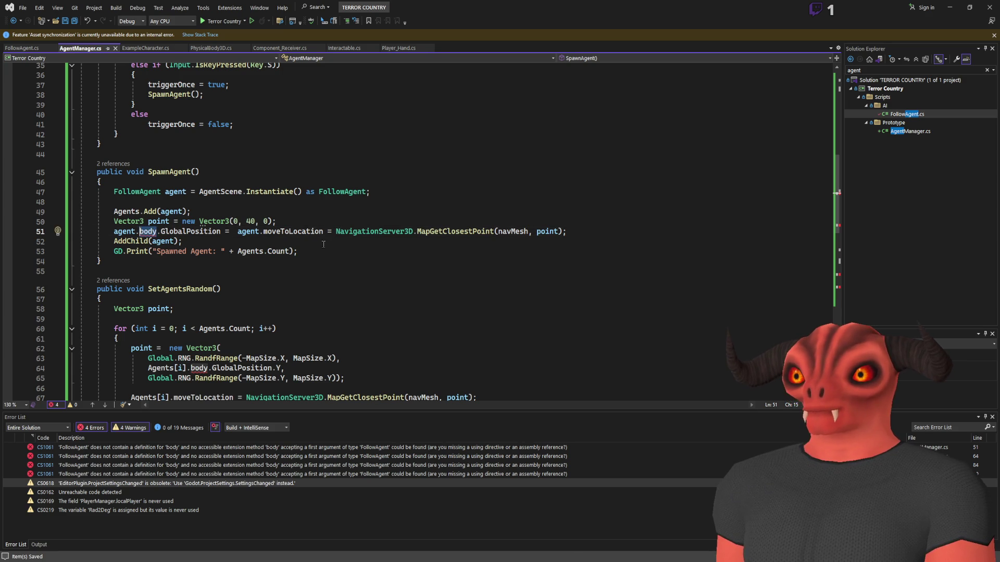
pyautogui.scroll(-3, 205, 280)
pyautogui.click(192, 279)
pyautogui.press('Delete')
pyautogui.press('Delete')
pyautogui.press('Delete')
pyautogui.scroll(-4, 205, 280)
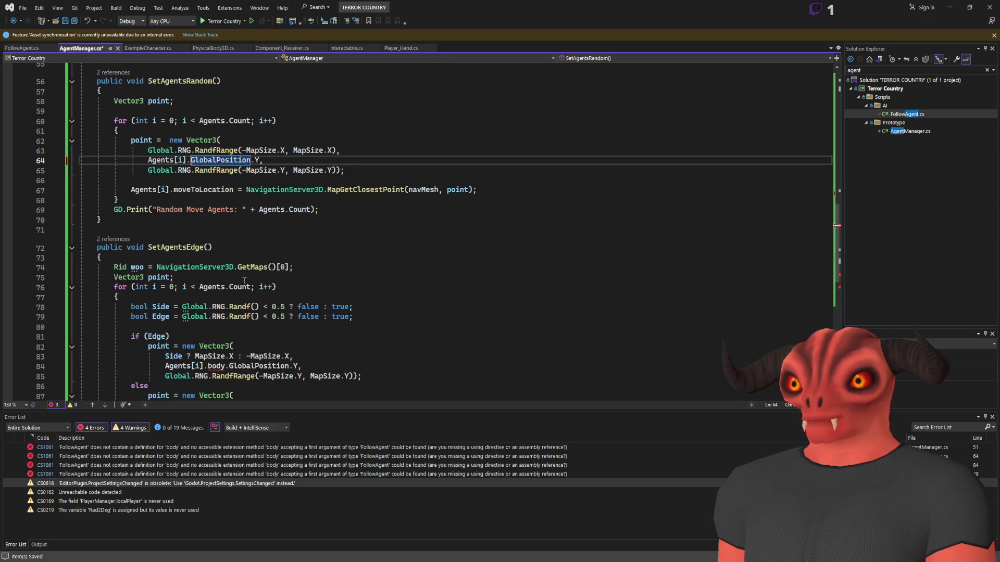
pyautogui.click(208, 366)
pyautogui.press('Delete')
pyautogui.press('Delete')
pyautogui.press('Delete')
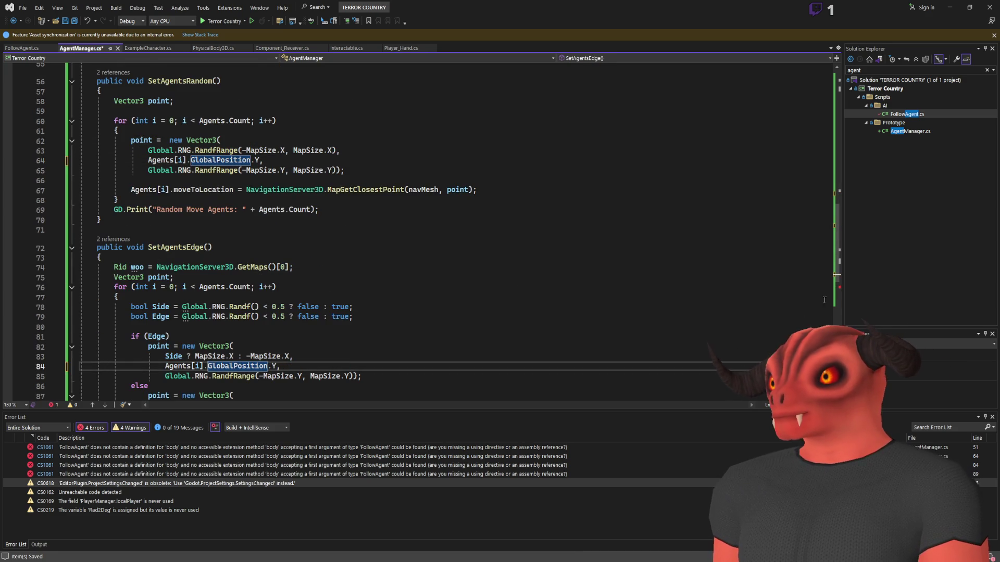
pyautogui.scroll(-10, 834, 293)
pyautogui.scroll(6, 503, 232)
pyautogui.click(199, 255)
pyautogui.press('Delete')
pyautogui.press('Delete')
pyautogui.press('Delete')
# - Save AgentManager.cs, confirm the error list shows 0 errors, and return to Godot
pyautogui.click(503, 229)
pyautogui.hotkey('ctrl', 's')
pyautogui.scroll(13, 503, 233)
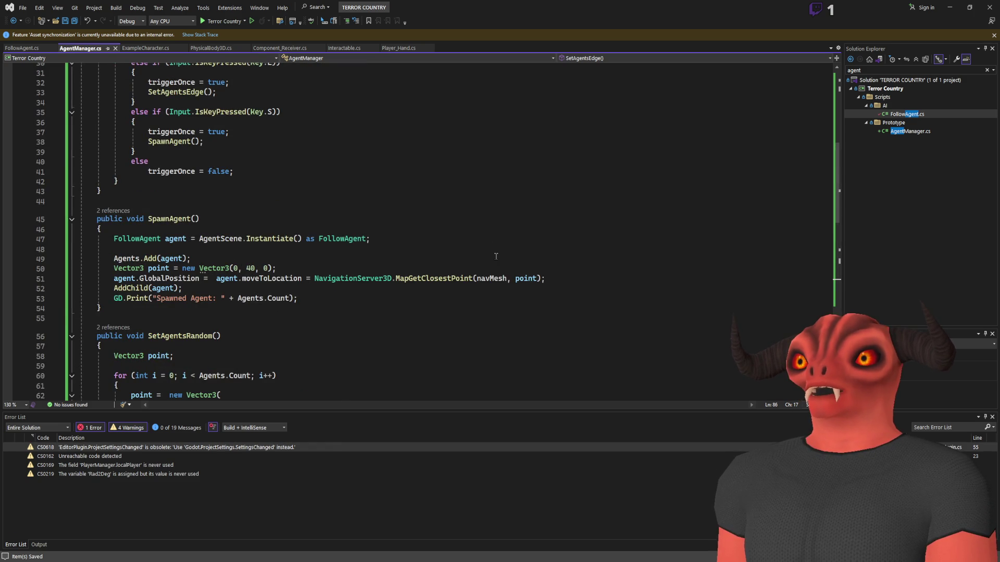
pyautogui.scroll(-8, 495, 256)
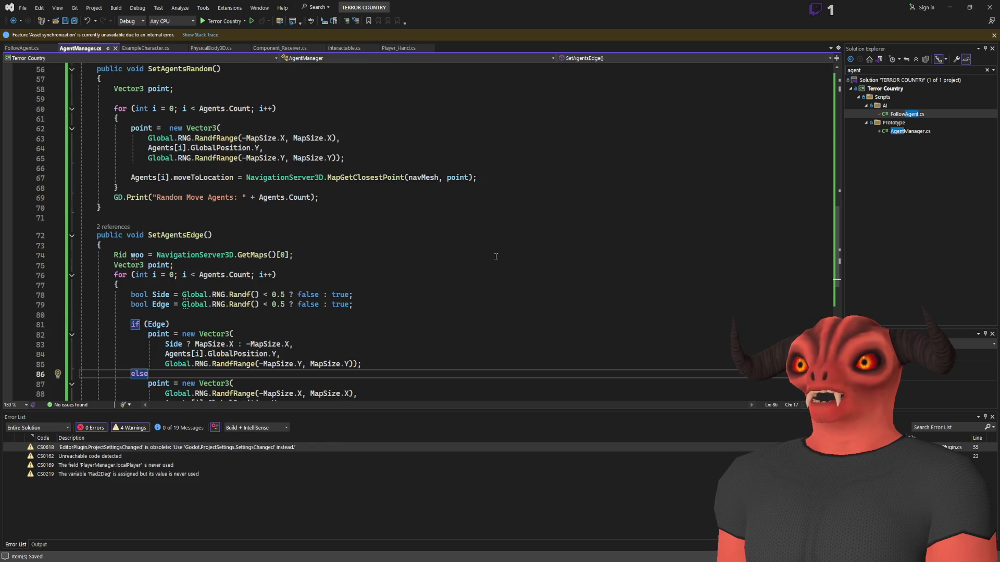
pyautogui.hotkey('alt', 'Tab')
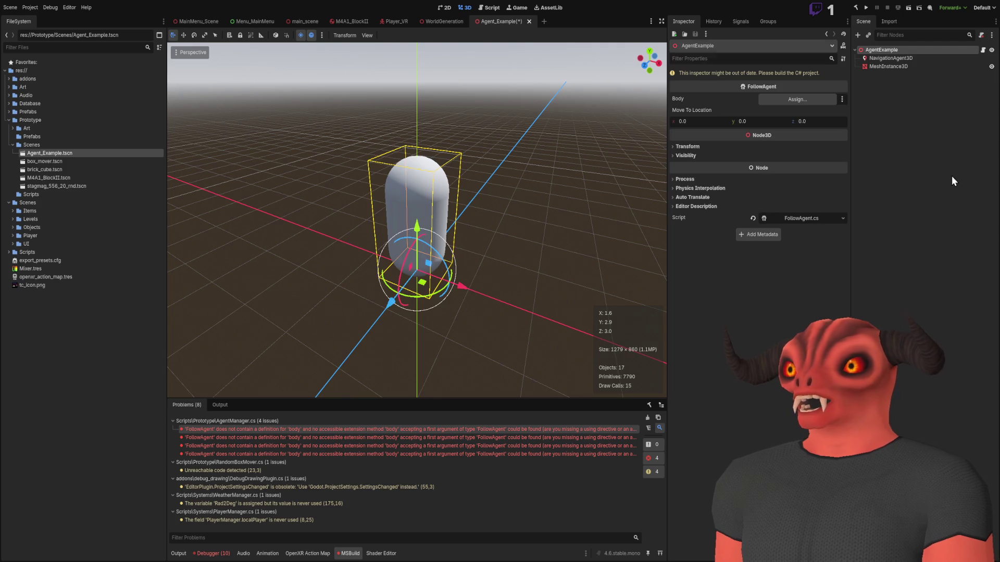
# - Rebuild the C# project and run the WorldGeneration scene to test the agents
pyautogui.click(855, 8)
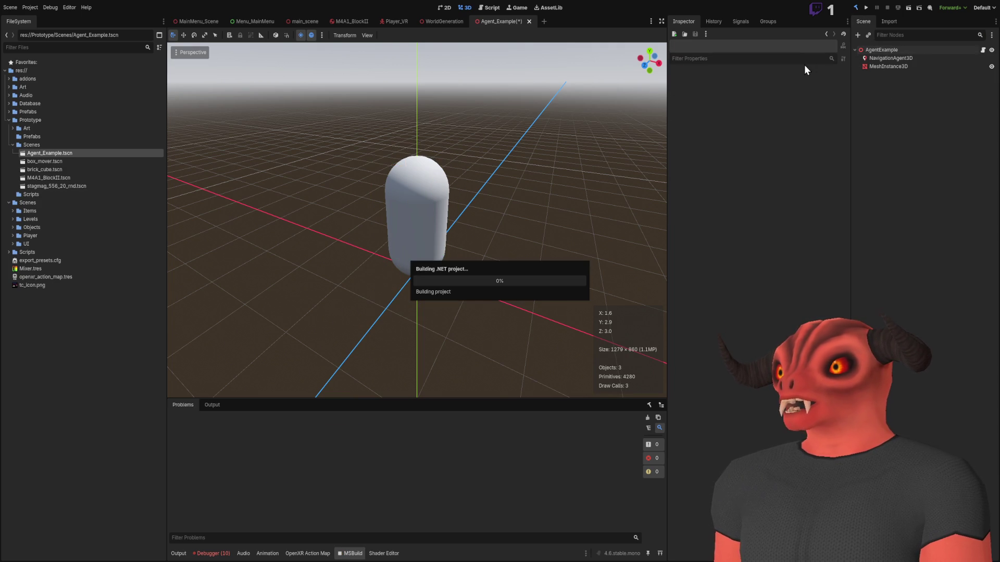
pyautogui.click(439, 22)
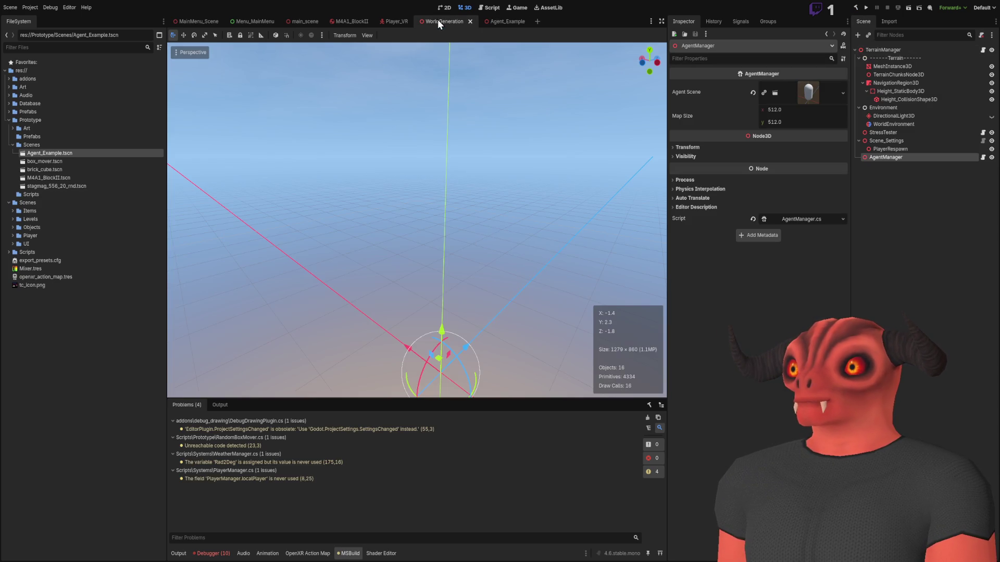
pyautogui.press('F6')
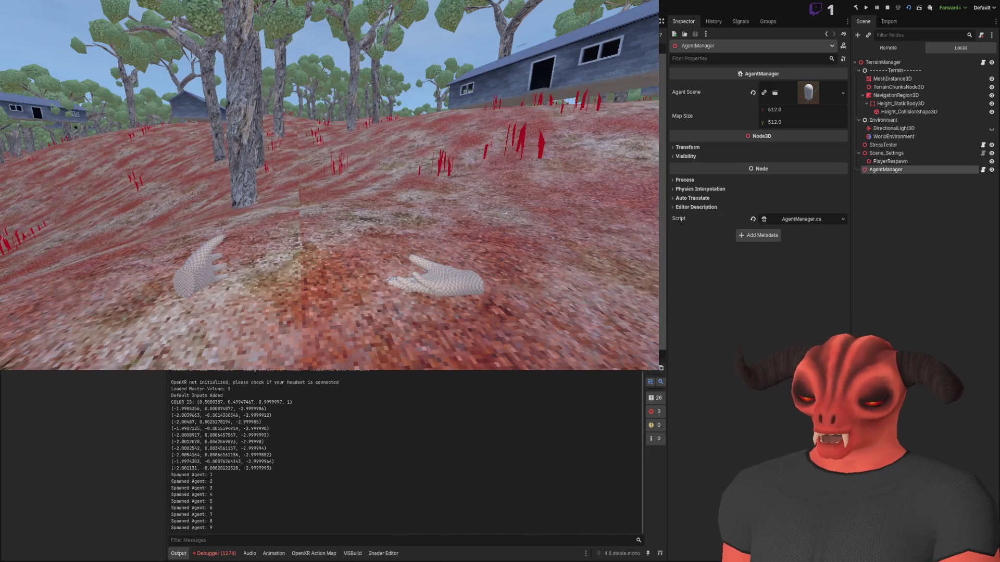
# - Review the FollowAgent null-reference errors in the debugger, then stop the game
pyautogui.click(212, 553)
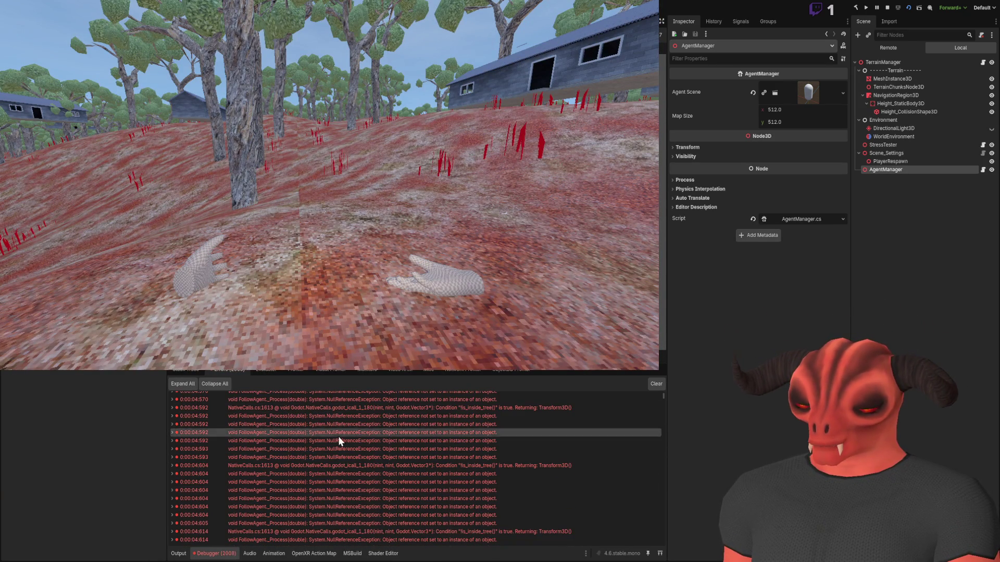
pyautogui.doubleClick(338, 436)
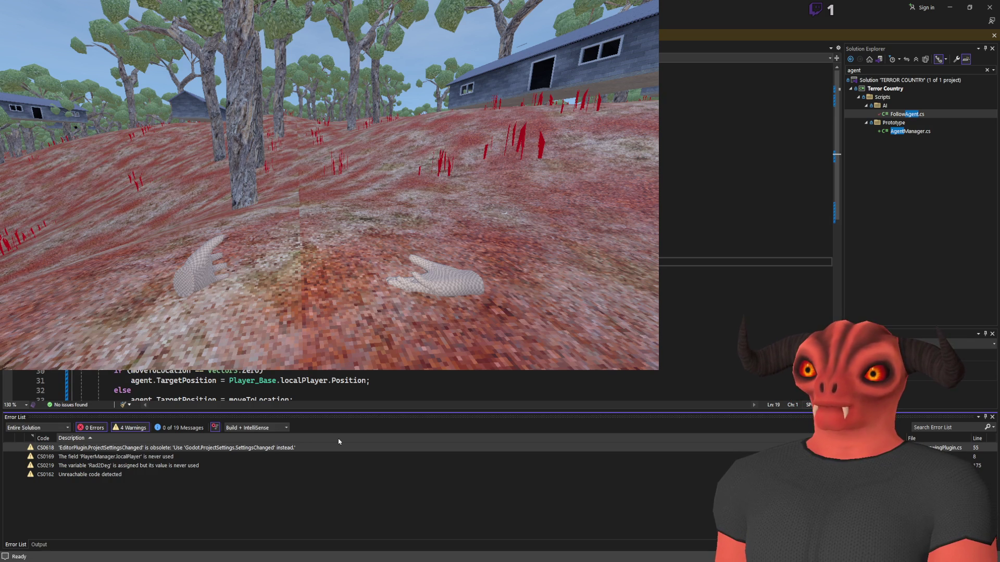
pyautogui.hotkey('alt', 'Tab')
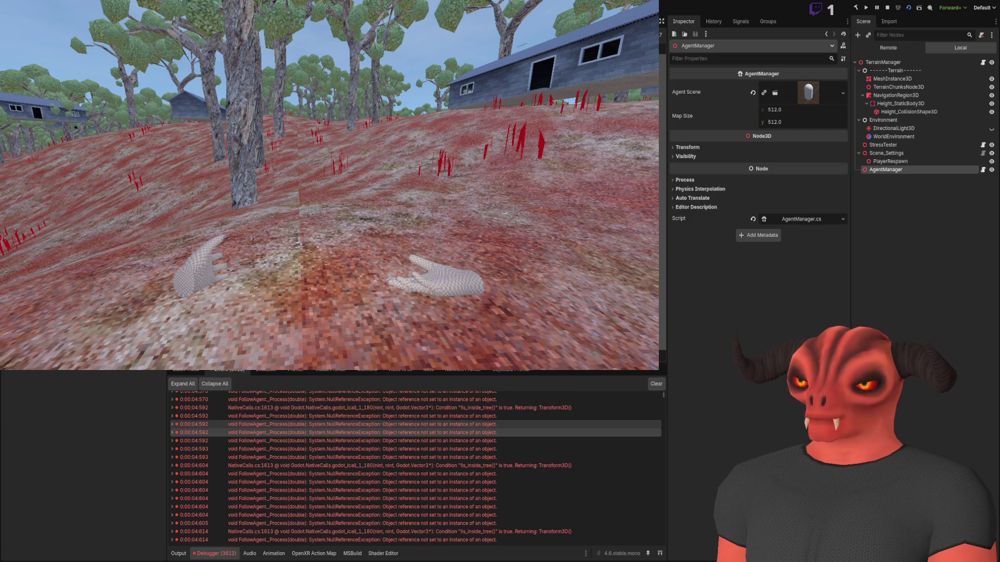
pyautogui.press('F8')
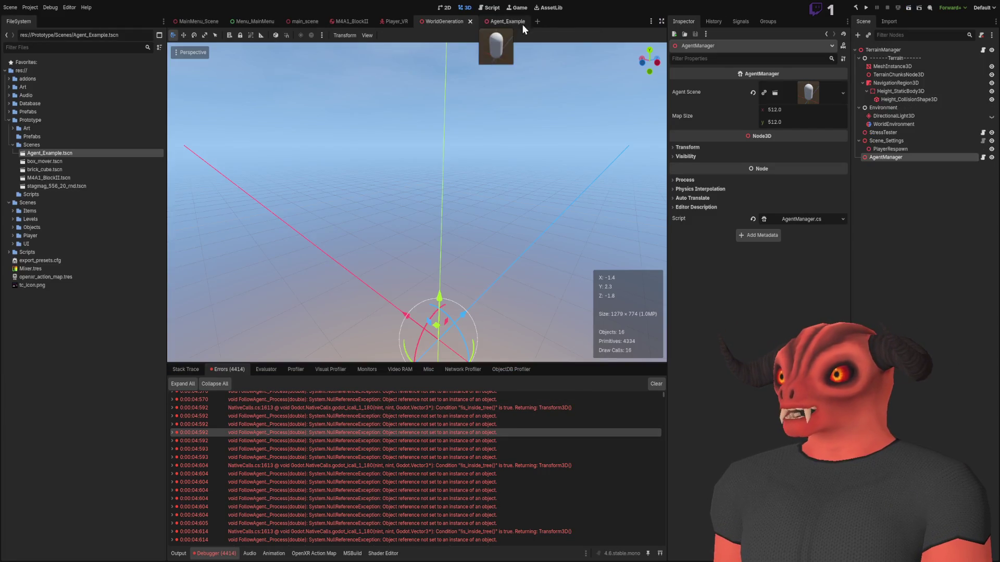
# - Clear the node selection and rerun the WorldGeneration scene
pyautogui.click(891, 86)
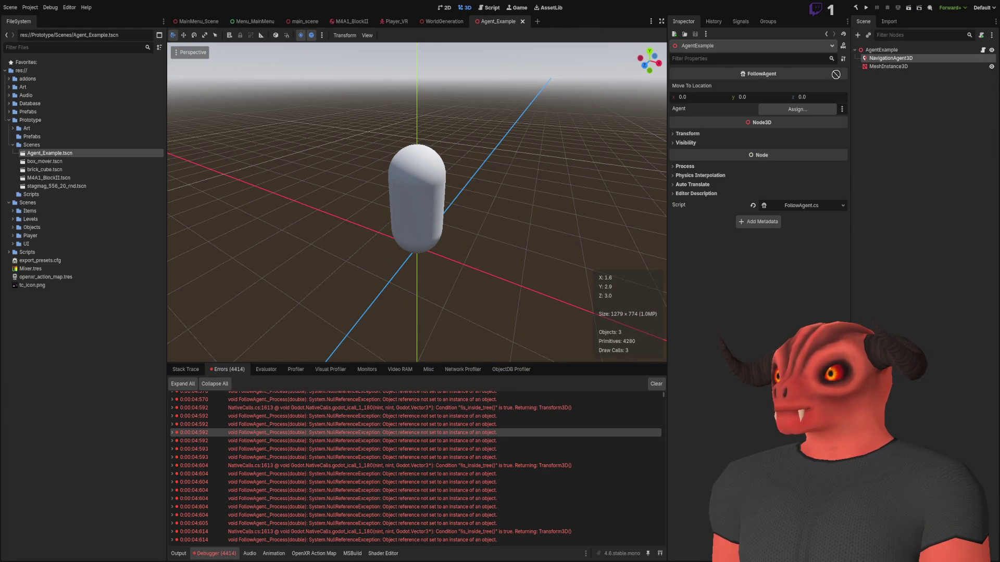
pyautogui.click(875, 138)
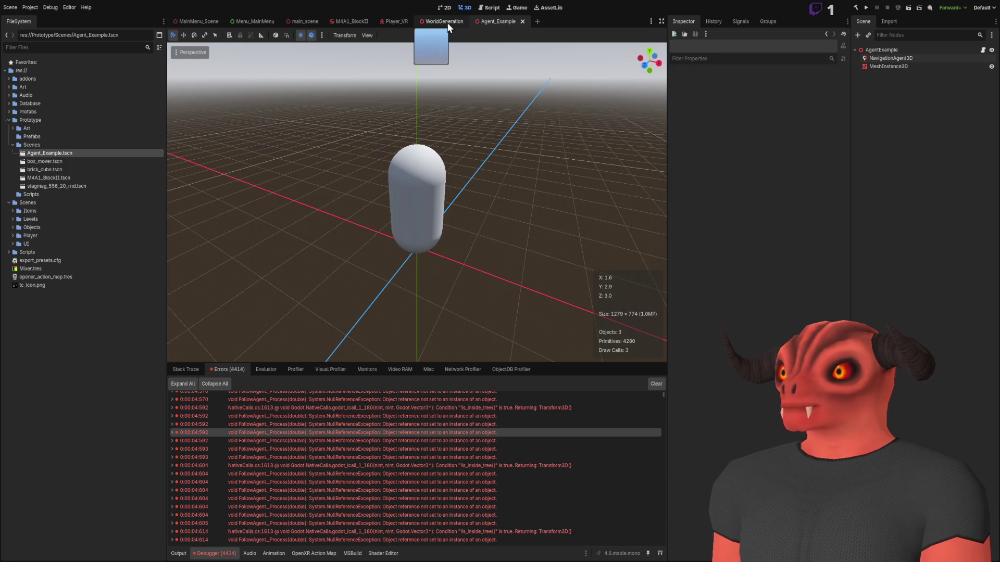
pyautogui.click(445, 21)
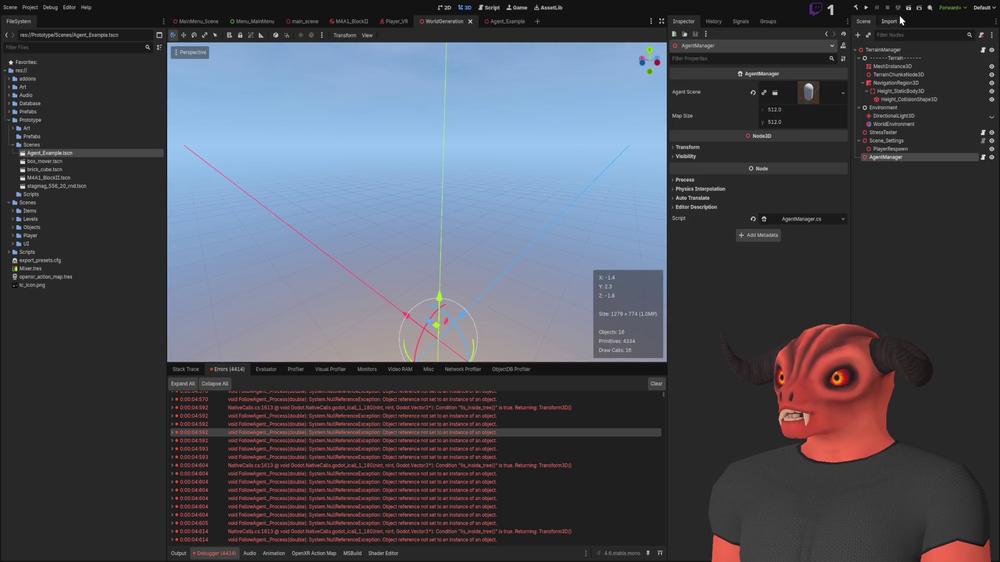
pyautogui.press('F5')
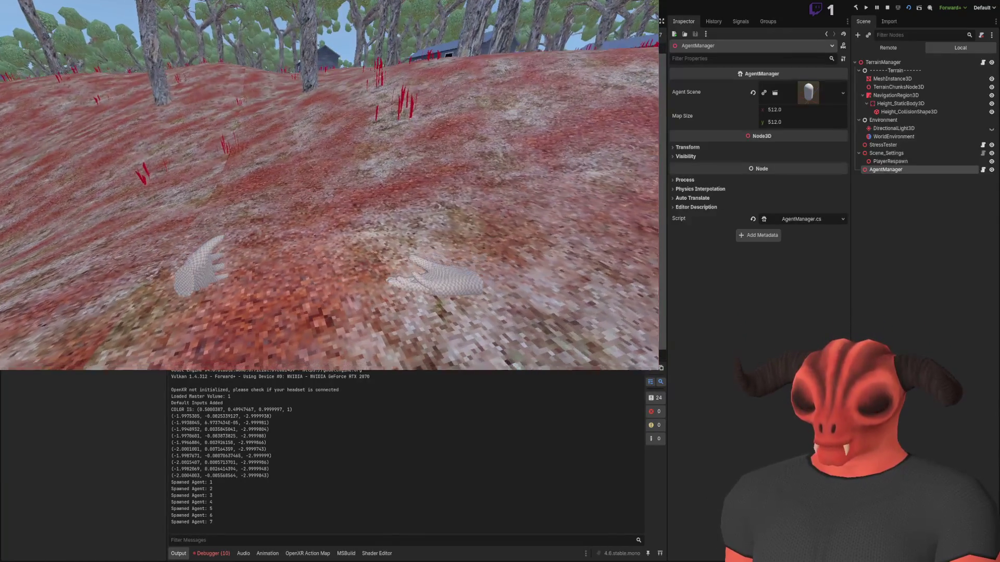
# - Inspect the remaining is_inside_tree errors, stop the game, and go back to Visual Studio
pyautogui.click(224, 556)
pyautogui.click(383, 424)
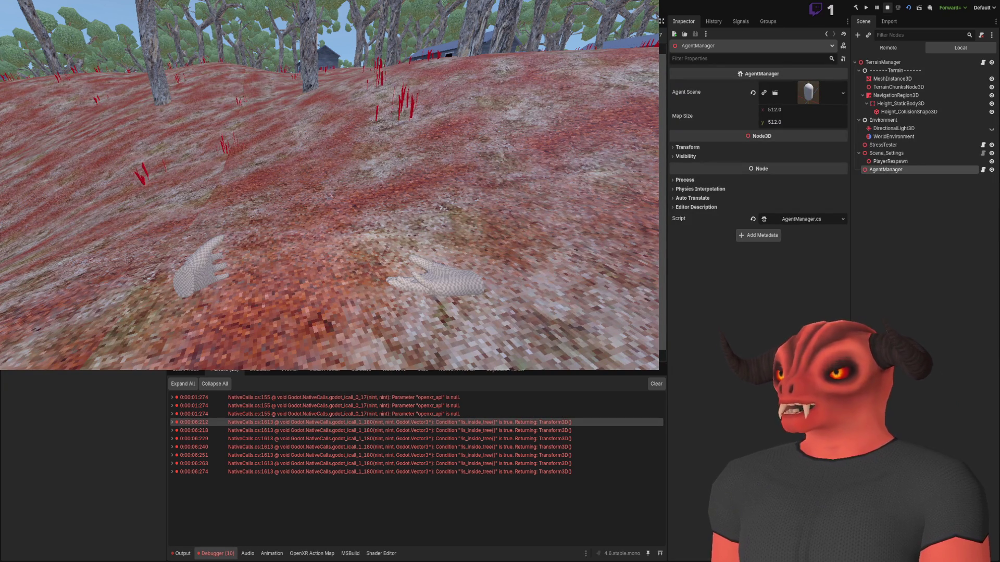
pyautogui.press('F8')
pyautogui.hotkey('alt', 'Tab')
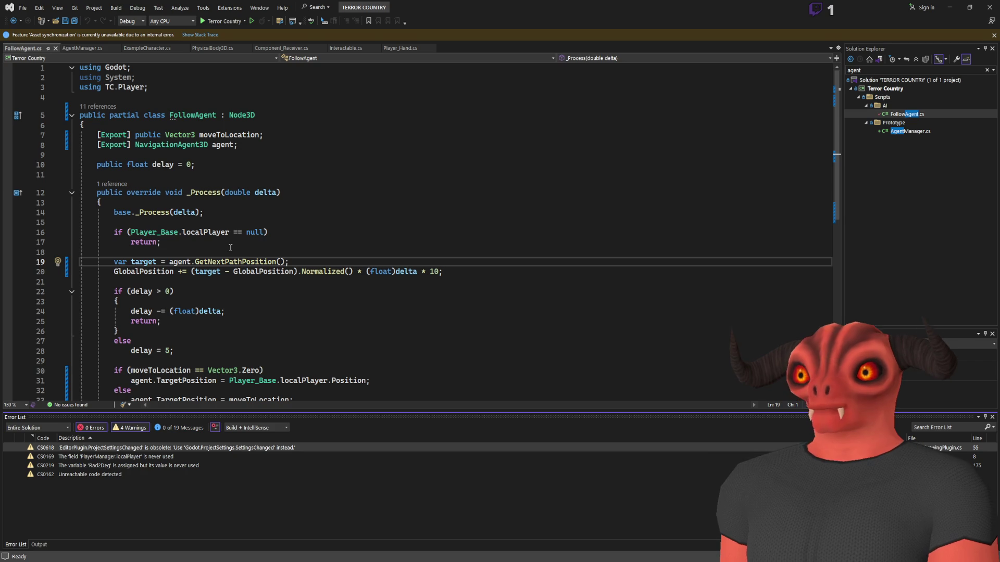
# - Expand the 0:00:06:212 error's stack trace, tracing it to SpawnAgent at AgentManager.cs line 51
pyautogui.hotkey('alt', 'Tab')
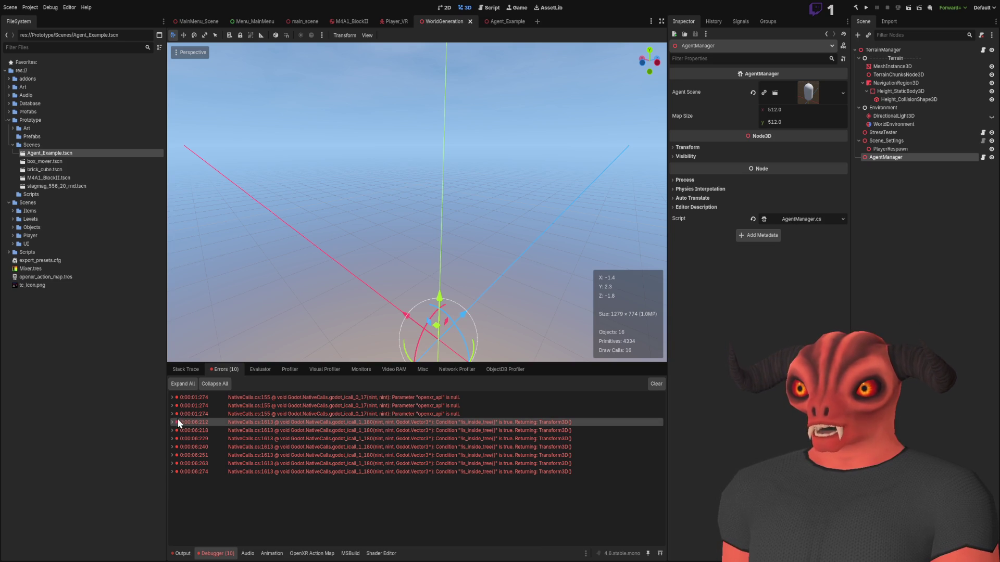
pyautogui.click(173, 423)
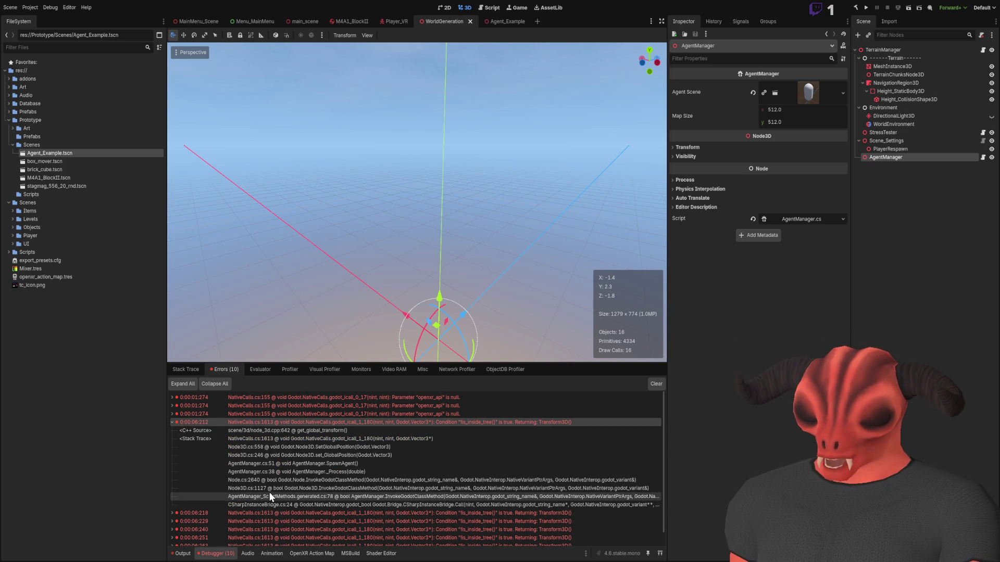
pyautogui.hotkey('alt', 'Tab')
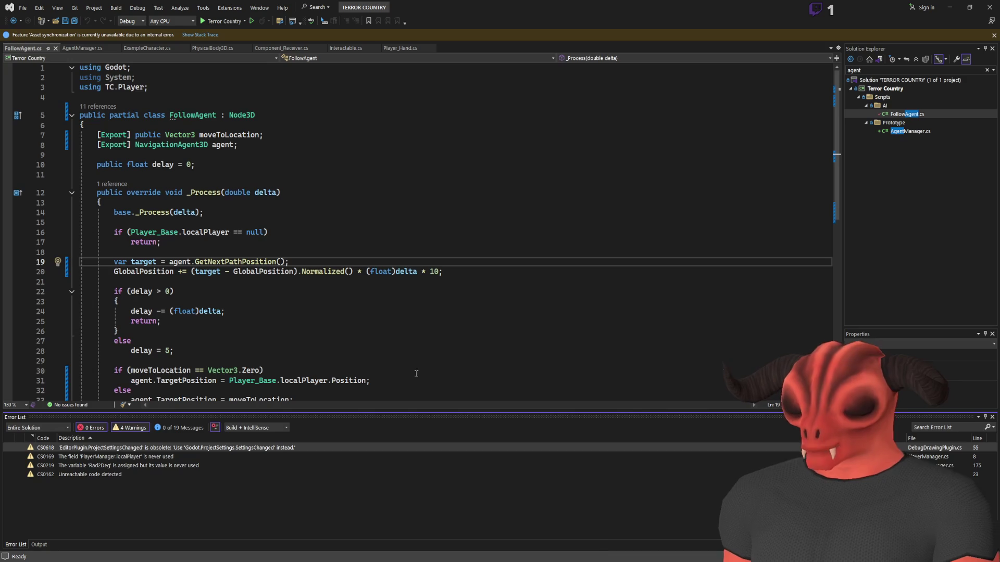
# - Bring up AgentManager.cs and scroll to the SpawnAgent method
pyautogui.click(82, 51)
pyautogui.scroll(3, 121, 218)
pyautogui.moveTo(114, 100); pyautogui.dragTo(182, 110)
pyautogui.scroll(3, 182, 110)
pyautogui.click(318, 286)
pyautogui.scroll(2, 324, 279)
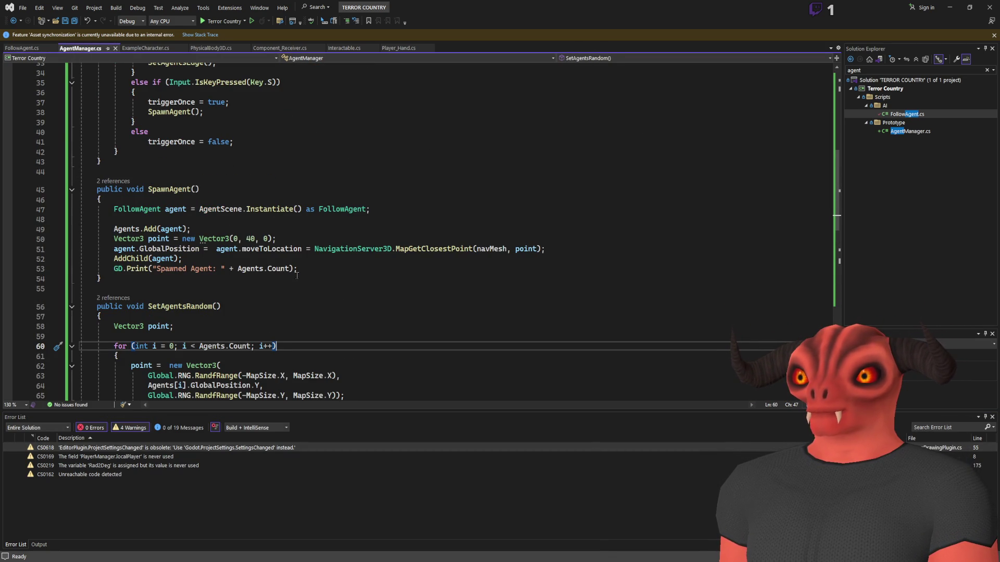
# - Move the AddChild(agent) call to right after the Instantiate line and save
pyautogui.moveTo(182, 258); pyautogui.dragTo(597, 254)
pyautogui.hotkey('ctrl', 'x')
pyautogui.click(477, 211)
pyautogui.hotkey('ctrl', 'v')
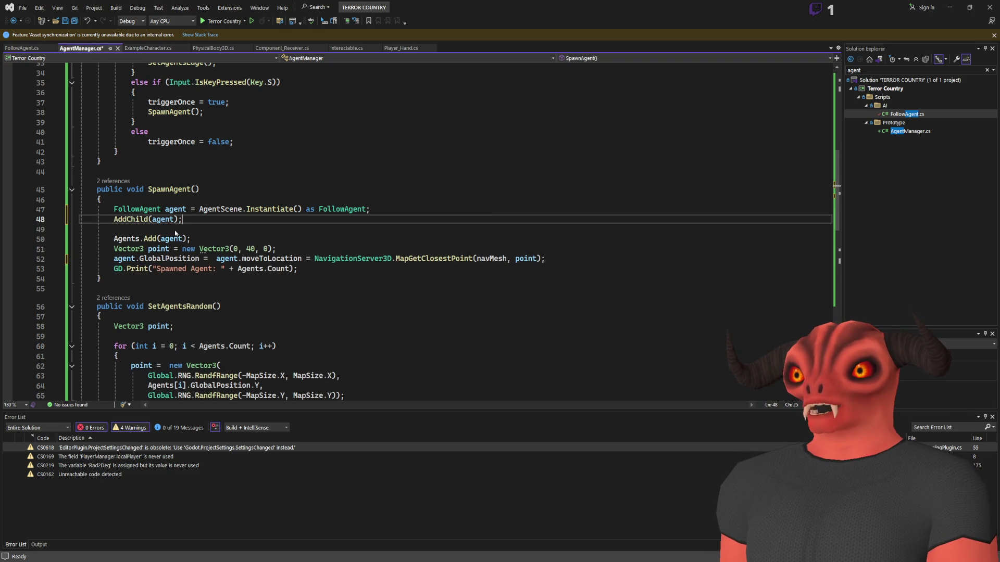
pyautogui.press('Delete')
pyautogui.hotkey('ctrl', 's')
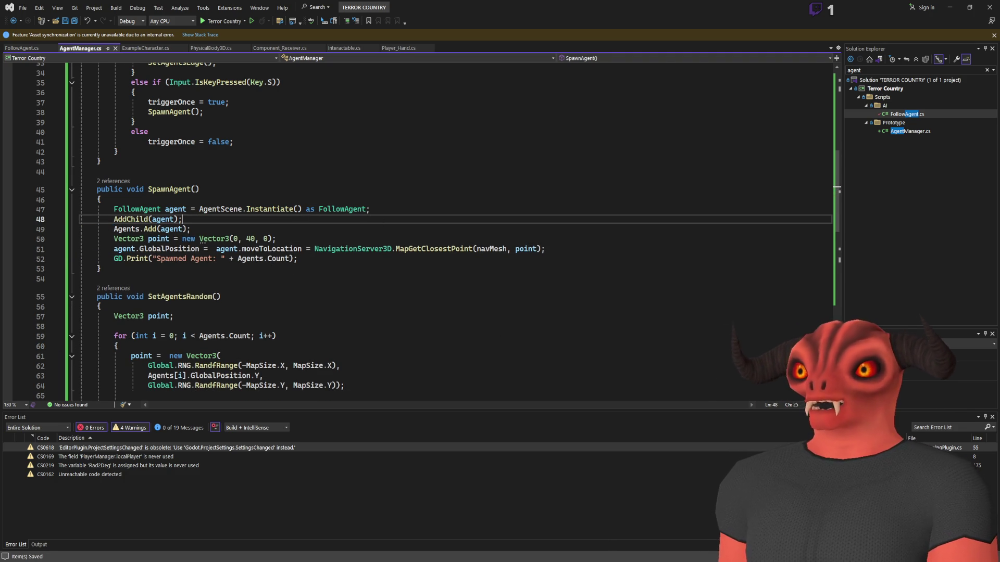
pyautogui.hotkey('alt', 'Tab')
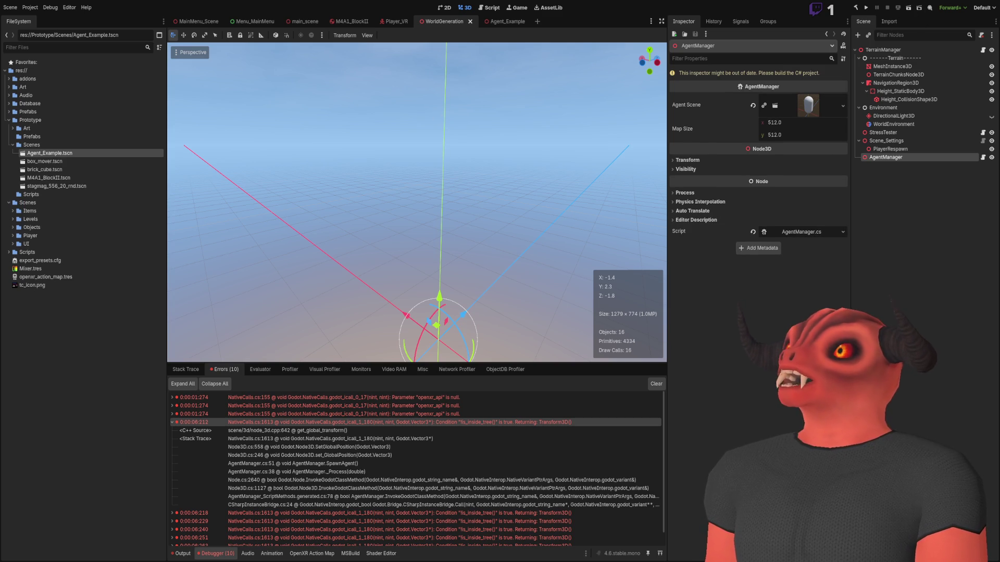
# - Rebuild and run the project so seven agents spawn over the terrain, with only 3 errors left
pyautogui.click(856, 8)
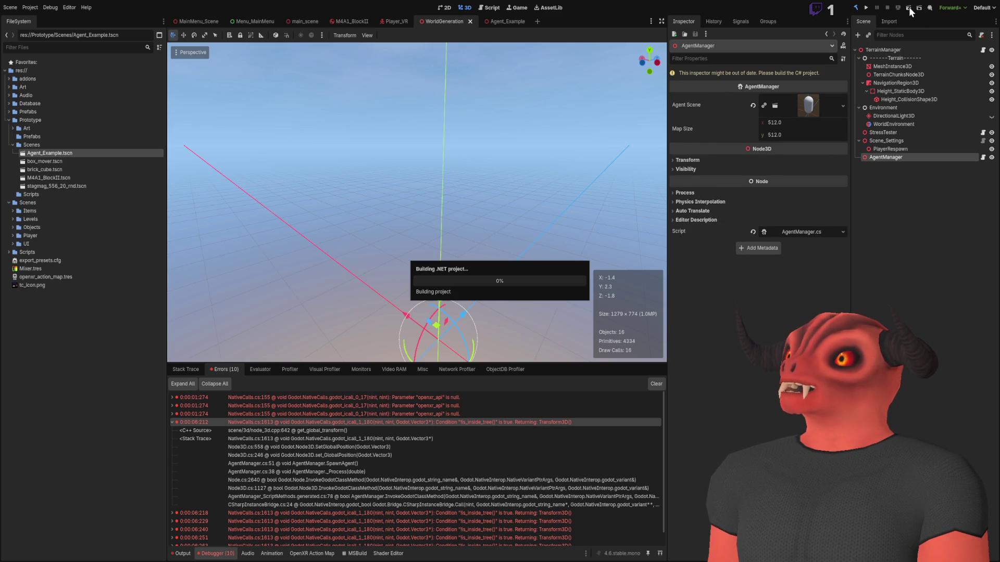
pyautogui.press('F5')
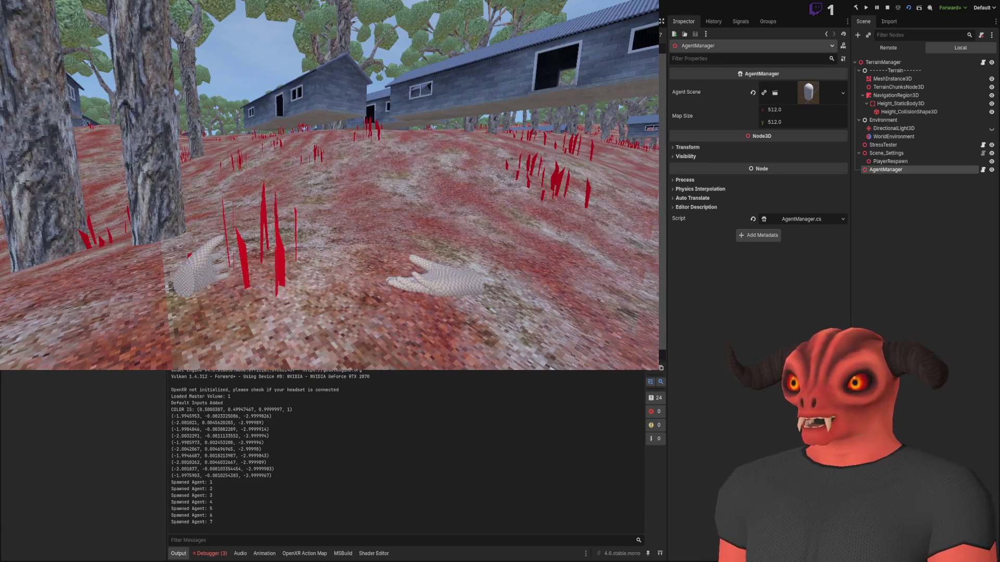
pyautogui.click(882, 48)
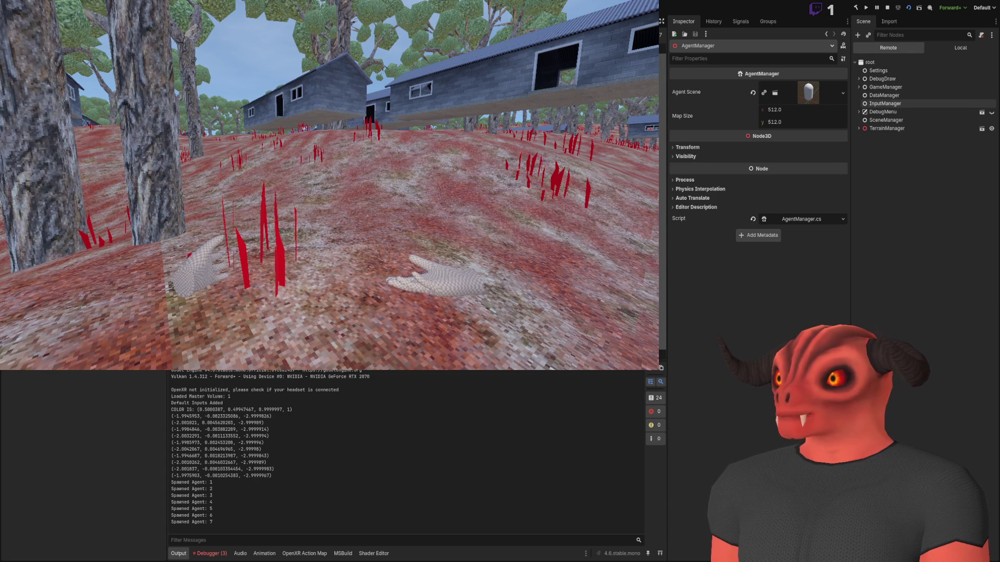
# - In the remote scene tree, inspect a spawned agent under TerrainManager > AgentManager
pyautogui.click(859, 129)
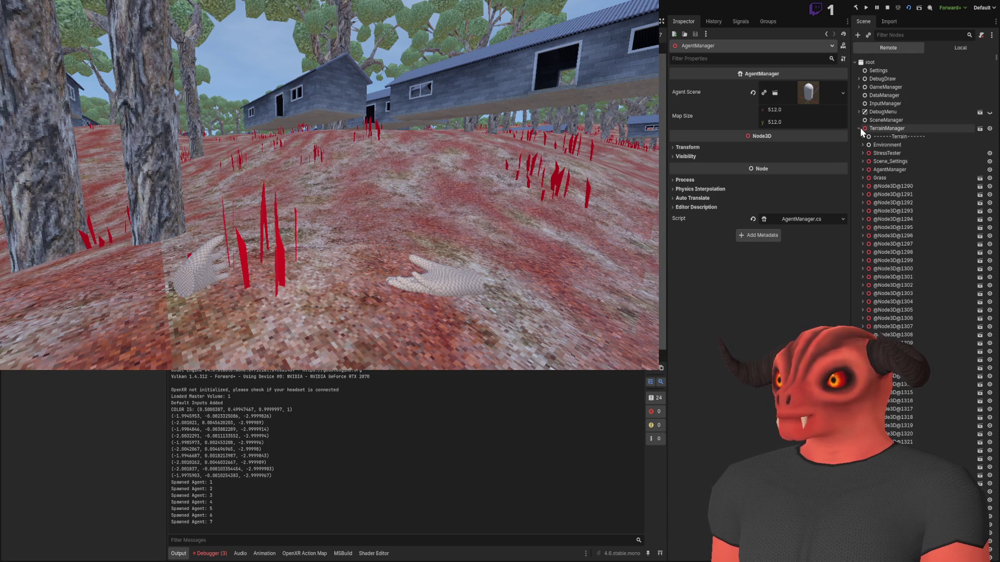
pyautogui.click(864, 169)
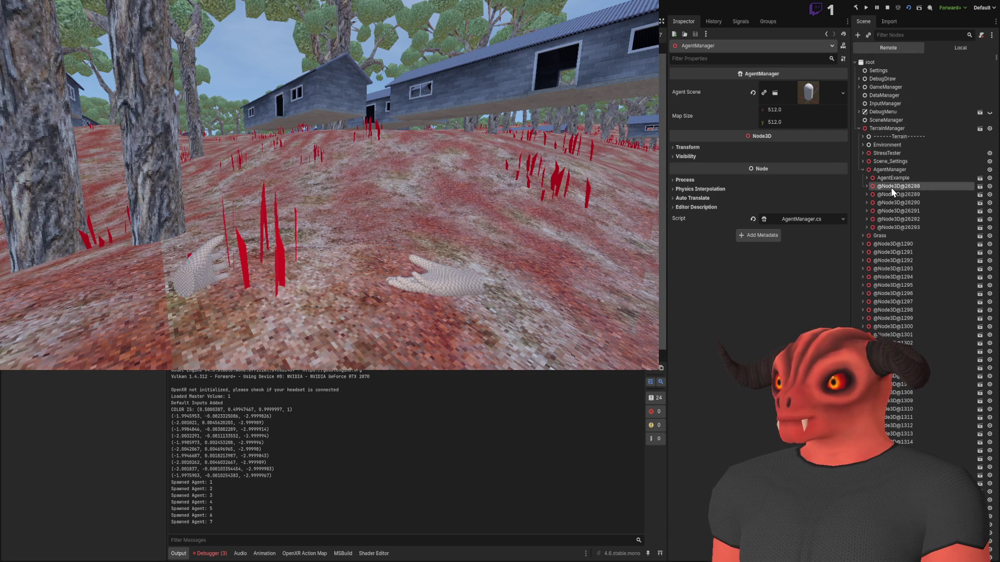
pyautogui.click(887, 186)
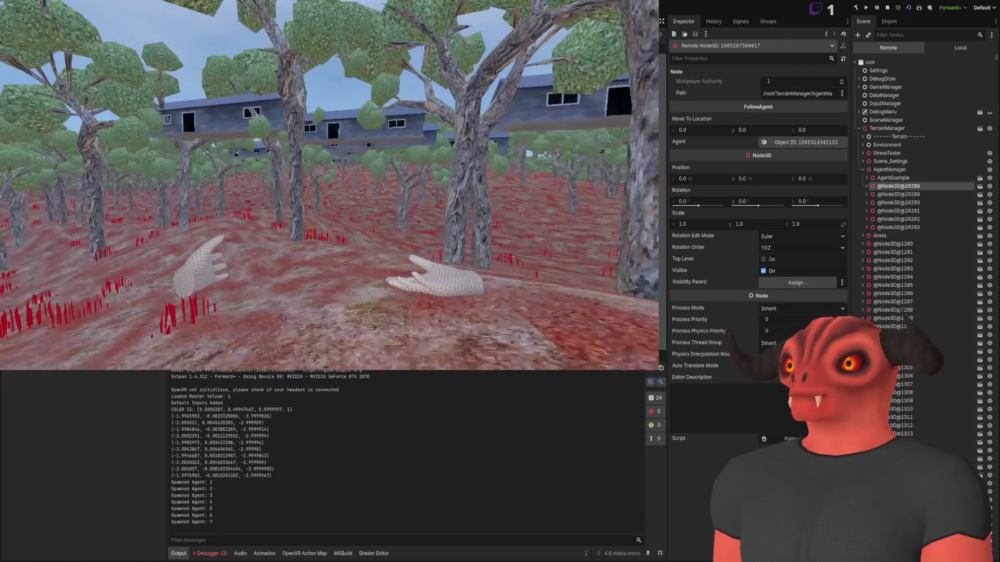
pyautogui.press('Right')
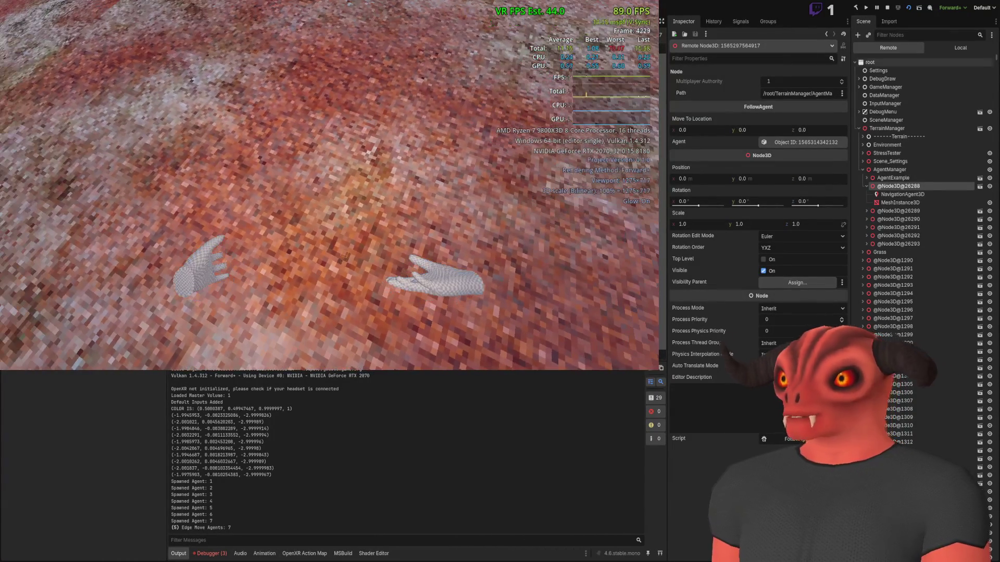
# - Expand GameManager > Player_FP to view its child nodes, then stop the game
pyautogui.click(859, 128)
pyautogui.click(859, 87)
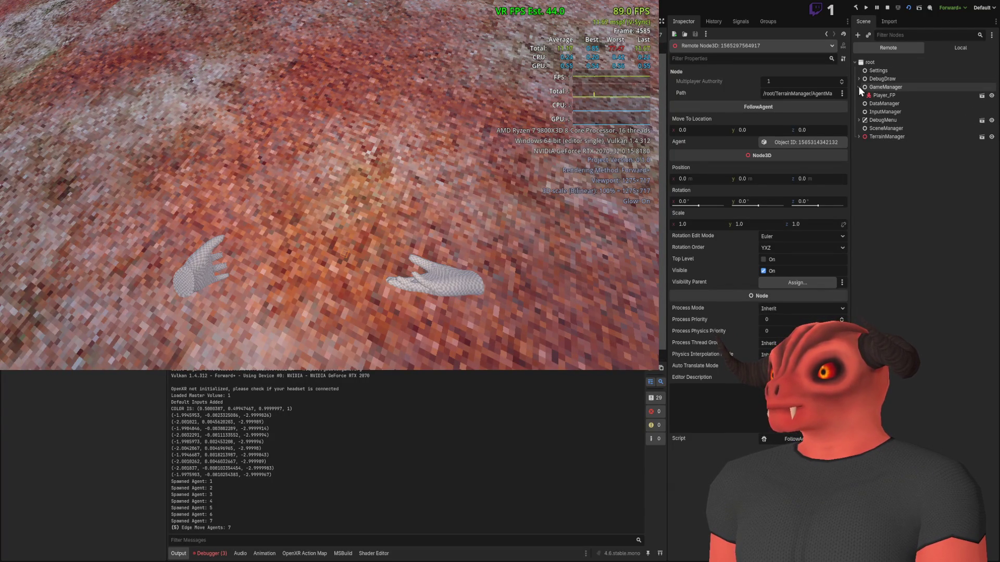
pyautogui.click(871, 96)
pyautogui.click(863, 96)
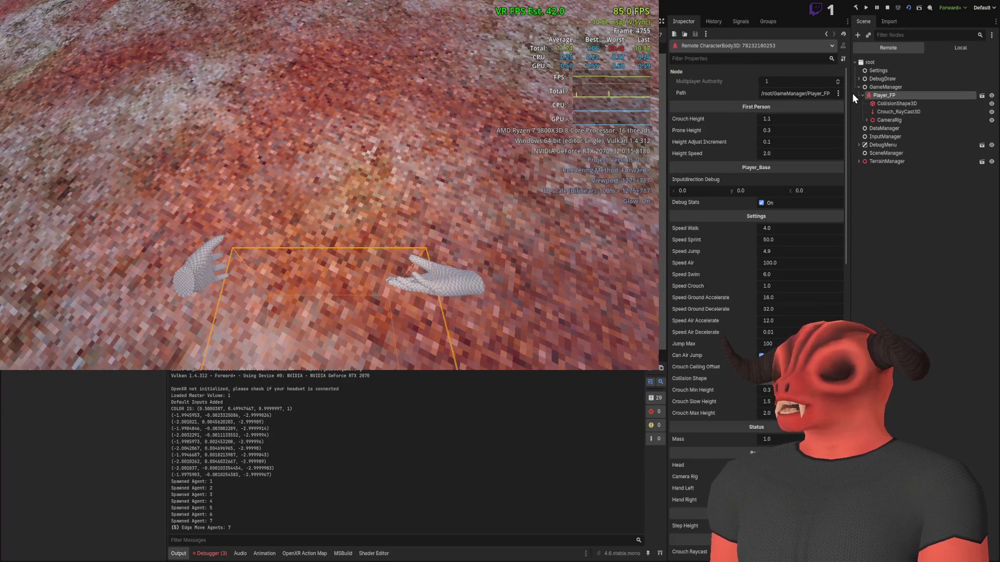
pyautogui.scroll(-15, 755, 189)
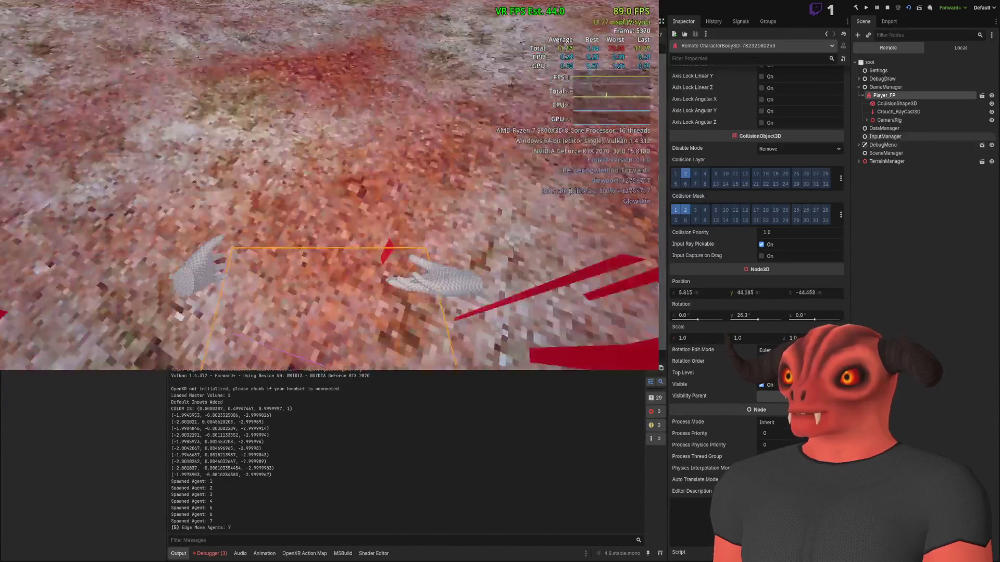
pyautogui.click(267, 130)
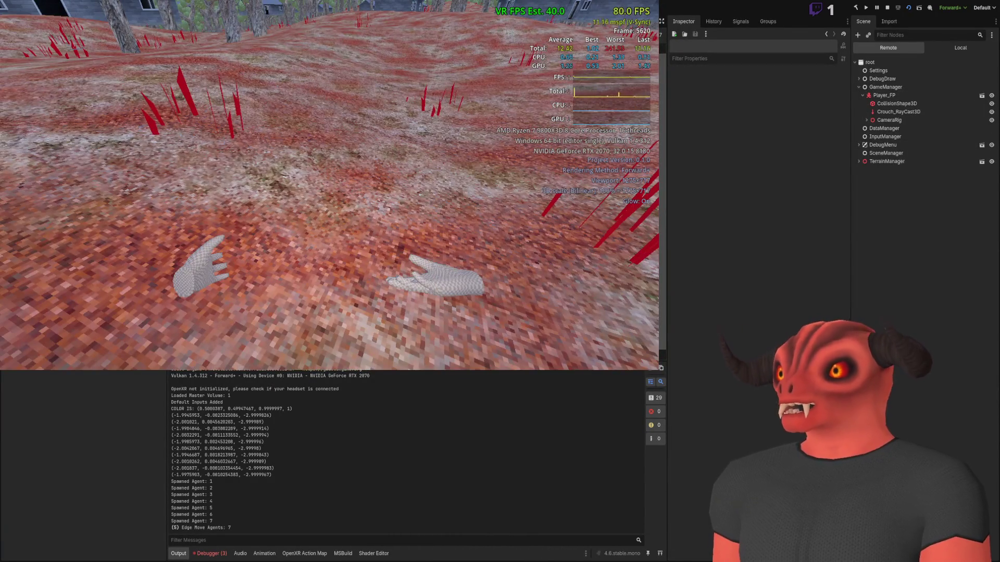
pyautogui.press('F8')
pyautogui.hotkey('alt', 'Tab')
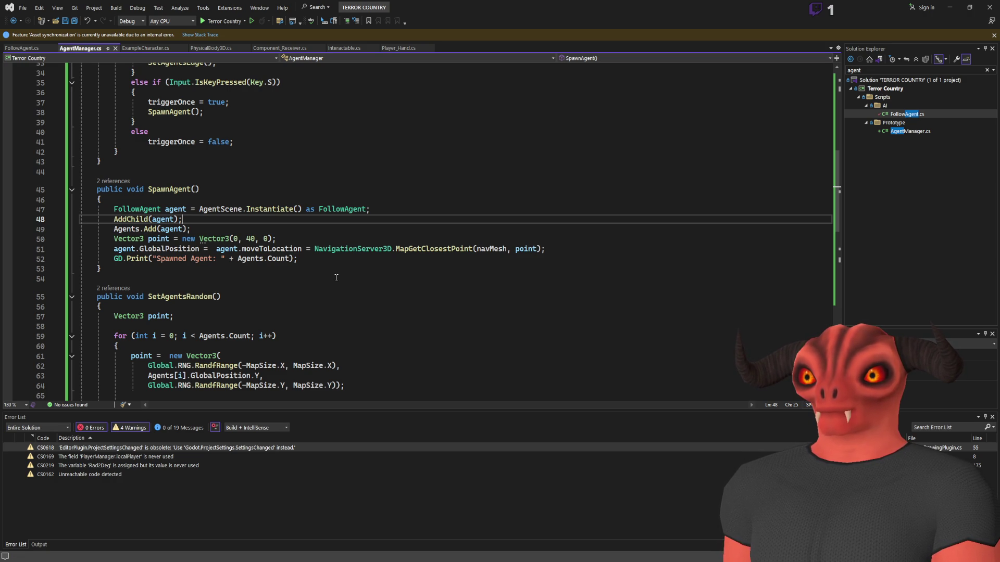
# - Go to the point argument of the closest-point call on line 51 in SpawnAgent
pyautogui.press('Down')
pyautogui.press('Down')
pyautogui.press('Down')
pyautogui.press('End')
pyautogui.hotkey('ctrl', 'Left')
pyautogui.hotkey('ctrl', 'Left')
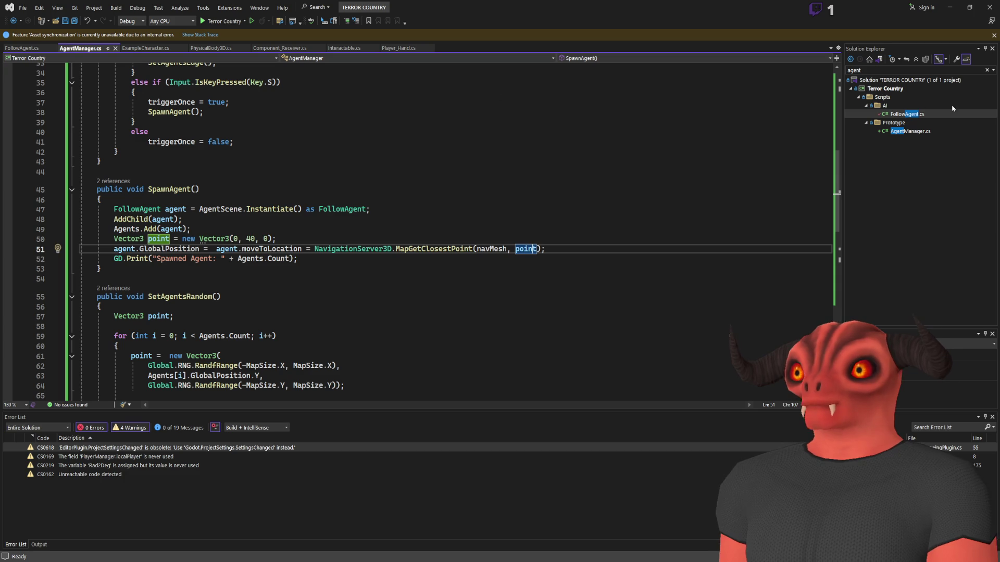
# - Filter Solution Explorer by 'gene', review NavigationGenerator.cs, then open HeightmapGenerator.cs
pyautogui.click(927, 70)
pyautogui.write('gene')
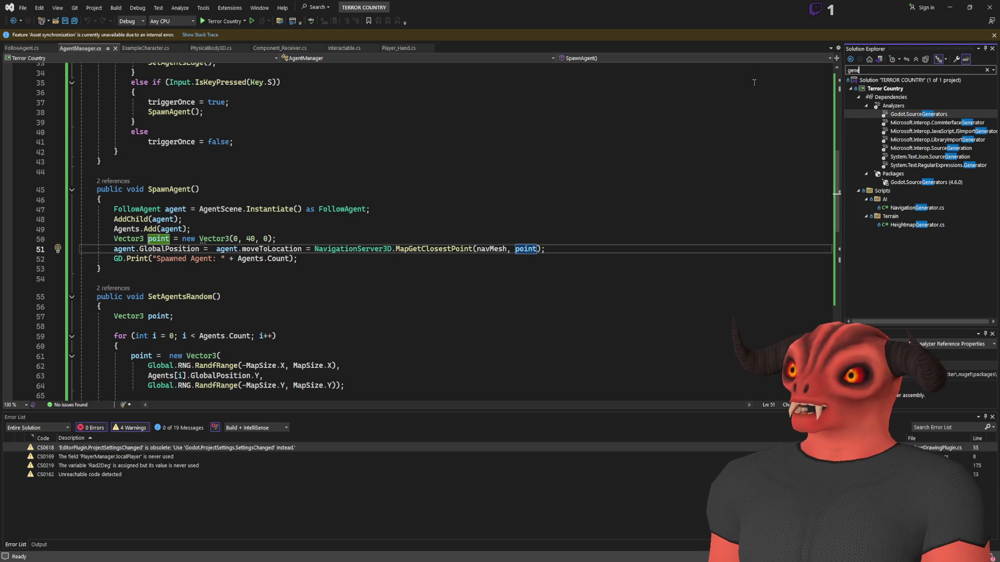
pyautogui.click(896, 258)
pyautogui.click(916, 208)
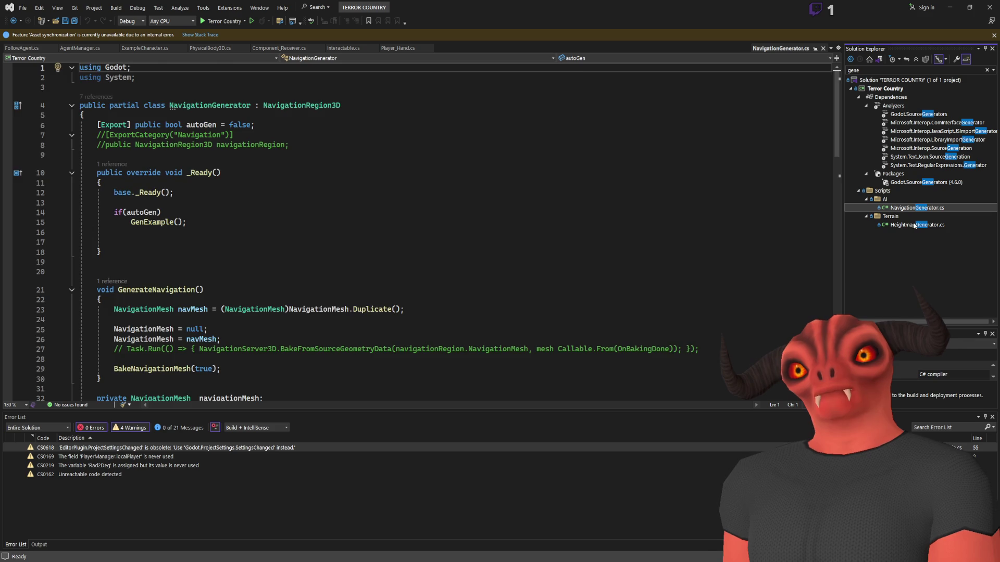
pyautogui.scroll(-6, 599, 207)
pyautogui.scroll(6, 320, 165)
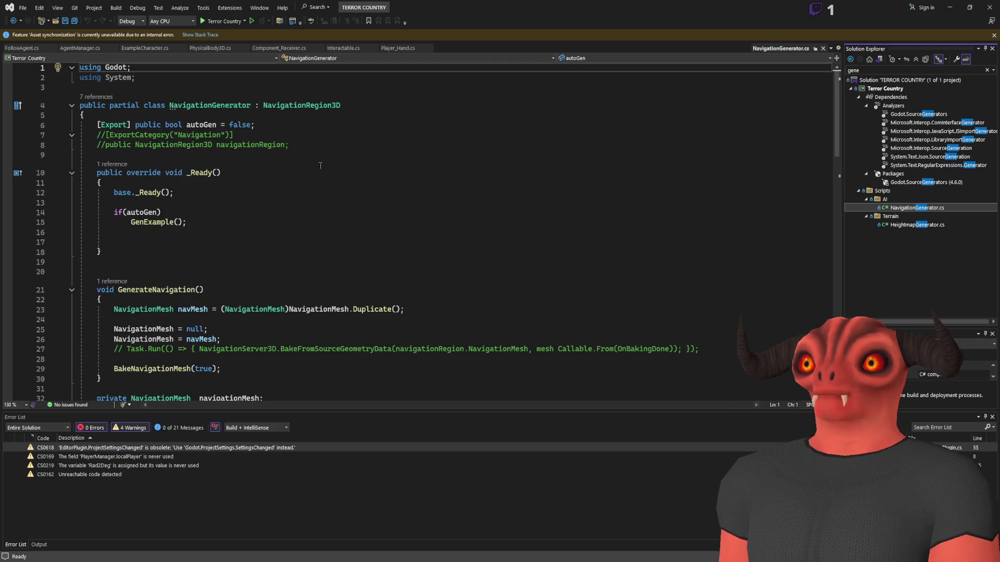
pyautogui.scroll(-18, 320, 165)
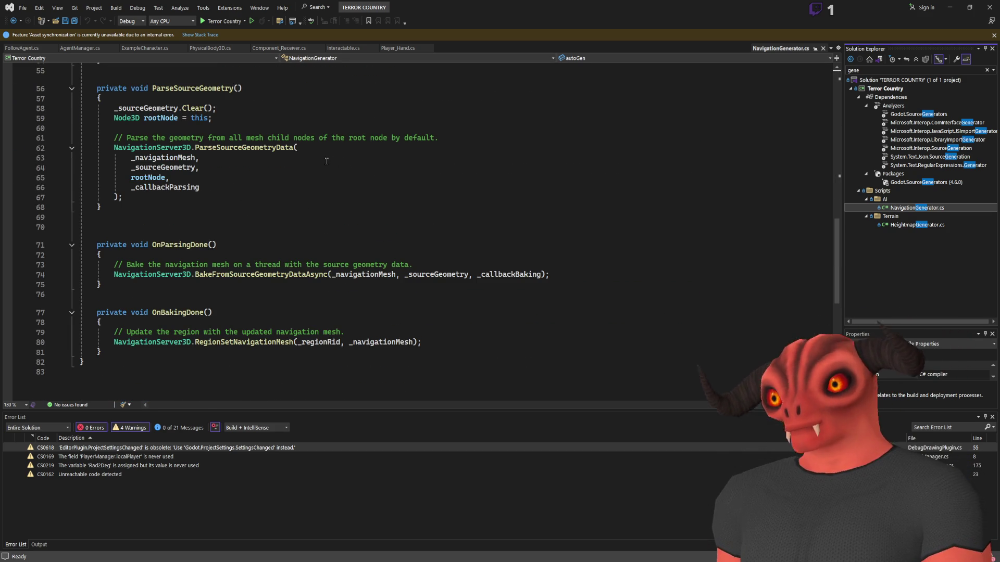
pyautogui.click(918, 226)
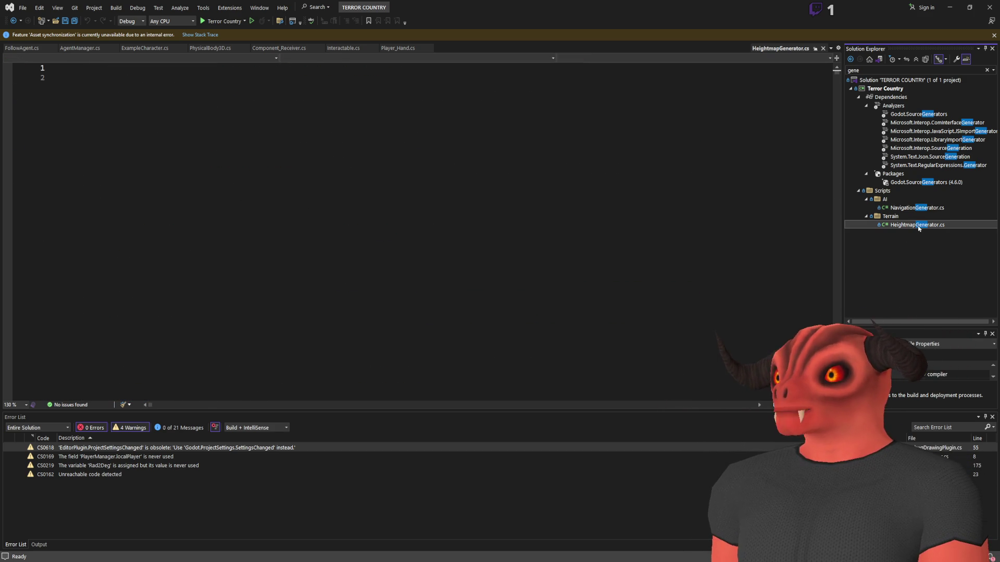
# - Find references to HeightmapGenerator and open its heightMap usage in TerrainManager.cs
pyautogui.click(216, 105)
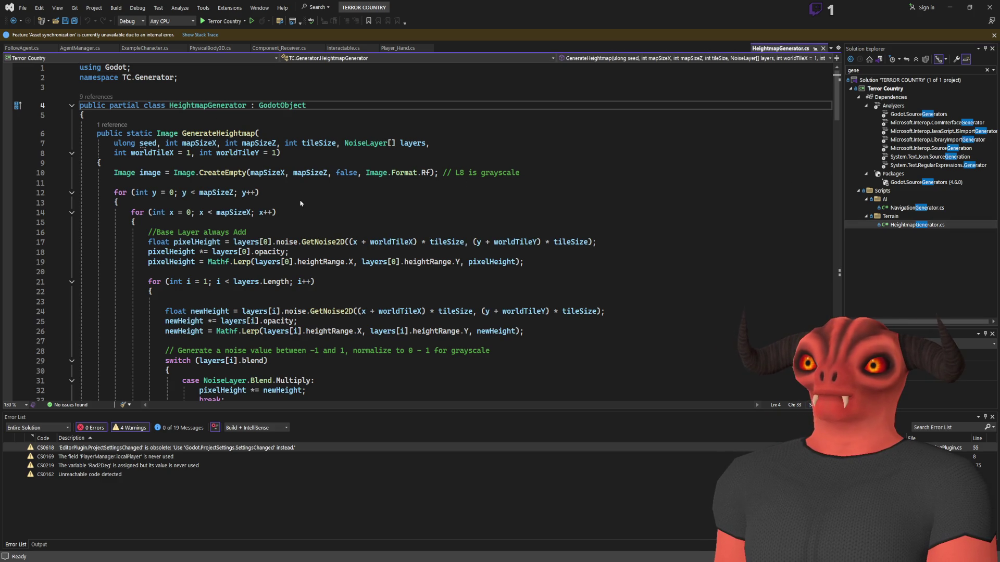
pyautogui.hotkey('shift', 'F12')
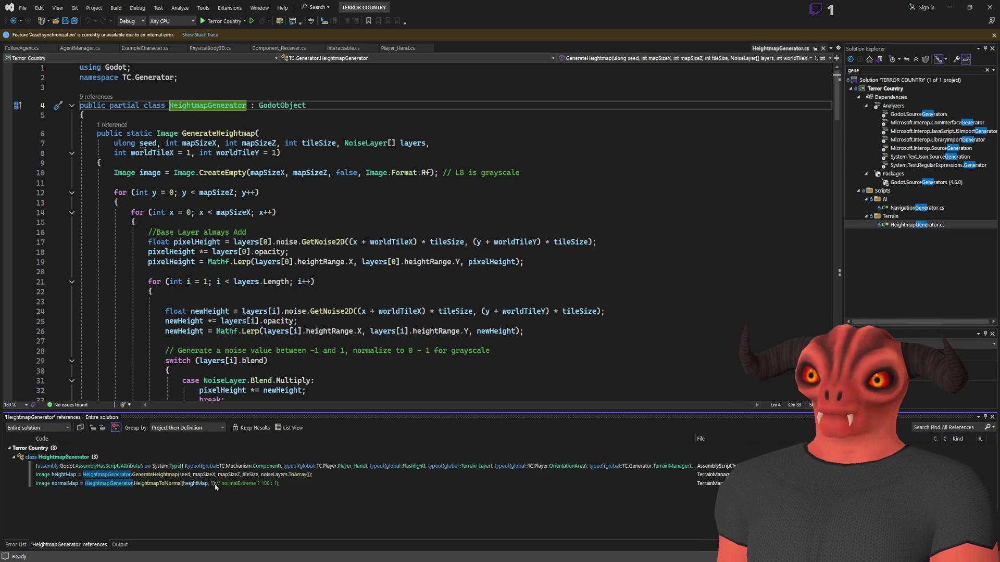
pyautogui.click(246, 478)
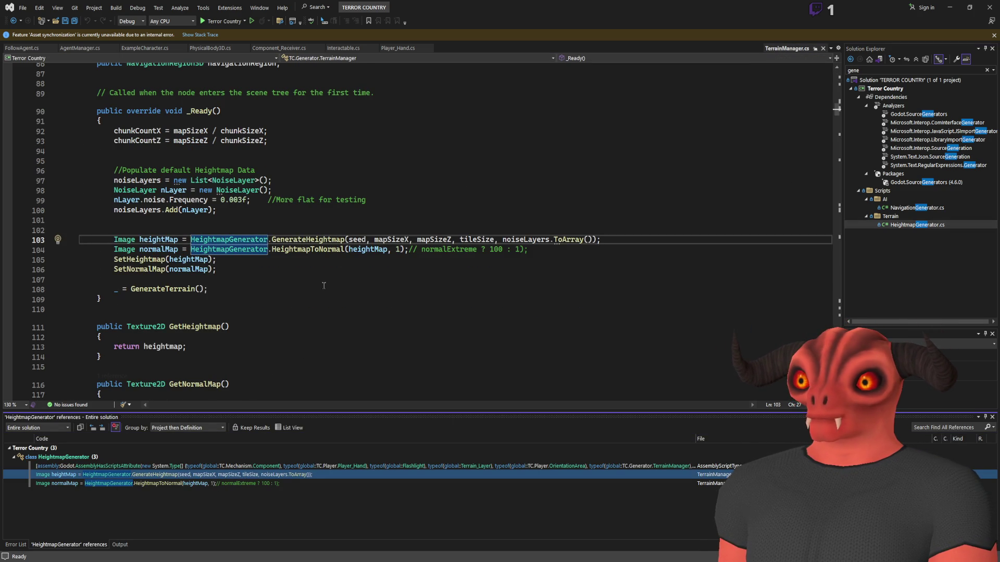
pyautogui.click(323, 285)
pyautogui.scroll(7, 324, 285)
pyautogui.click(361, 255)
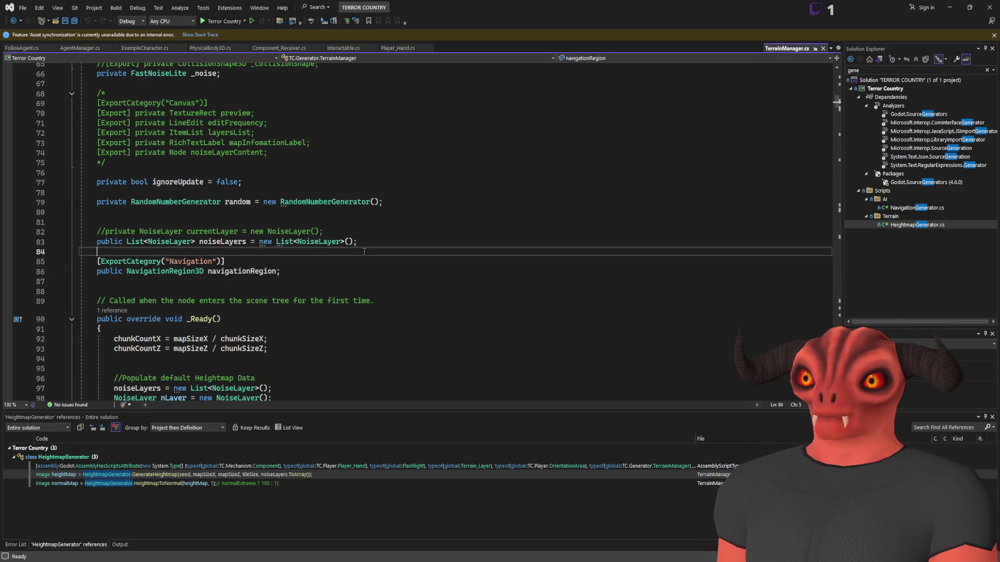
# - Search TerrainManager.cs for 'navi' and step through the navigationRegion usages
pyautogui.hotkey('ctrl', 'f')
pyautogui.write('navi')
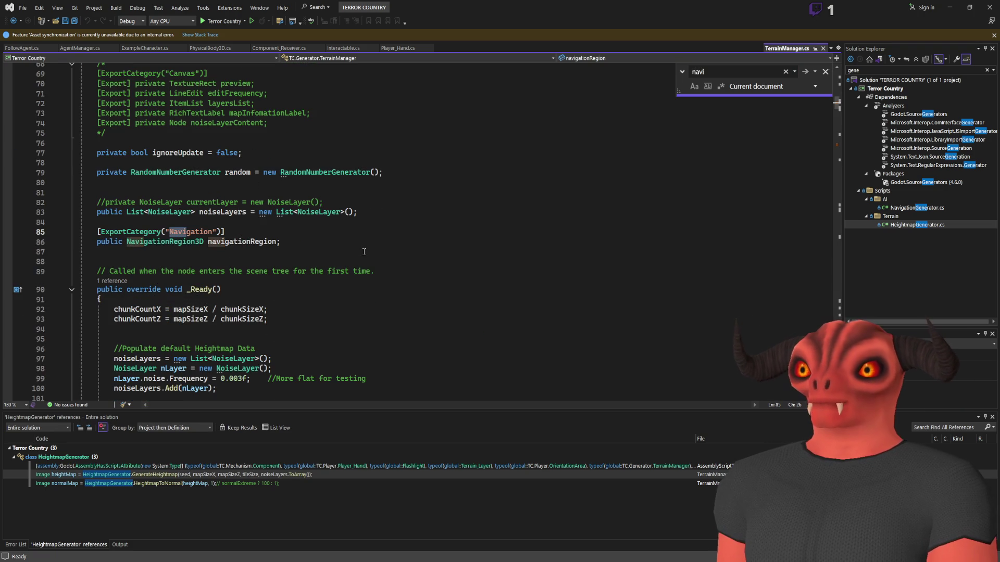
pyautogui.doubleClick(248, 242)
pyautogui.hotkey('ctrl', 'f')
pyautogui.press('Return')
pyautogui.scroll(-2, 247, 241)
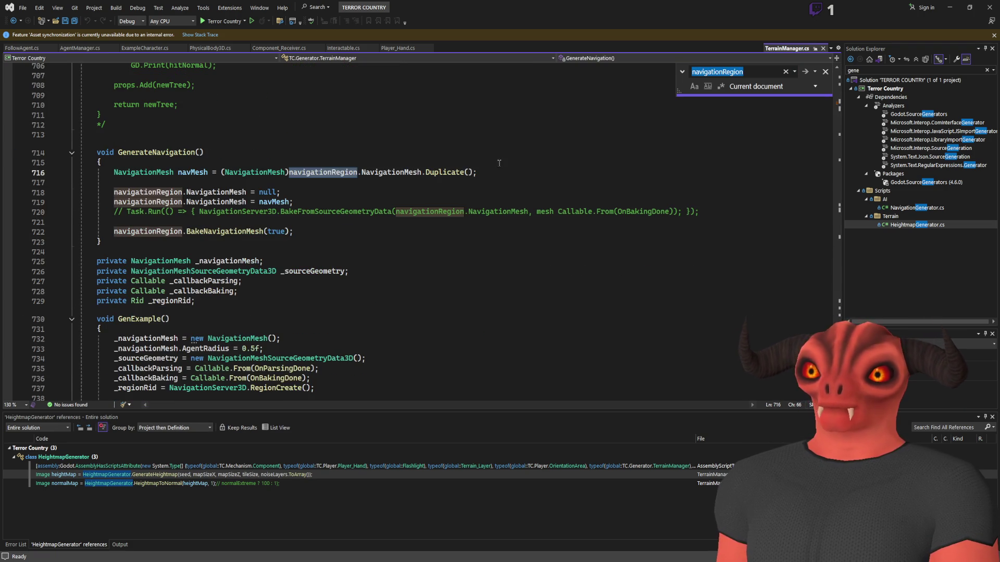
# - Find references to GenerateNavigation, jump to its call site, then back to its definition
pyautogui.click(825, 71)
pyautogui.click(131, 152)
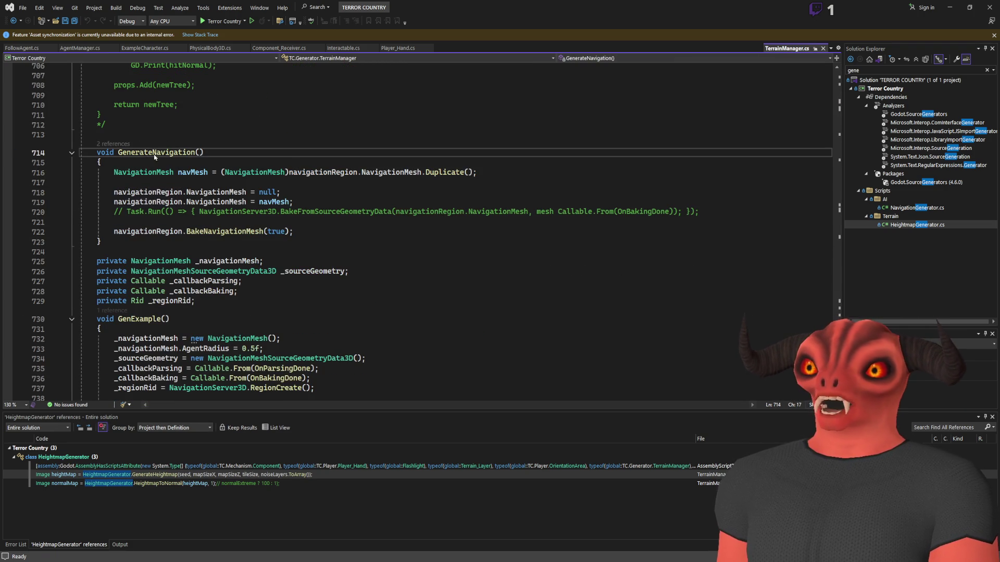
pyautogui.hotkey('shift', 'F12')
pyautogui.doubleClick(61, 474)
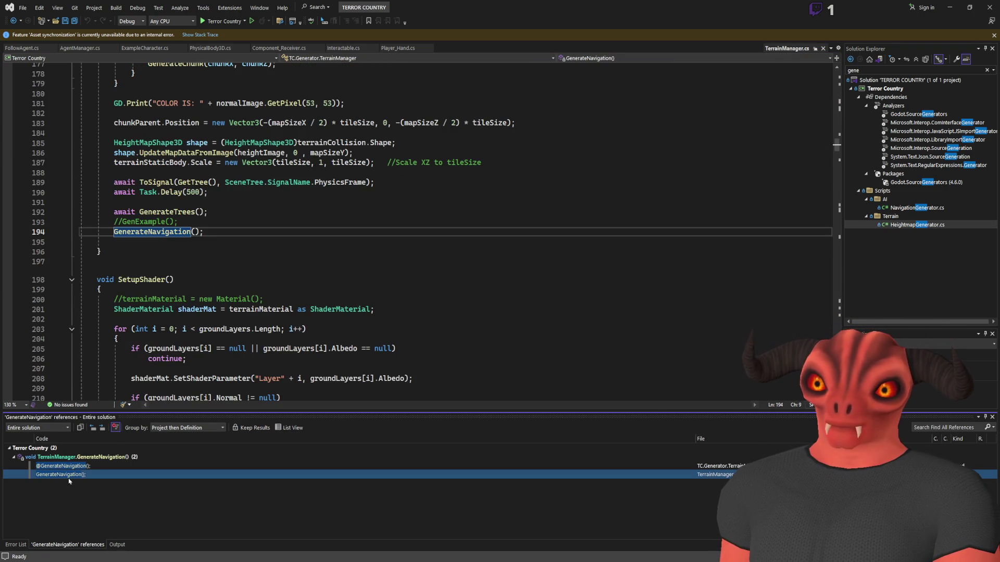
pyautogui.scroll(4, 150, 262)
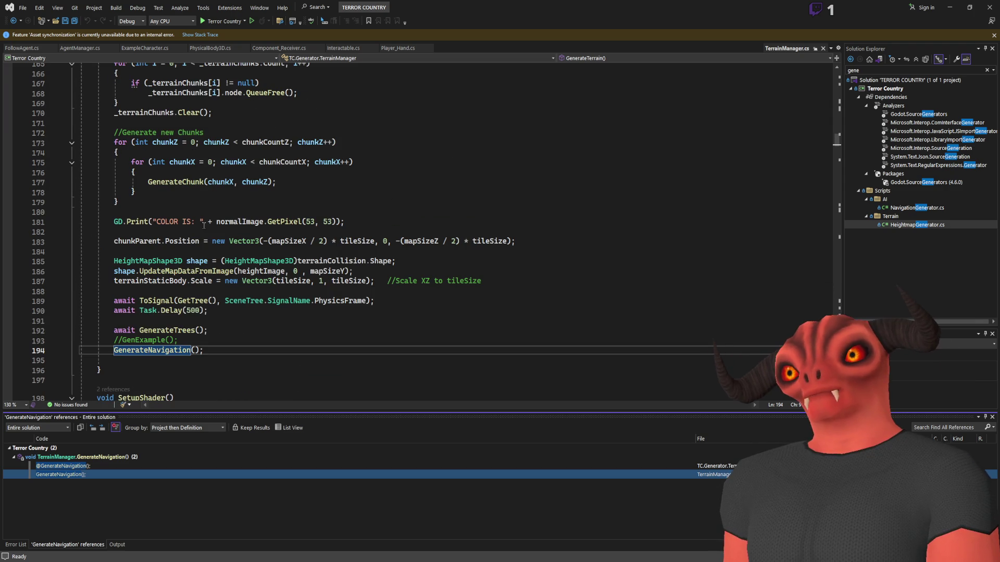
pyautogui.doubleClick(91, 458)
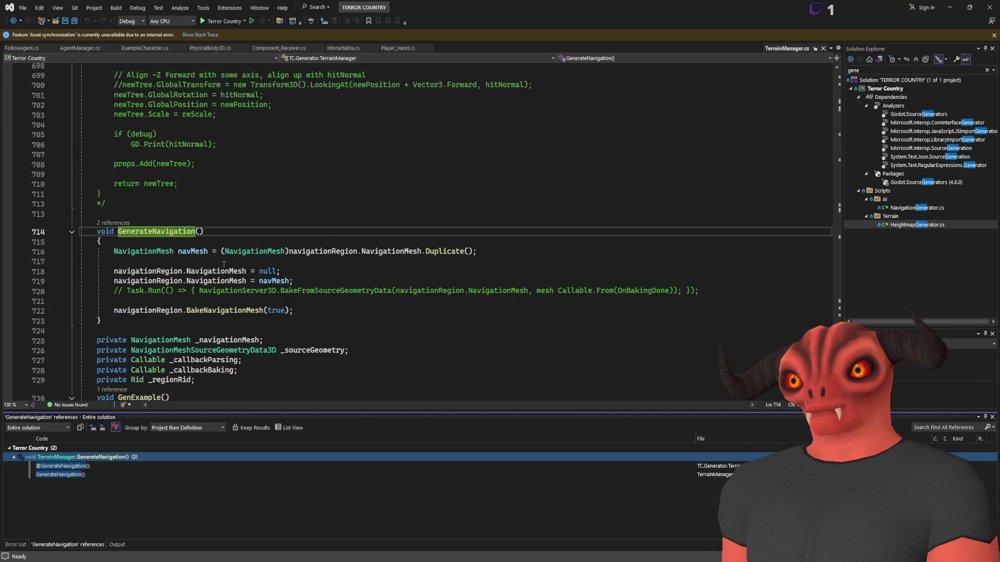
# - Keep TerrainManager.cs as a permanent tab and dismiss the asset synchronization warning
pyautogui.click(816, 49)
pyautogui.click(994, 35)
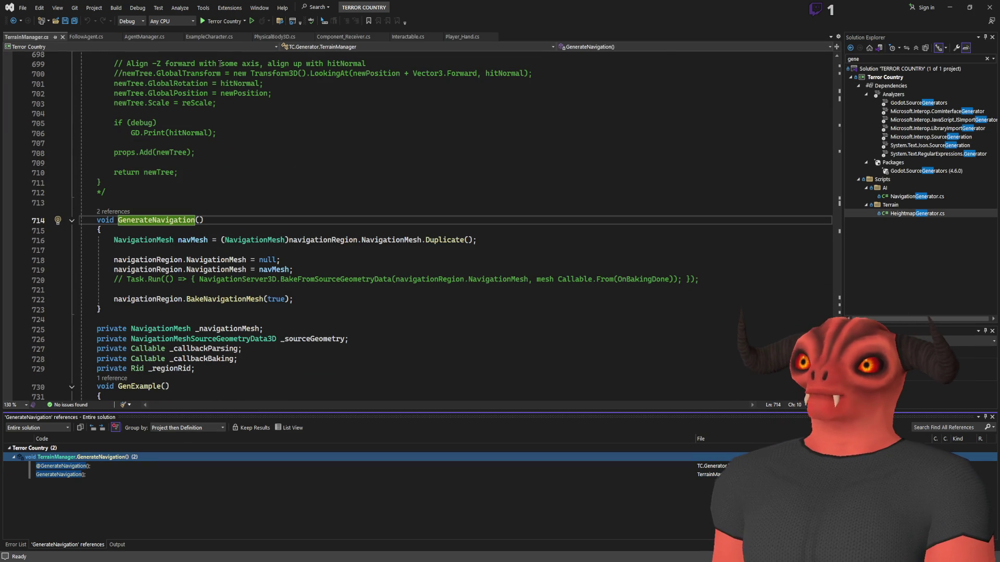
pyautogui.hotkey('alt', 'Tab')
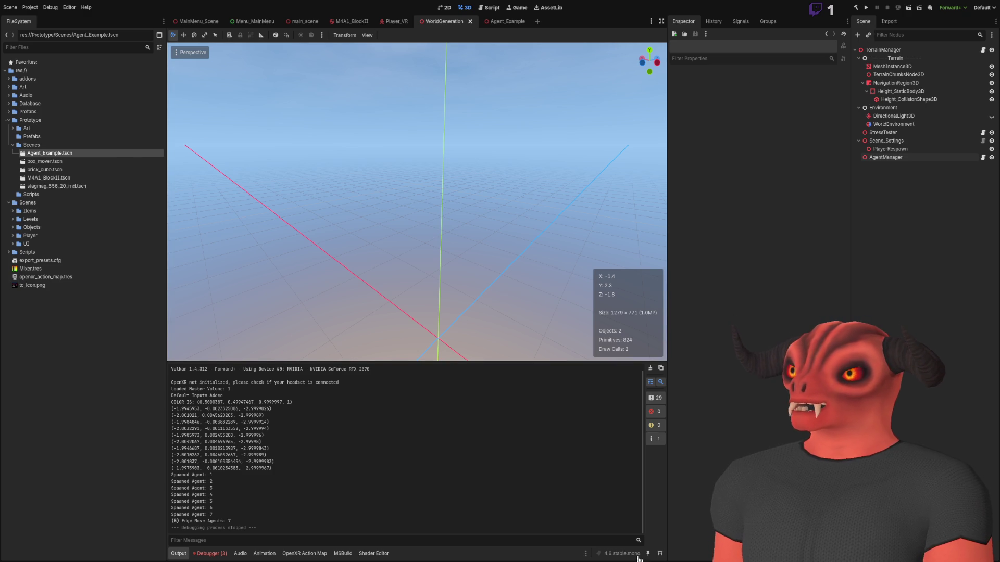
# - Close the FollowAgent.cs and AgentManager.cs tabs in Visual Studio
pyautogui.hotkey('alt', 'Tab')
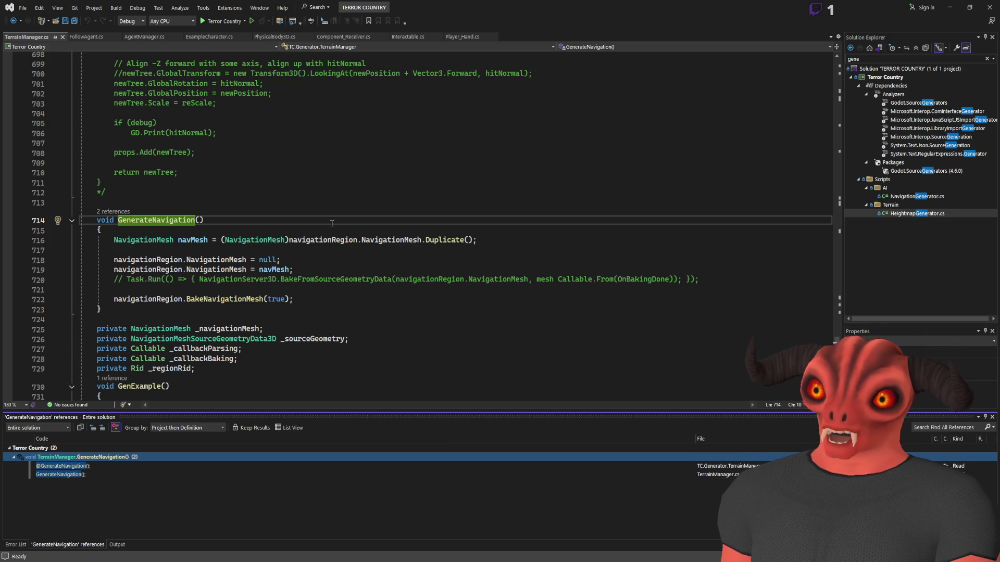
pyautogui.click(88, 37)
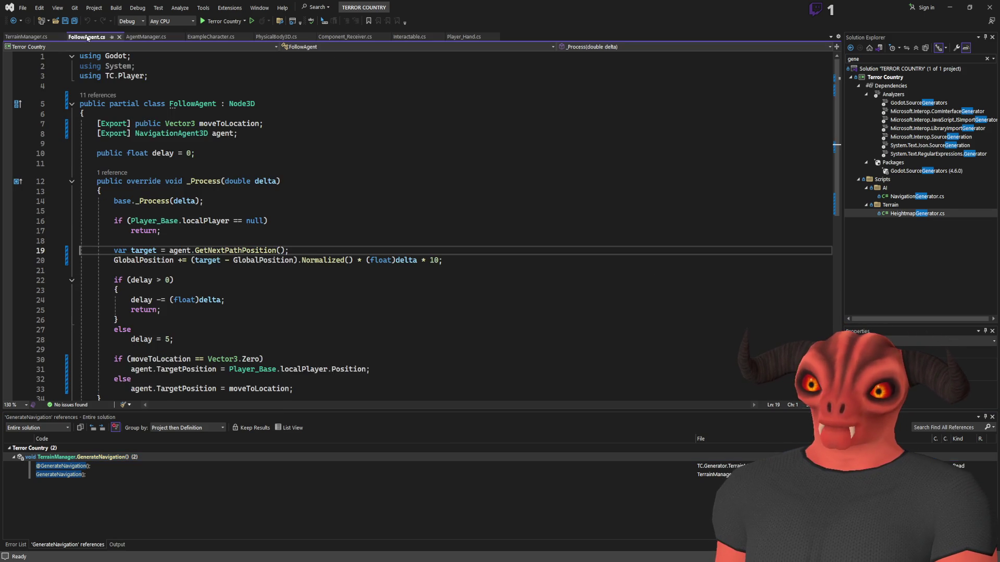
pyautogui.click(119, 37)
pyautogui.click(124, 36)
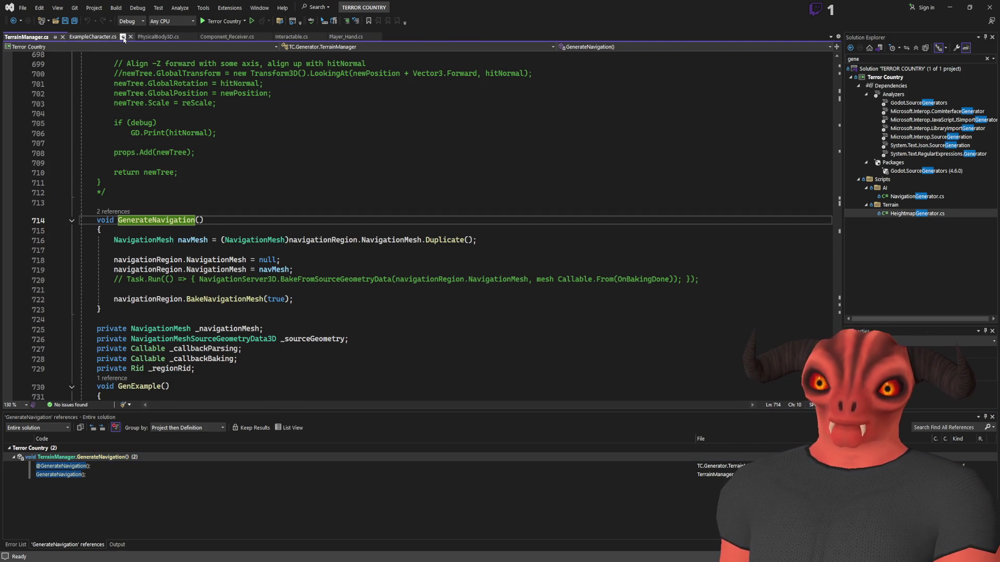
# - Open NavigationGenerator.cs and select the GenExample setup lines in GenerateNavigation
pyautogui.click(932, 198)
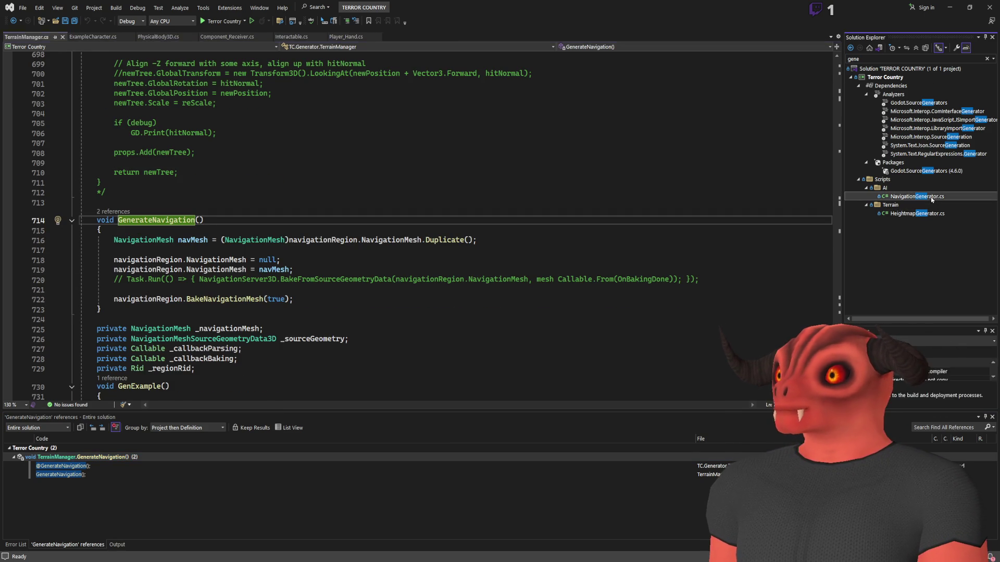
pyautogui.doubleClick(932, 197)
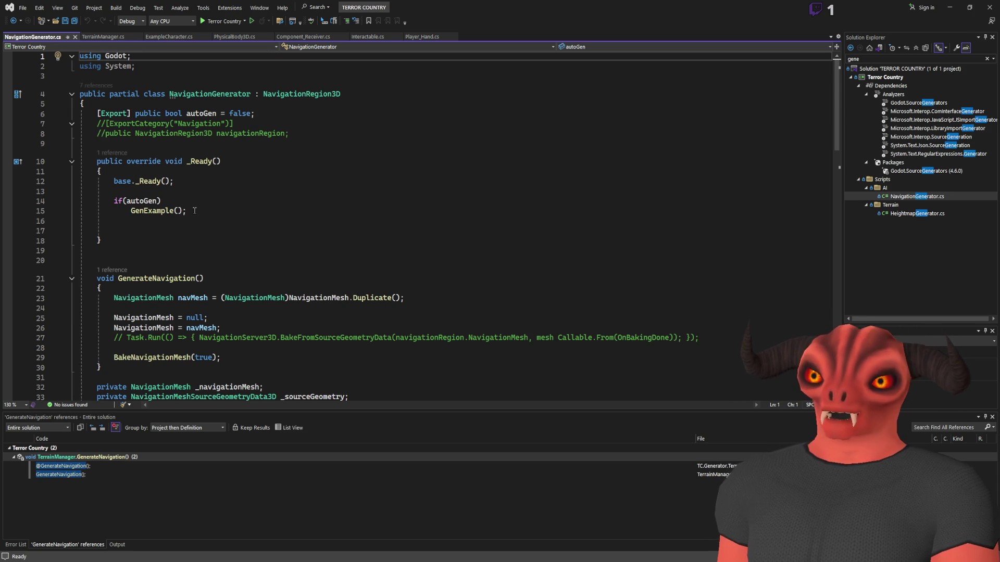
pyautogui.scroll(-4, 409, 122)
pyautogui.moveTo(86, 149)
pyautogui.mouseDown()
pyautogui.moveTo(292, 190)
pyautogui.moveTo(102, 219)
pyautogui.mouseUp()
pyautogui.scroll(-5, 281, 208)
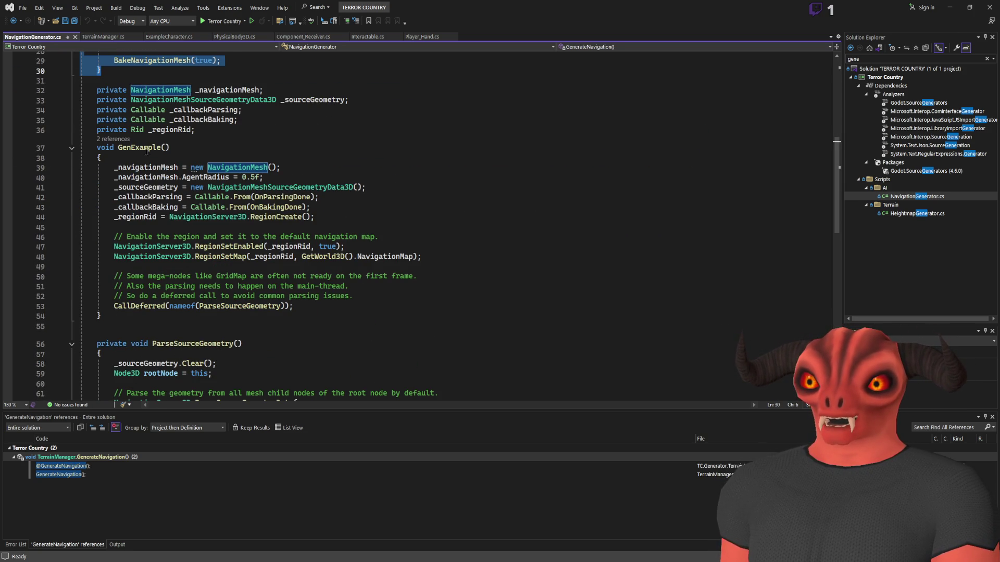
pyautogui.click(146, 151)
pyautogui.moveTo(114, 167); pyautogui.dragTo(294, 305)
pyautogui.click(459, 228)
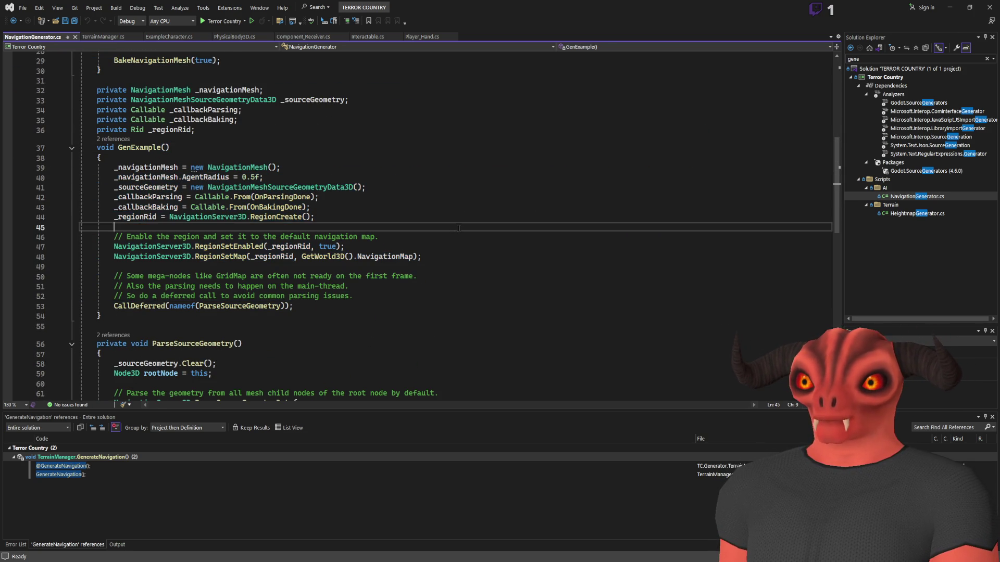
# - Scroll further and select the _navigationMesh reference on line 74
pyautogui.scroll(-5, 457, 227)
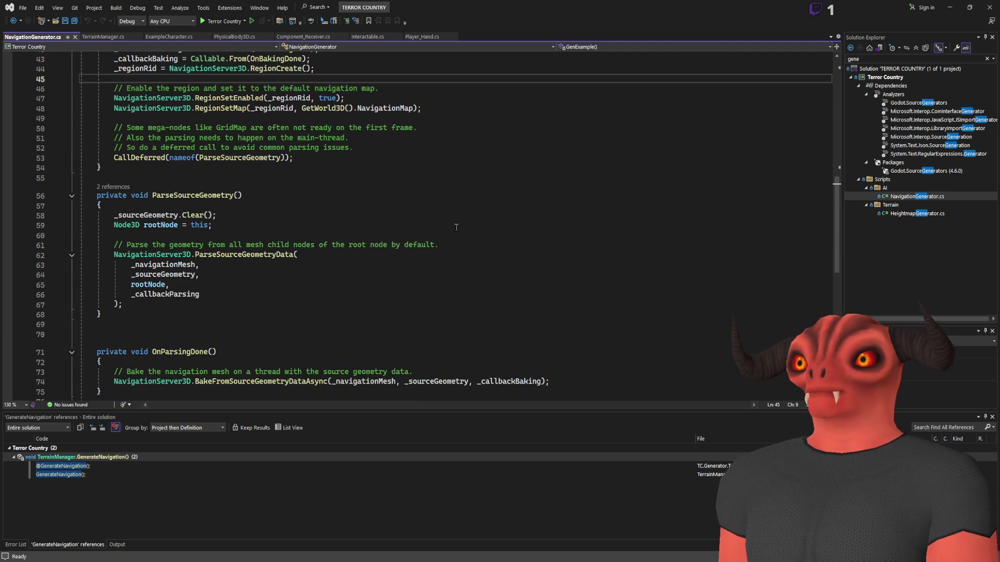
pyautogui.scroll(-5, 453, 227)
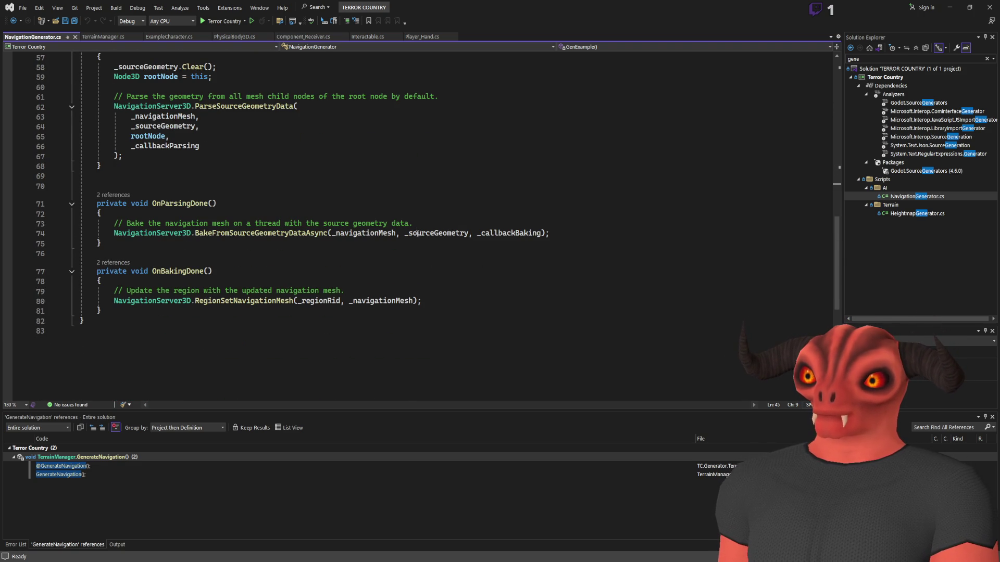
pyautogui.doubleClick(370, 232)
pyautogui.scroll(10, 179, 203)
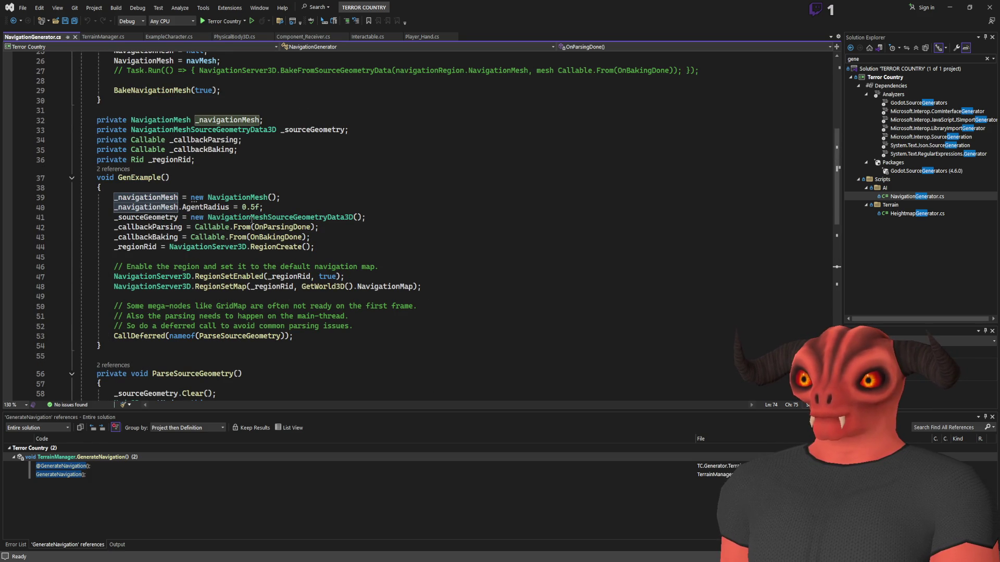
pyautogui.hotkey('alt', 'Tab')
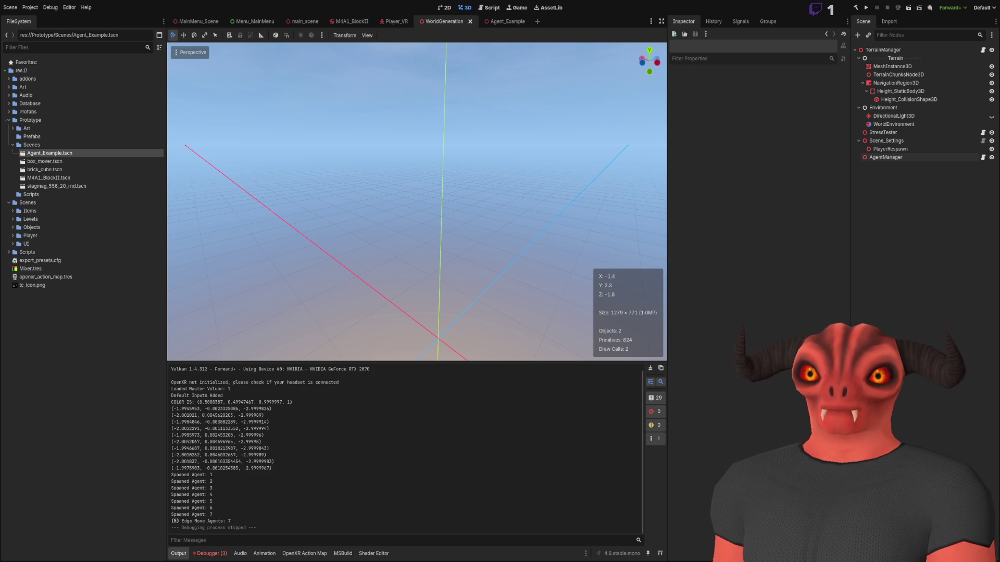
pyautogui.hotkey('alt', 'Tab')
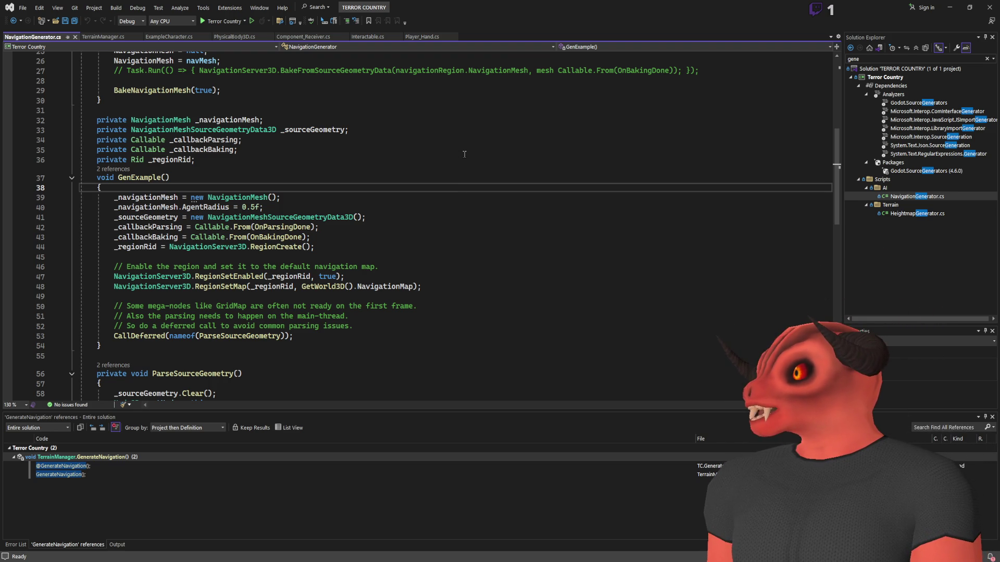
# - Bring the Godot editor back to the front, showing the WorldGeneration scene and its agent-spawn log
pyautogui.hotkey('alt', 'Tab')
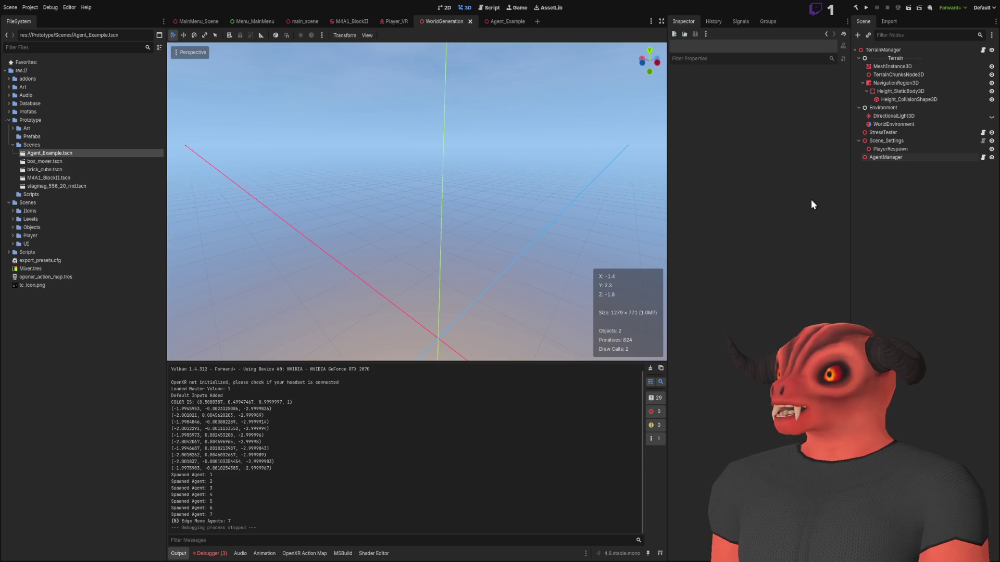
# - Check the NavigationRegion3D navigation mesh settings in main_scene, then return to NavigationGenerator.cs in Visual Studio
pyautogui.click(215, 21)
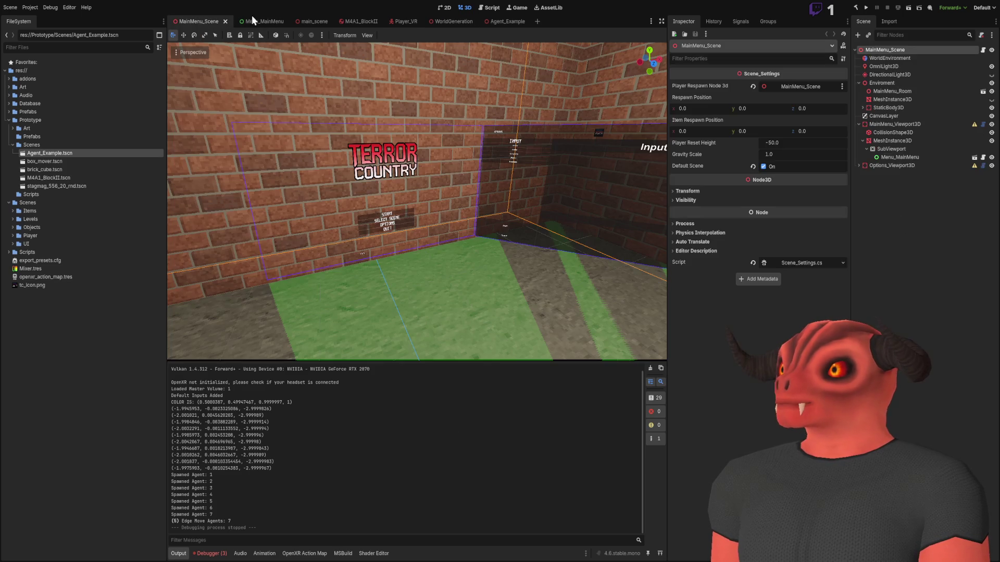
pyautogui.click(310, 21)
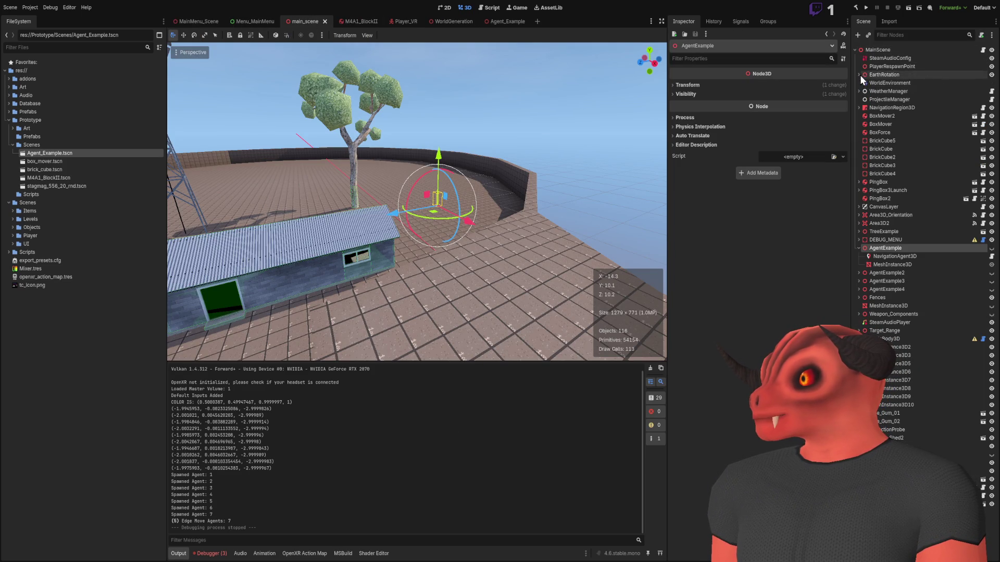
pyautogui.click(869, 109)
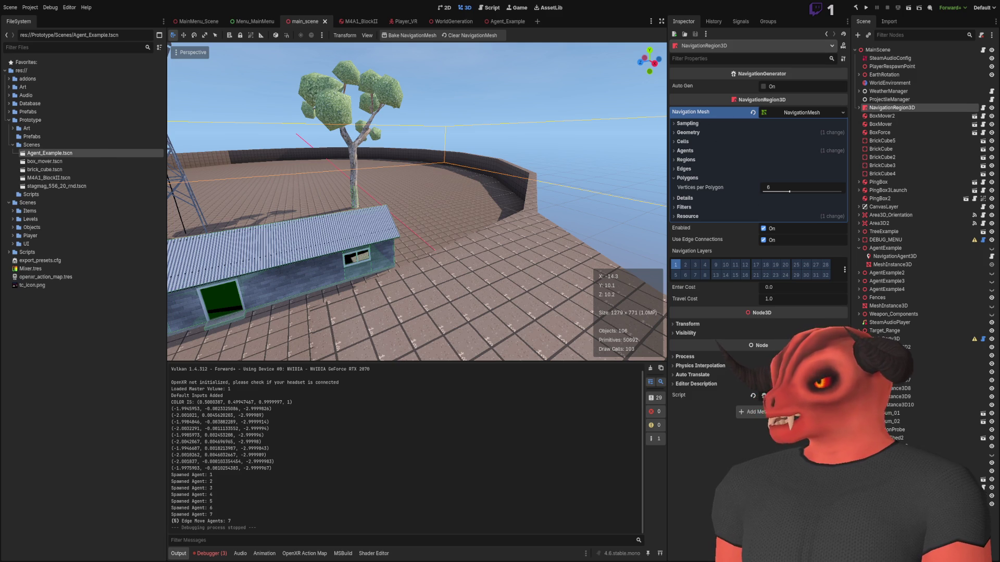
pyautogui.hotkey('alt', 'Tab')
pyautogui.scroll(8, 241, 196)
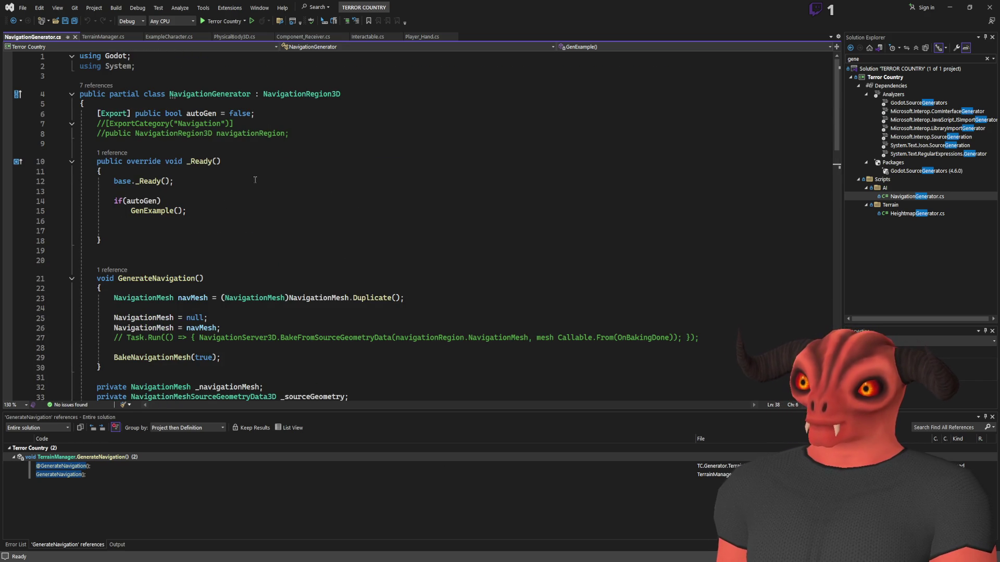
# - In NavigationGenerator.cs, edit below the _regionRid declaration so the unused _regionRid2 field is gone
pyautogui.scroll(-7, 305, 190)
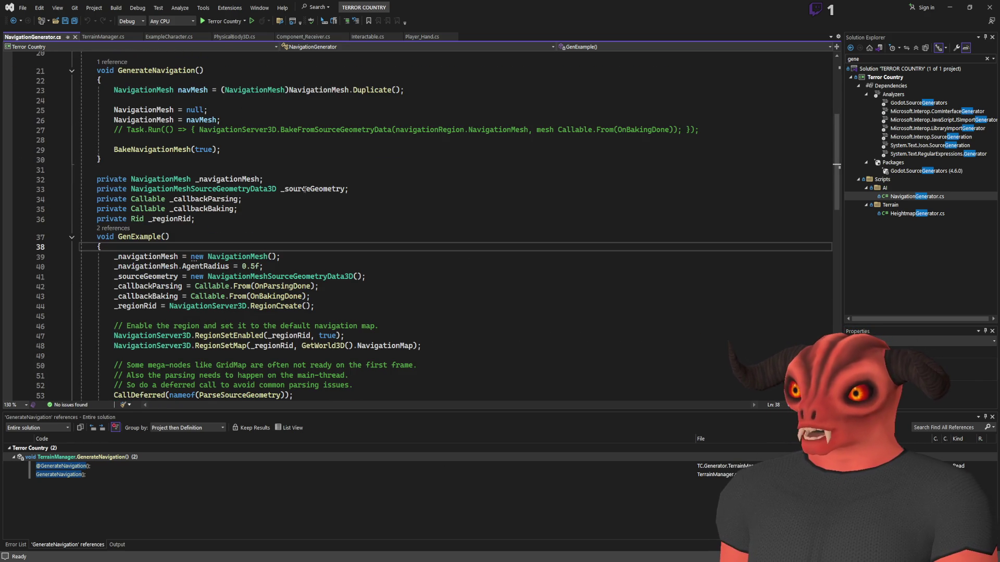
pyautogui.scroll(-6, 305, 190)
pyautogui.scroll(4, 306, 188)
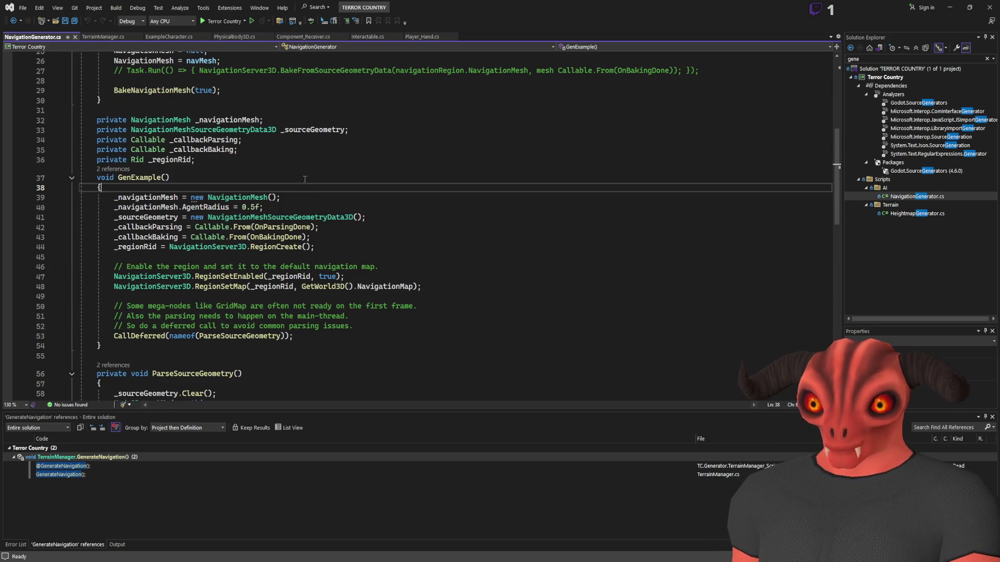
pyautogui.scroll(-6, 305, 179)
pyautogui.scroll(8, 305, 140)
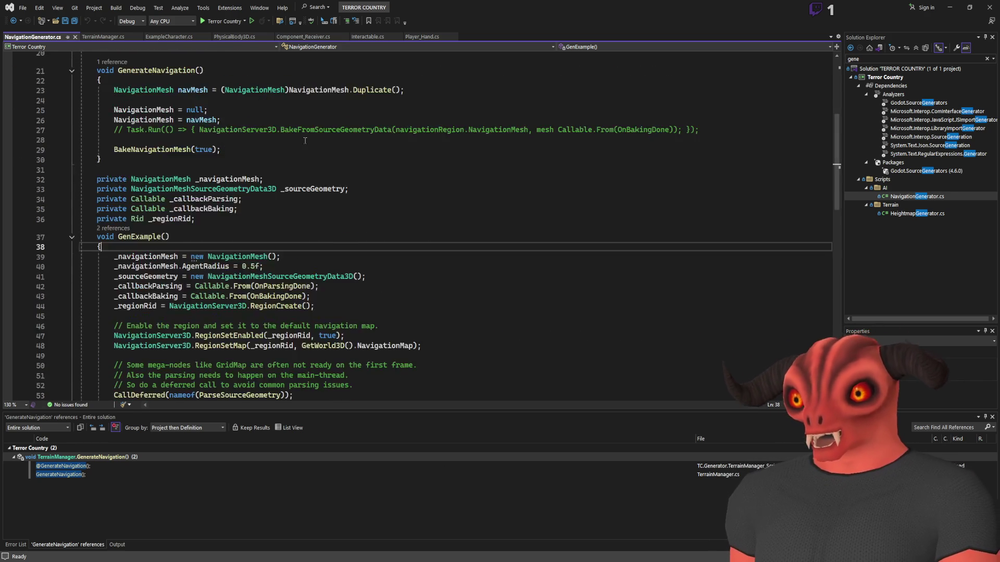
pyautogui.scroll(5, 305, 141)
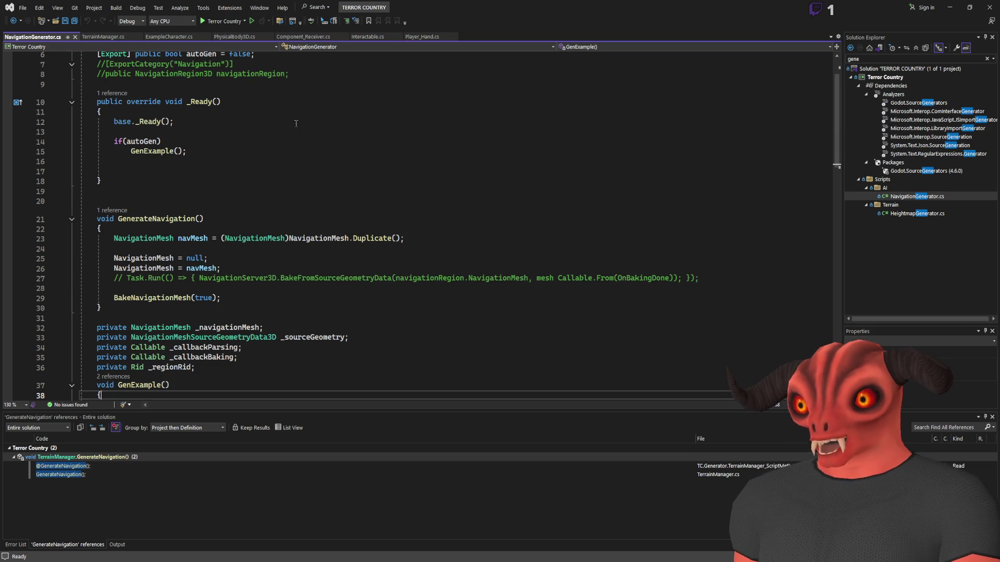
pyautogui.scroll(-9, 294, 123)
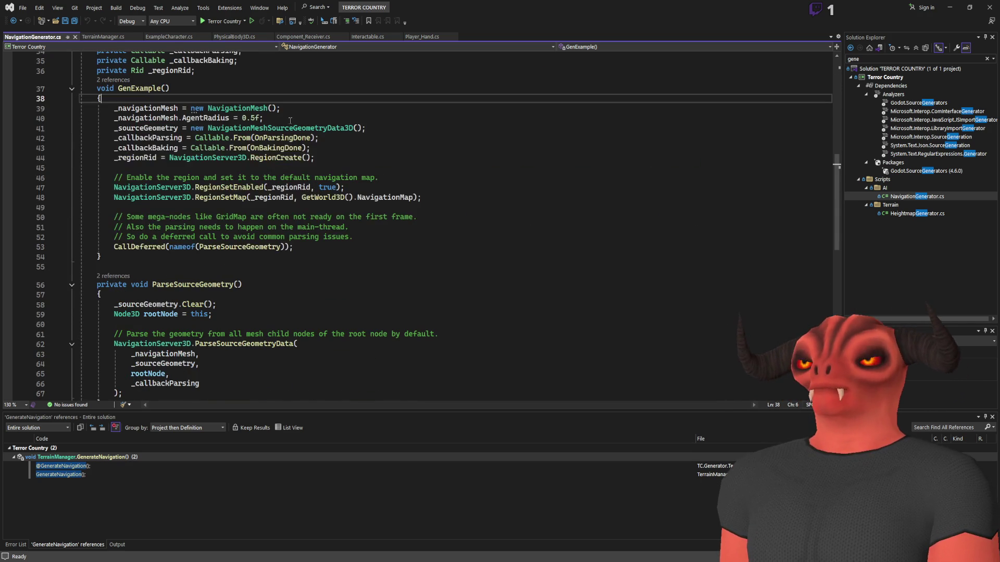
pyautogui.scroll(6, 291, 121)
pyautogui.click(238, 255)
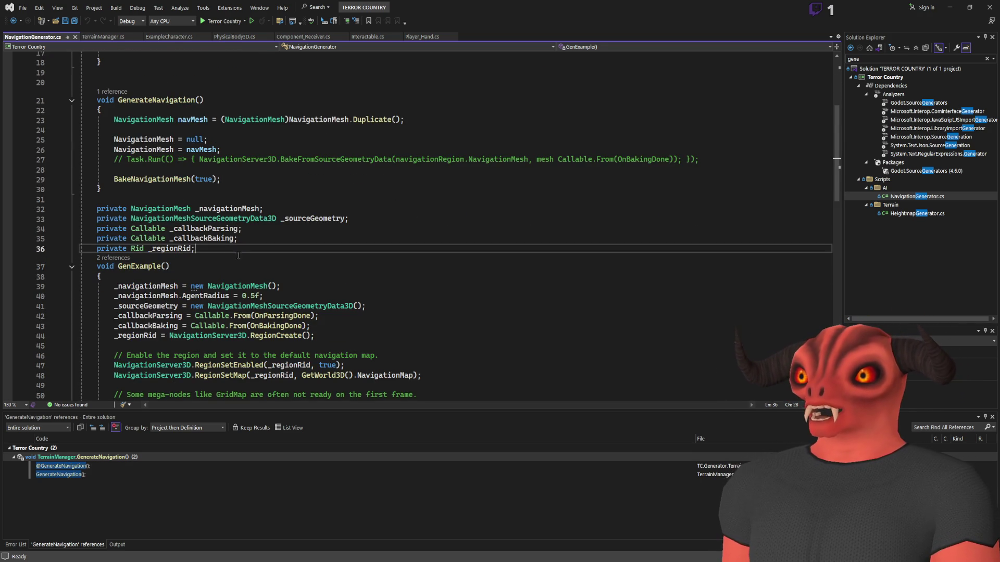
pyautogui.press('Return')
# - Save NavigationGenerator.cs and place the caret inside GenerateNavigation in TerrainManager.cs
pyautogui.scroll(-6, 295, 168)
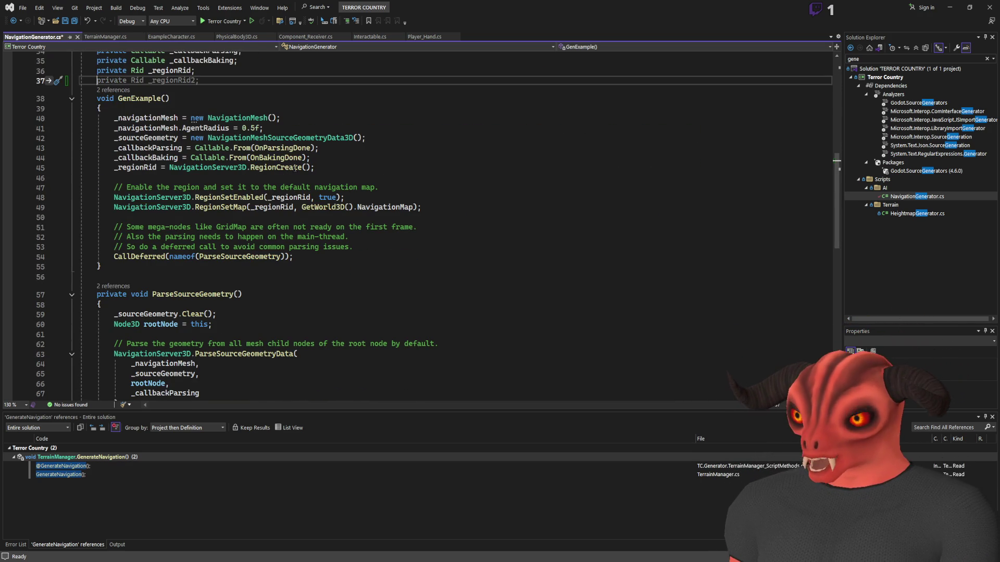
pyautogui.scroll(-4, 236, 233)
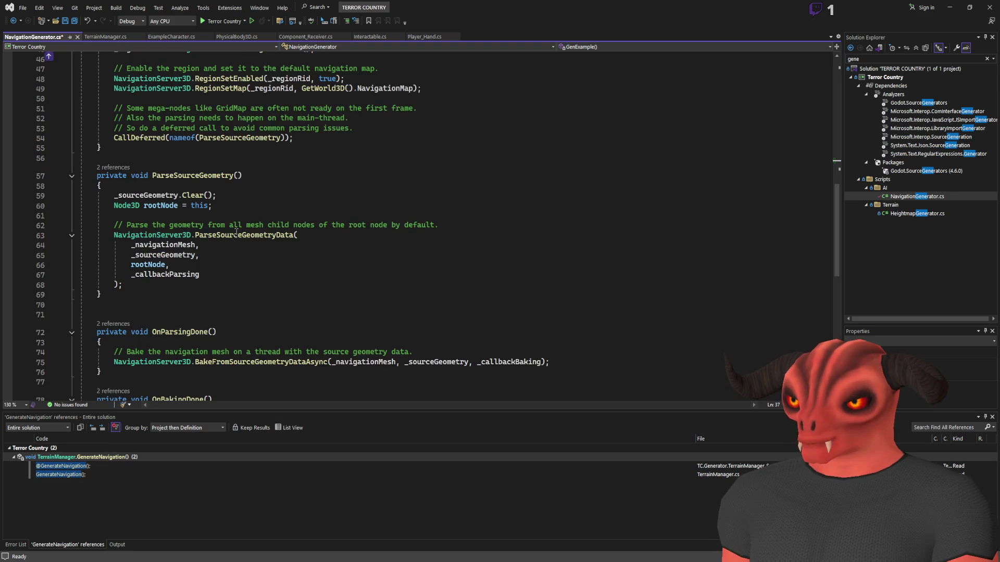
pyautogui.scroll(-5, 236, 233)
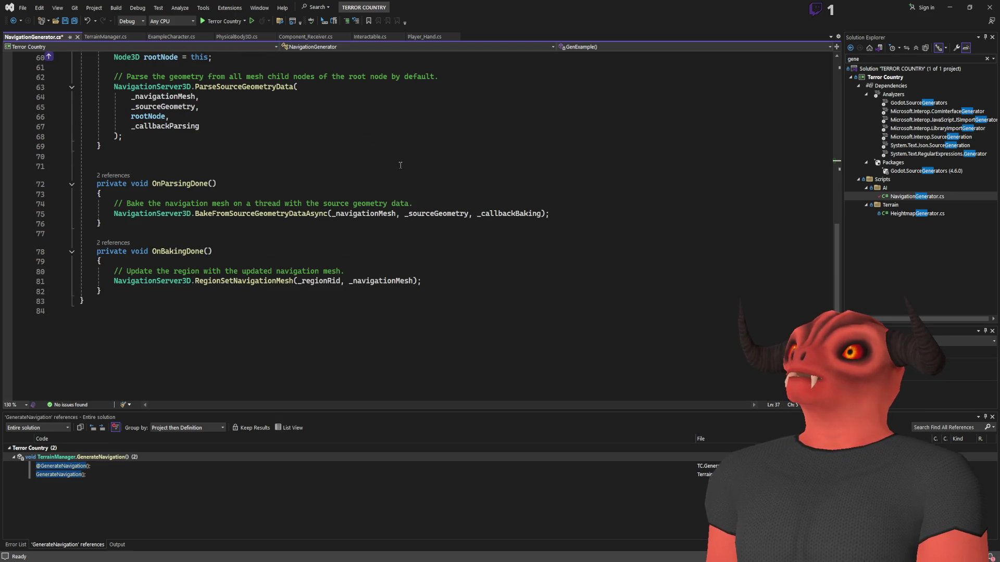
pyautogui.scroll(13, 400, 165)
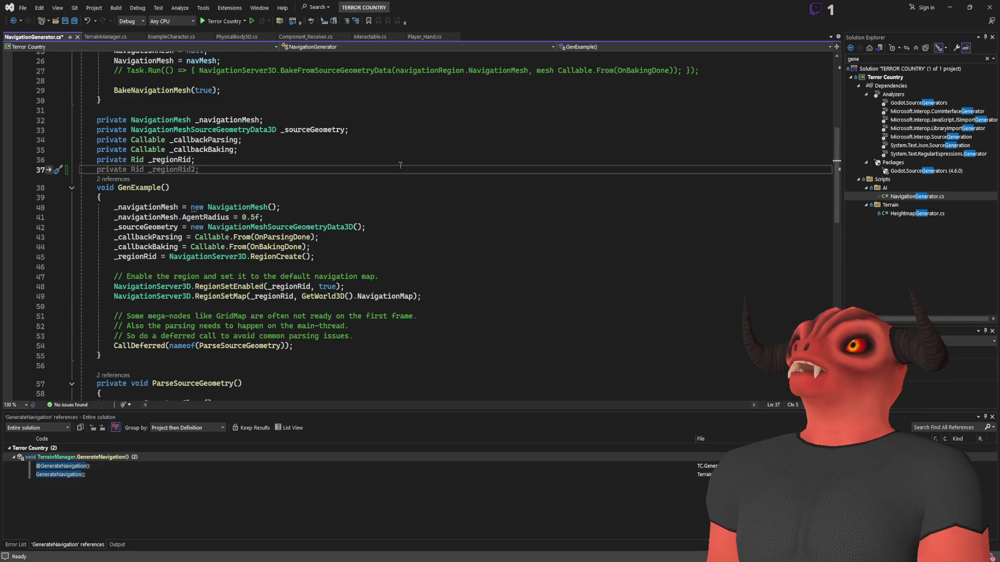
pyautogui.click(100, 41)
pyautogui.hotkey('ctrl', 'Tab')
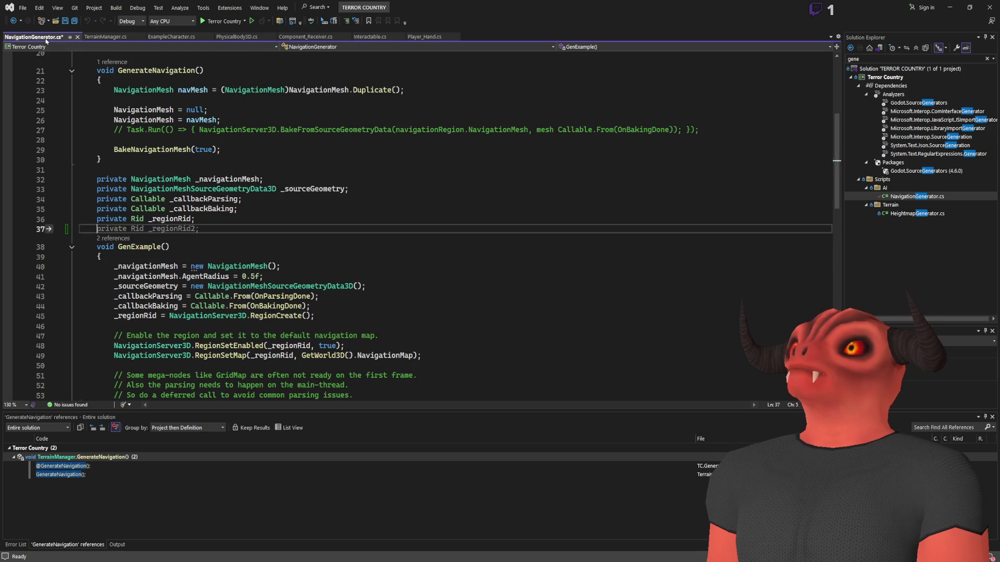
pyautogui.hotkey('ctrl', 's')
pyautogui.click(101, 39)
pyautogui.click(31, 36)
pyautogui.click(101, 36)
pyautogui.click(428, 229)
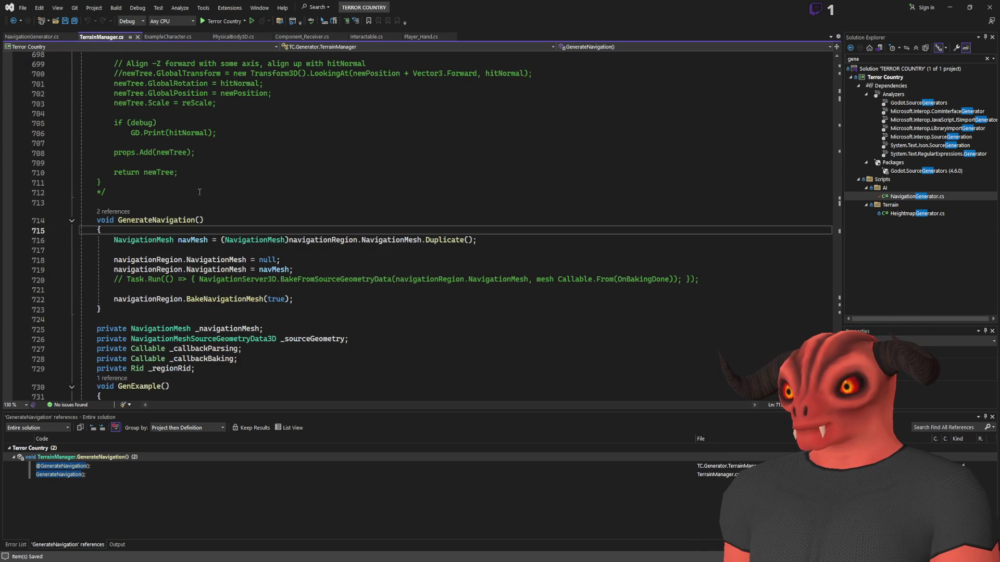
# - Toggle the commented Task.Run line in TerrainManager.cs with Ctrl+K, Ctrl+U and save
pyautogui.hotkey('ctrl', 'Tab')
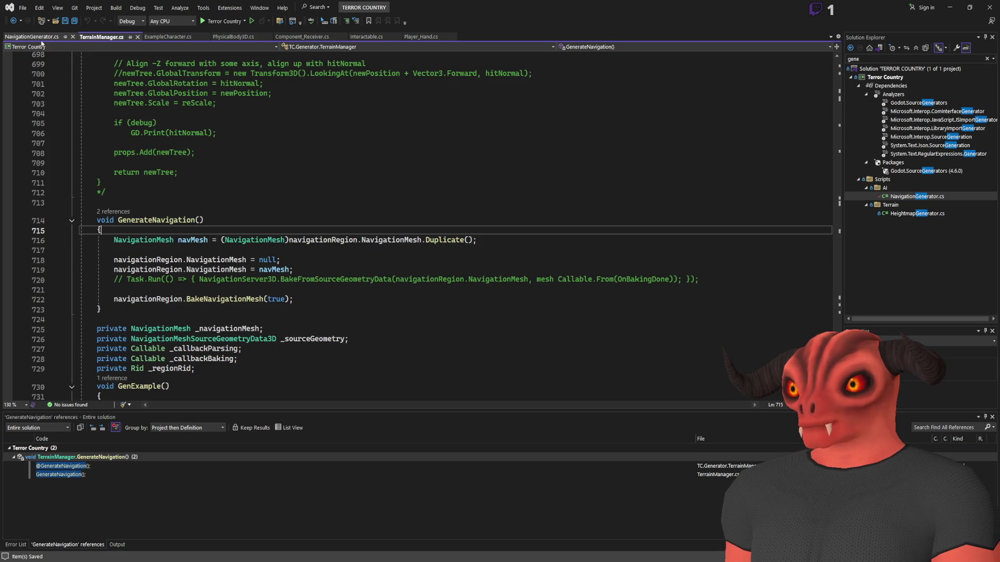
pyautogui.scroll(-2, 190, 155)
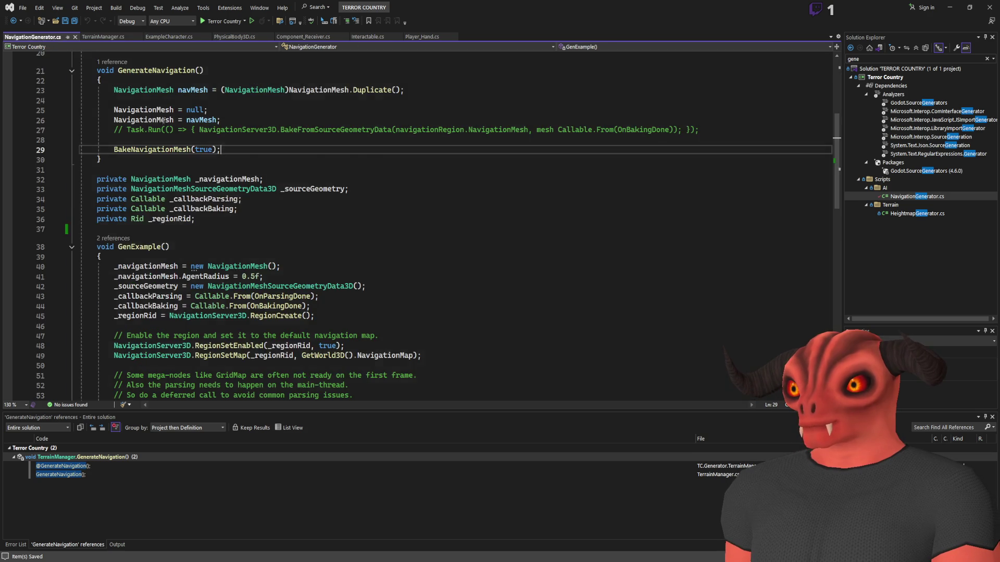
pyautogui.click(106, 37)
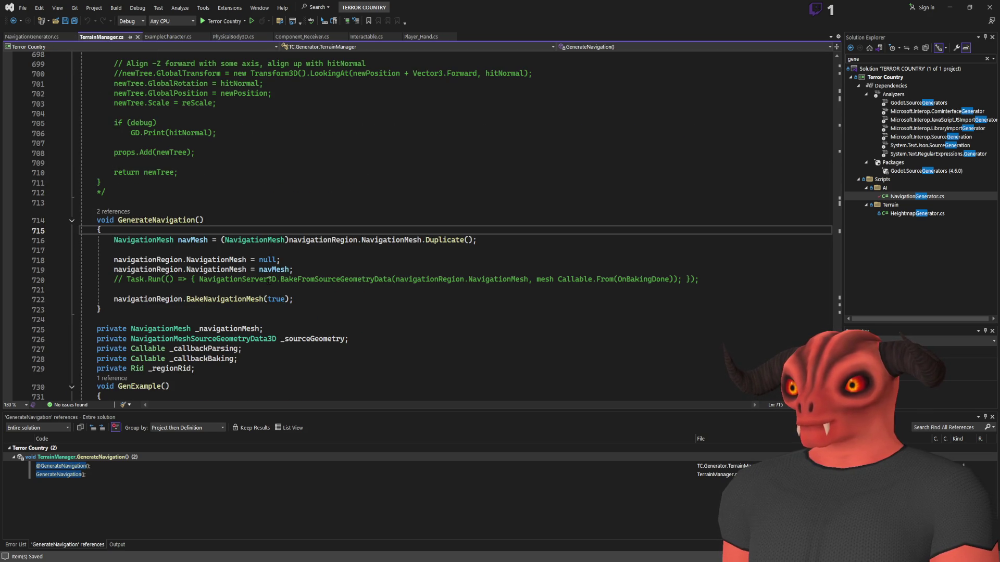
pyautogui.click(114, 280)
pyautogui.hotkey('ctrl', 'k')
pyautogui.hotkey('ctrl', 'u')
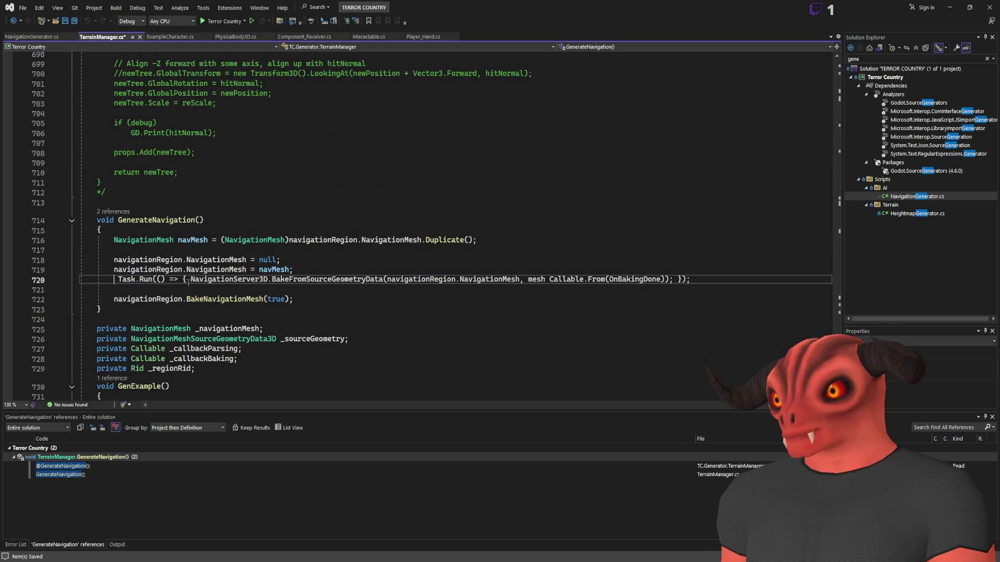
pyautogui.hotkey('ctrl', 's')
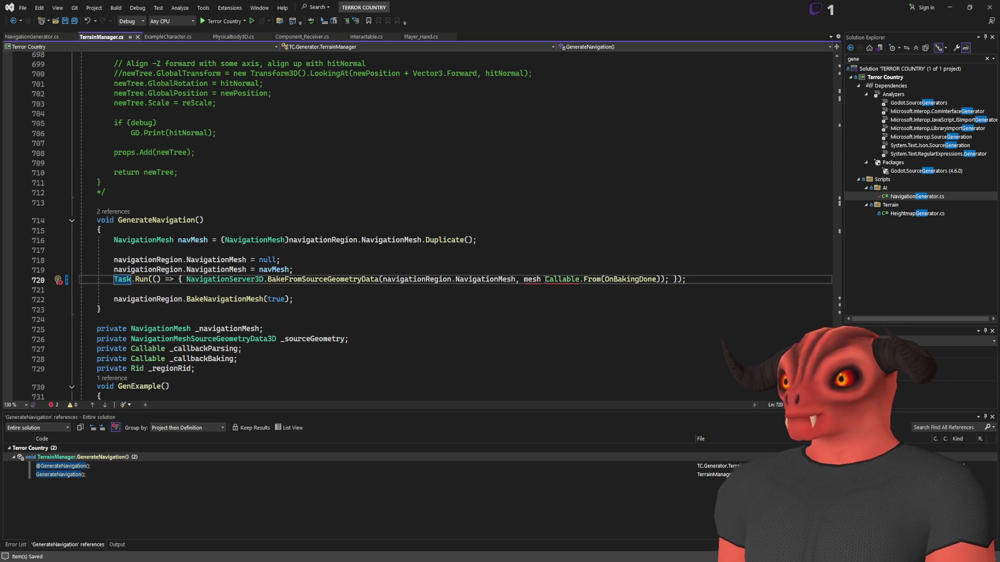
# - Inspect the Task.Run call's mesh and Callable arguments on lines 718–720
pyautogui.doubleClick(532, 280)
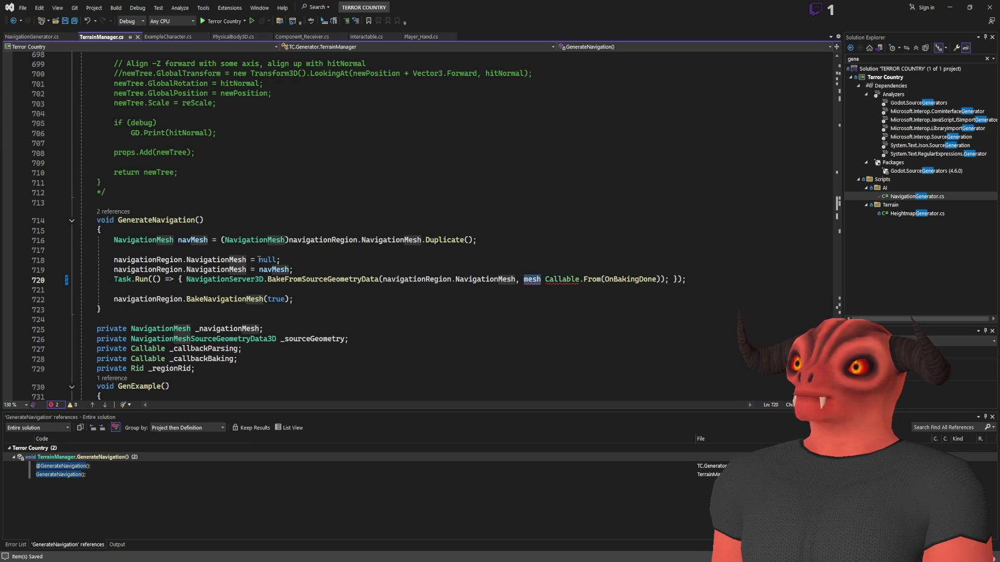
pyautogui.click(532, 259)
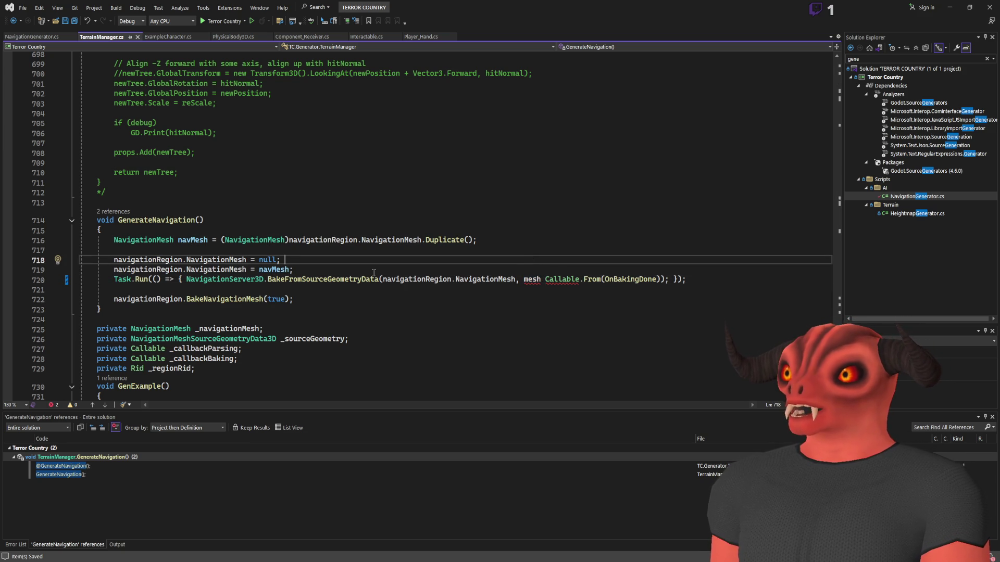
pyautogui.moveTo(517, 282); pyautogui.dragTo(687, 280)
pyautogui.click(562, 279)
pyautogui.doubleClick(562, 279)
pyautogui.scroll(-5, 515, 192)
pyautogui.scroll(5, 514, 193)
# - Comment out the Task.Run line 720 with //
pyautogui.click(31, 36)
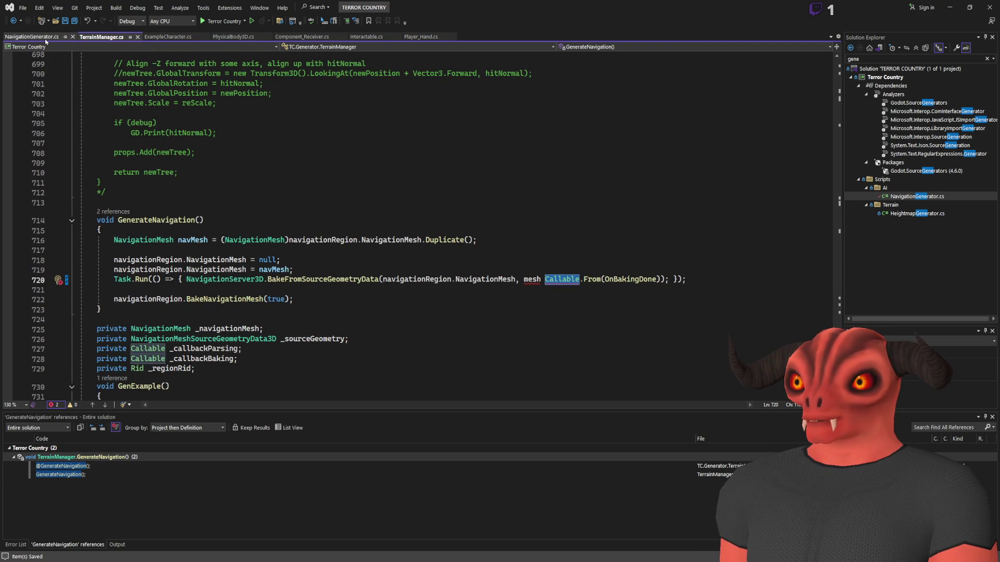
pyautogui.click(108, 38)
pyautogui.press('Home')
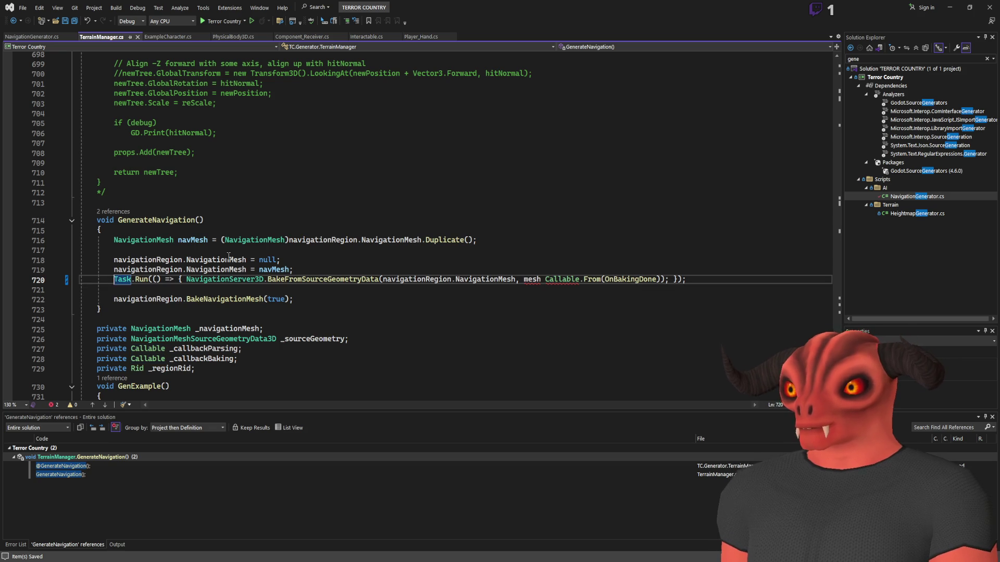
pyautogui.write('//')
pyautogui.scroll(-9, 309, 236)
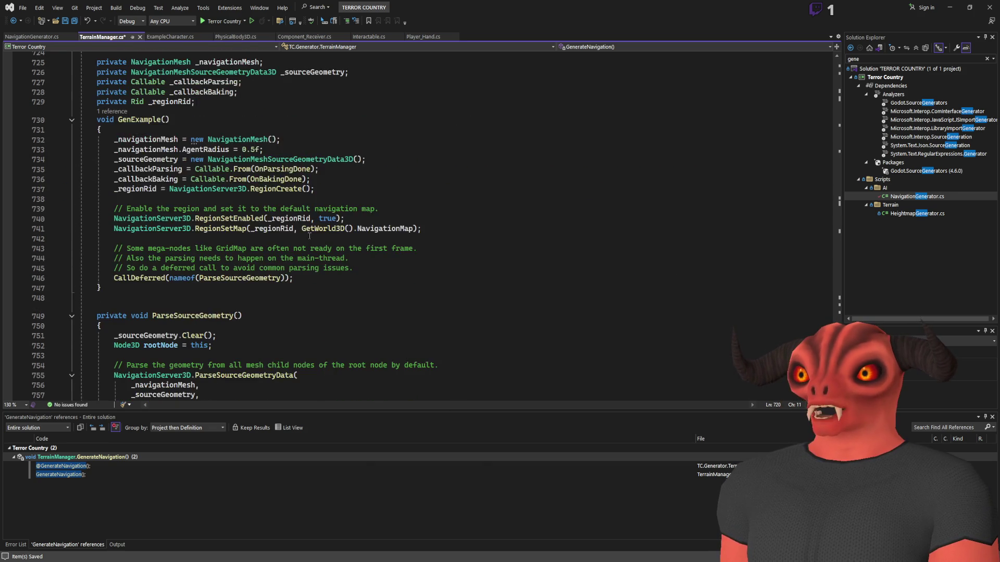
pyautogui.scroll(4, 309, 236)
# - Search the file for the GenerateNavigation call on line 194
pyautogui.click(119, 239)
pyautogui.hotkey('shift', 'End')
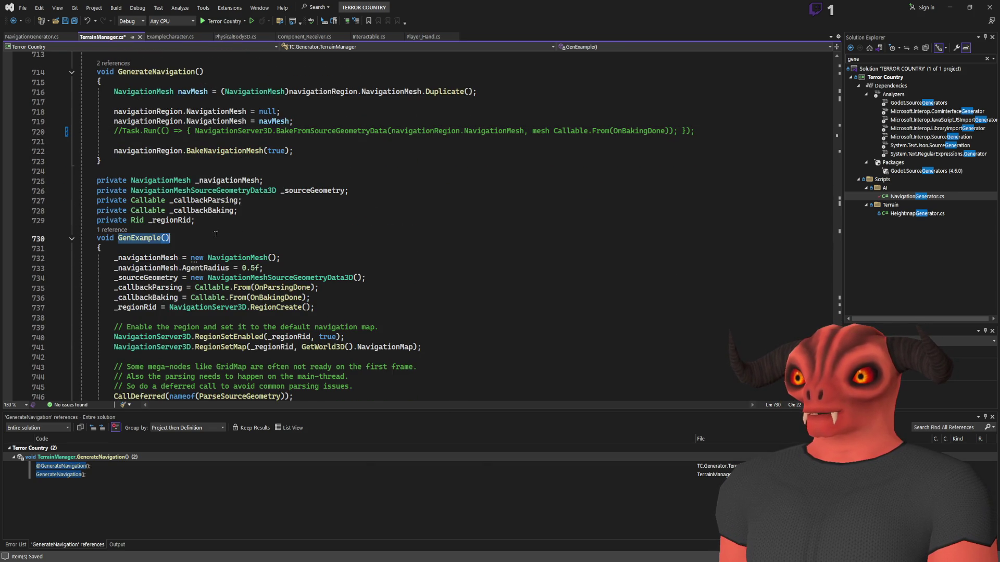
pyautogui.scroll(2, 183, 217)
pyautogui.doubleClick(156, 131)
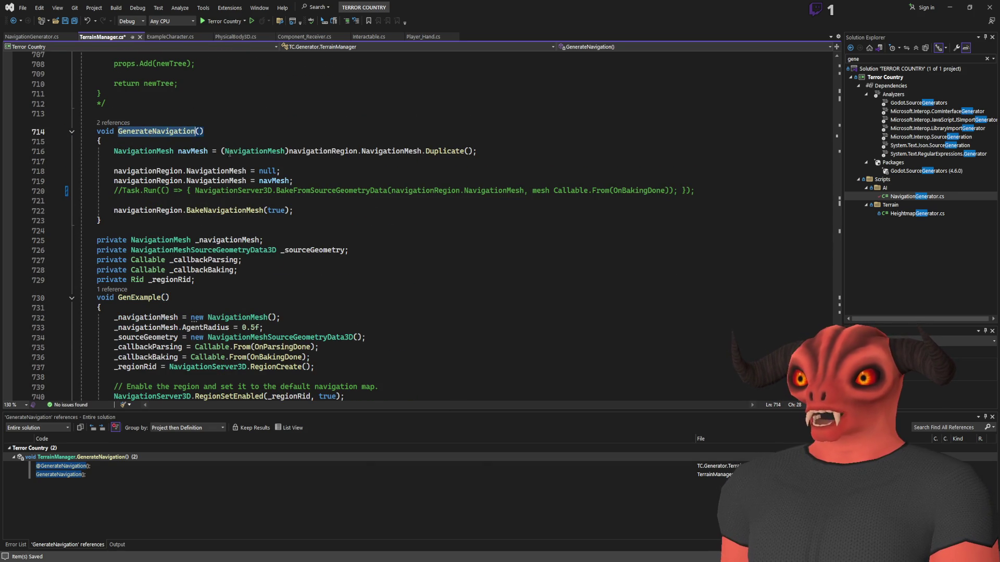
pyautogui.hotkey('ctrl', 'f')
pyautogui.press('Return')
pyautogui.click(193, 226)
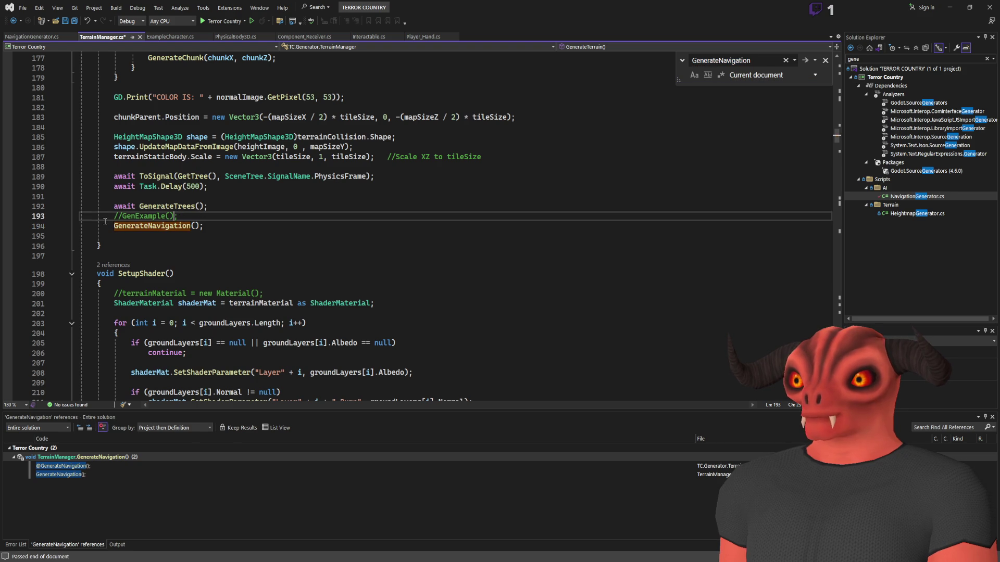
# - Uncomment GenExample() on line 193, comment out GenerateNavigation() below it, and save
pyautogui.click(226, 212)
pyautogui.press('BackSpace')
pyautogui.press('BackSpace')
pyautogui.press('Down')
pyautogui.write('//')
pyautogui.hotkey('ctrl', 's')
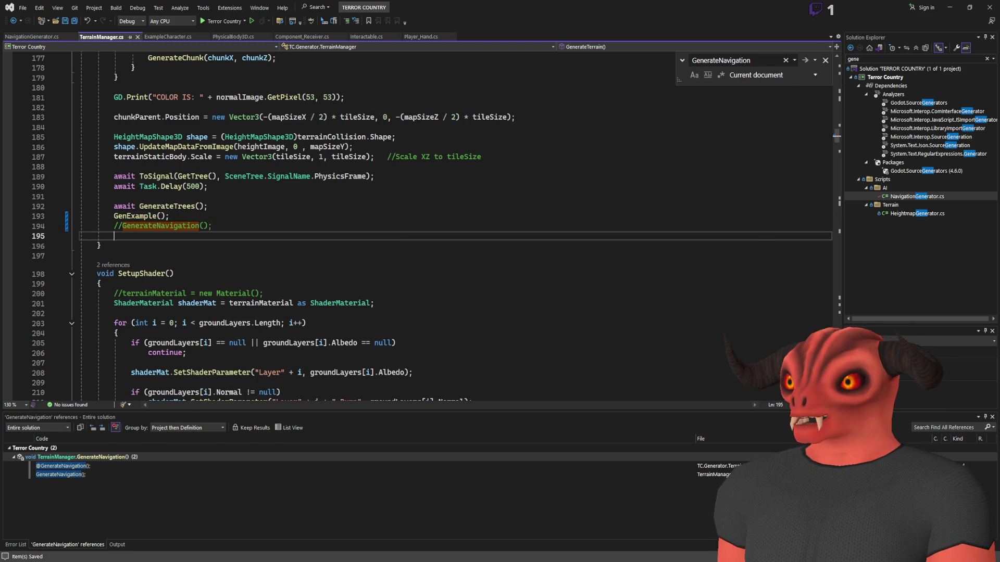
pyautogui.hotkey('alt', 'Tab')
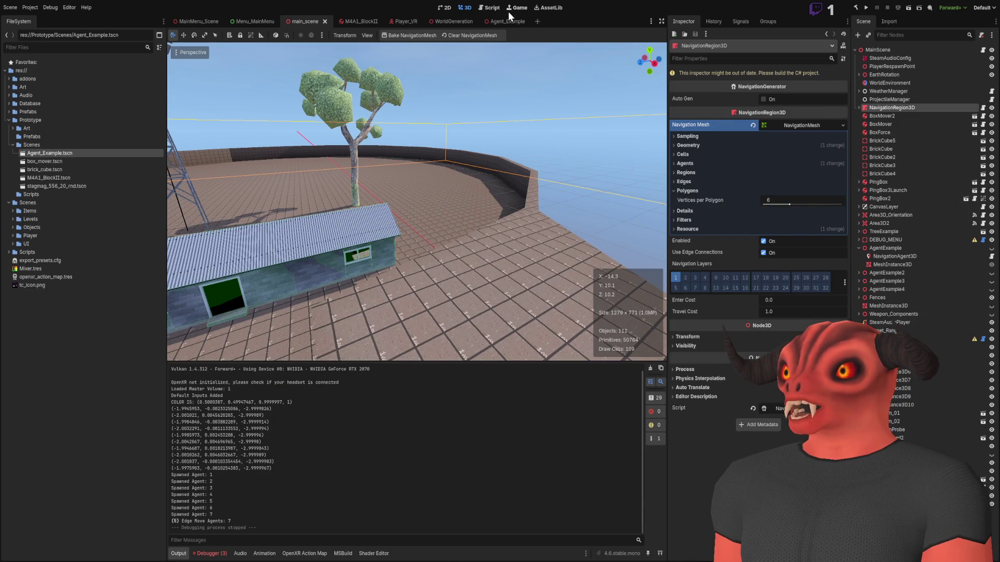
# - Run the WorldGeneration scene with F6 and read the navigation-bake-interrupted errors in the debugger
pyautogui.click(397, 21)
pyautogui.click(445, 22)
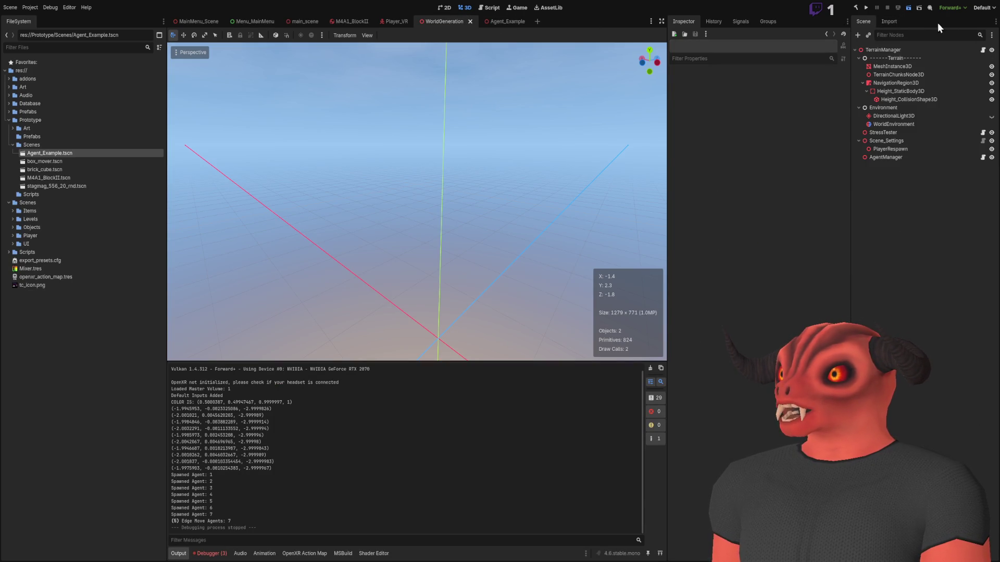
pyautogui.press('F6')
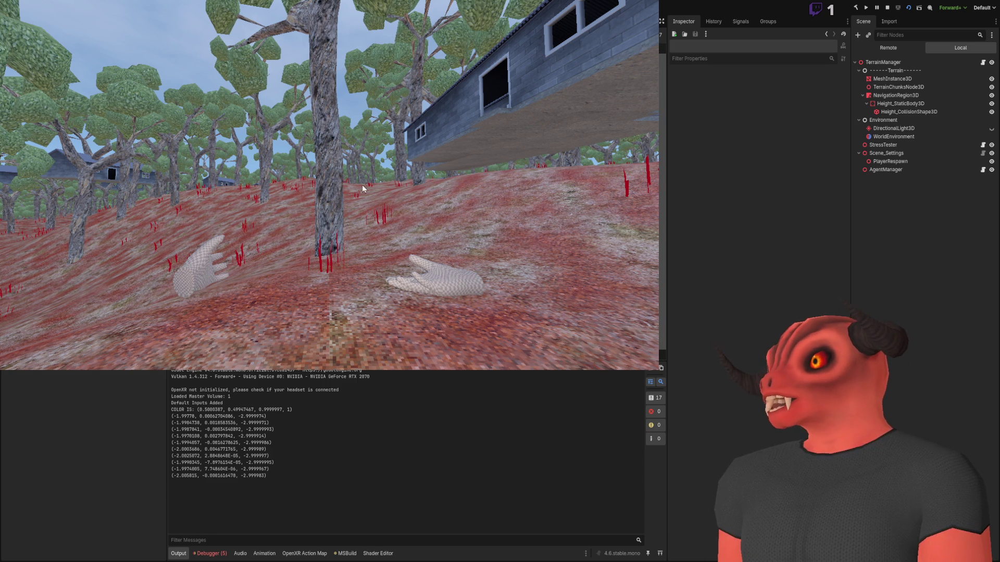
pyautogui.moveTo(361, 184)
pyautogui.click(209, 554)
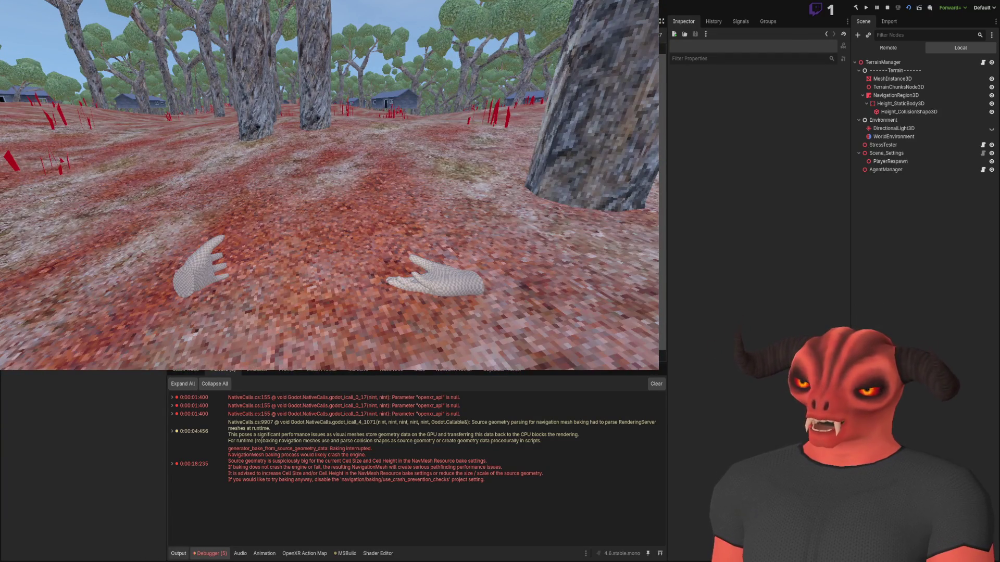
# - Inspect a spawned agent under TerrainManager > AgentManager in the live scene tree, then stop the game
pyautogui.click(178, 554)
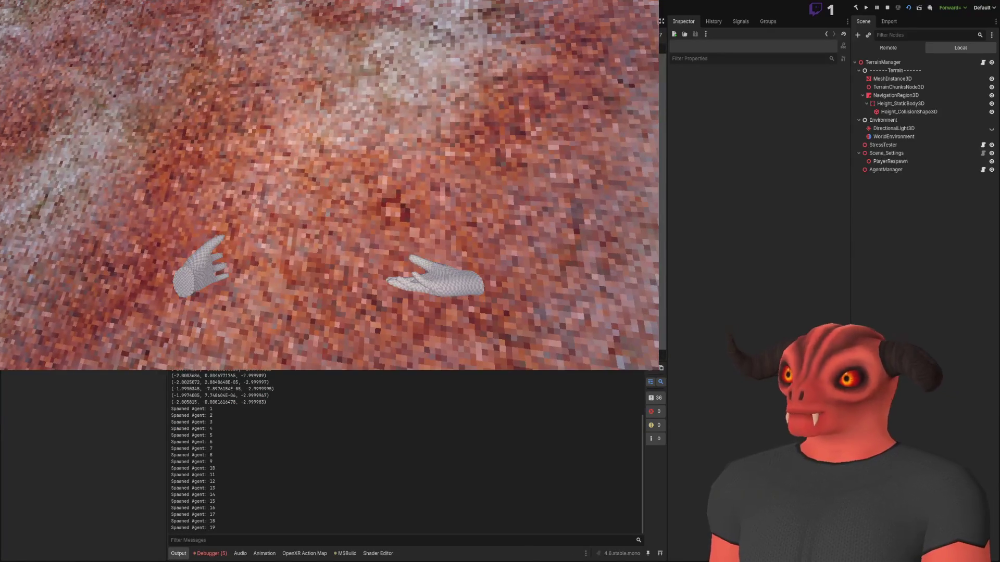
pyautogui.click(888, 48)
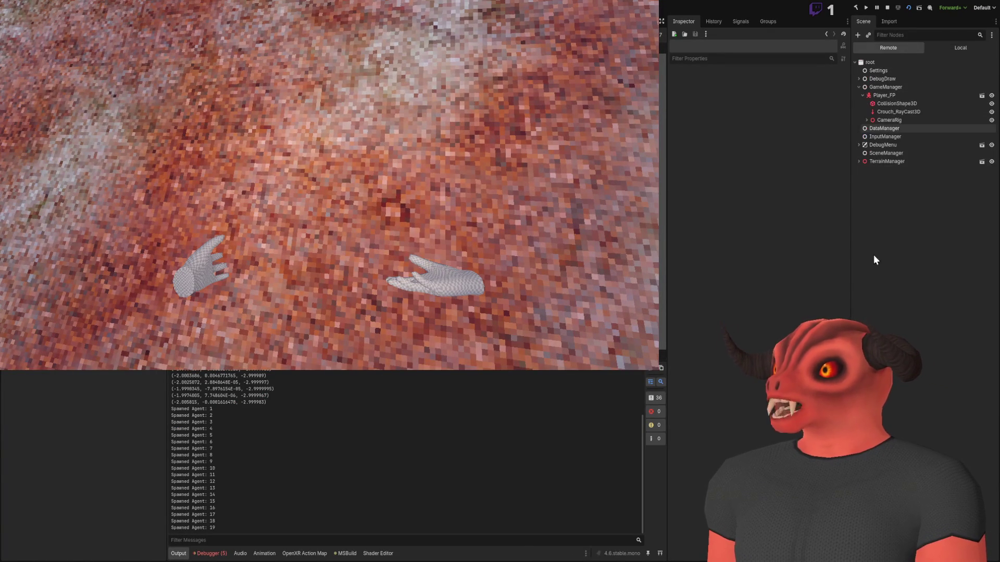
pyautogui.click(859, 162)
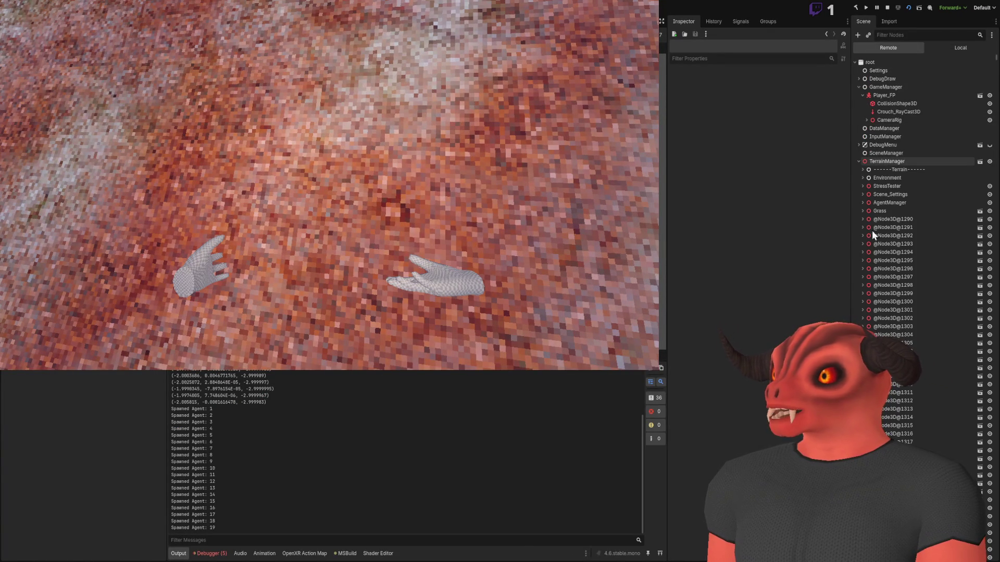
pyautogui.click(861, 204)
pyautogui.click(901, 237)
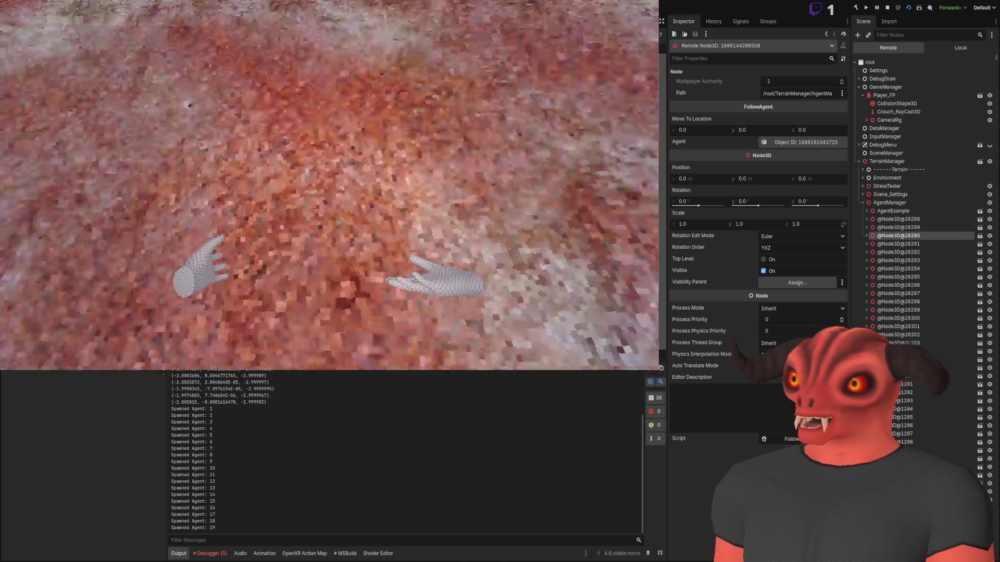
pyautogui.click(867, 236)
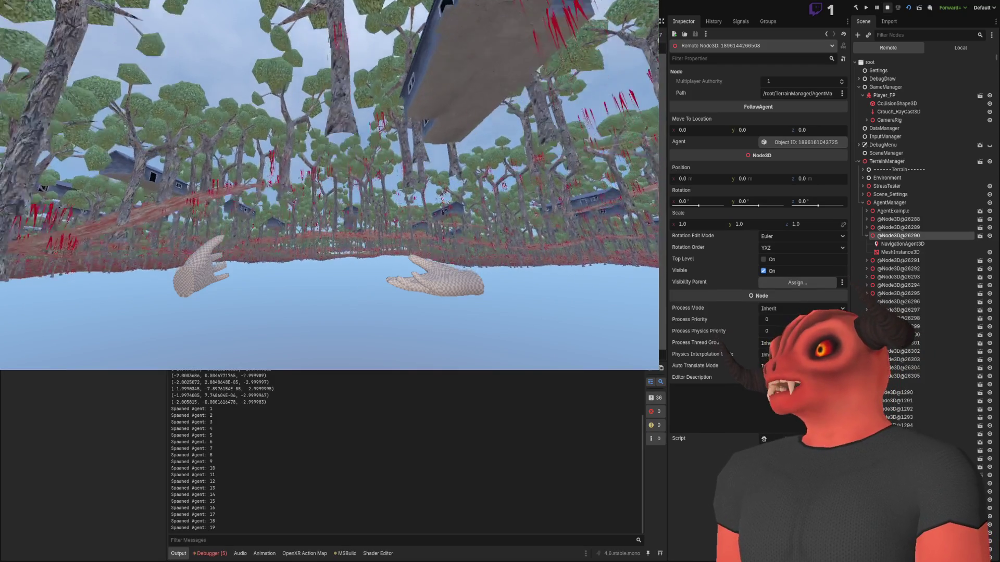
pyautogui.press('F8')
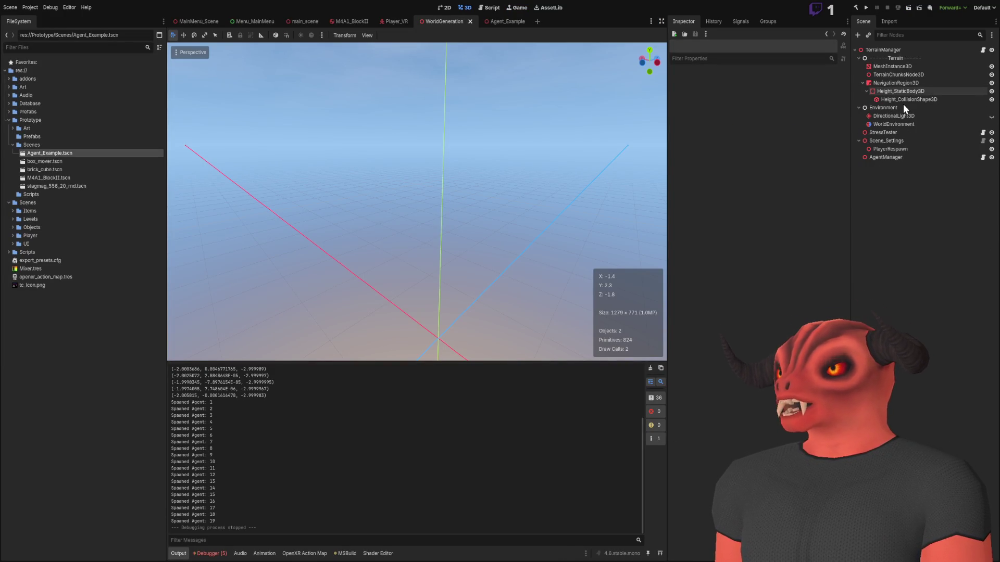
# - Select NavigationRegion3D and expand its NavigationMesh resource settings
pyautogui.click(904, 92)
pyautogui.click(905, 87)
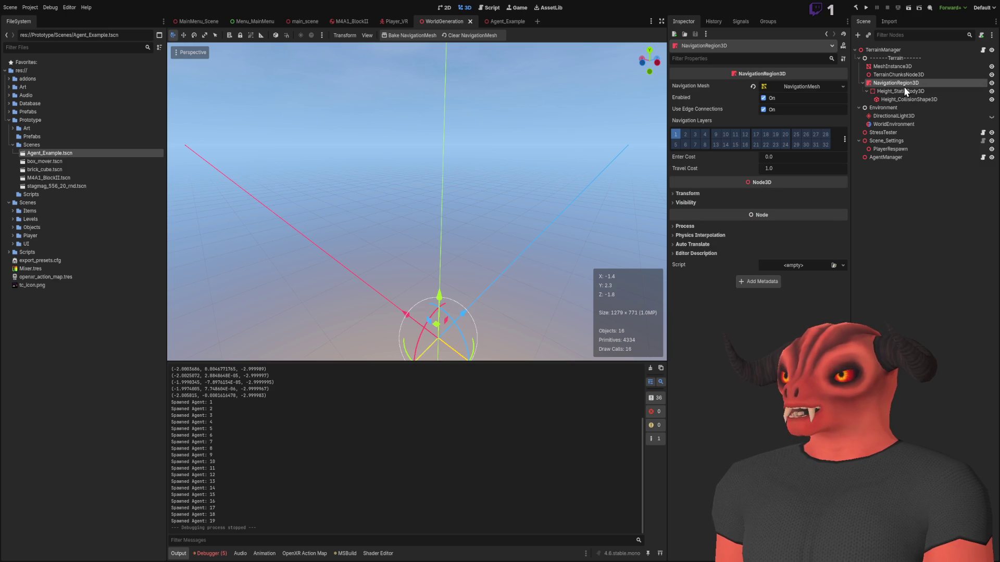
pyautogui.click(811, 87)
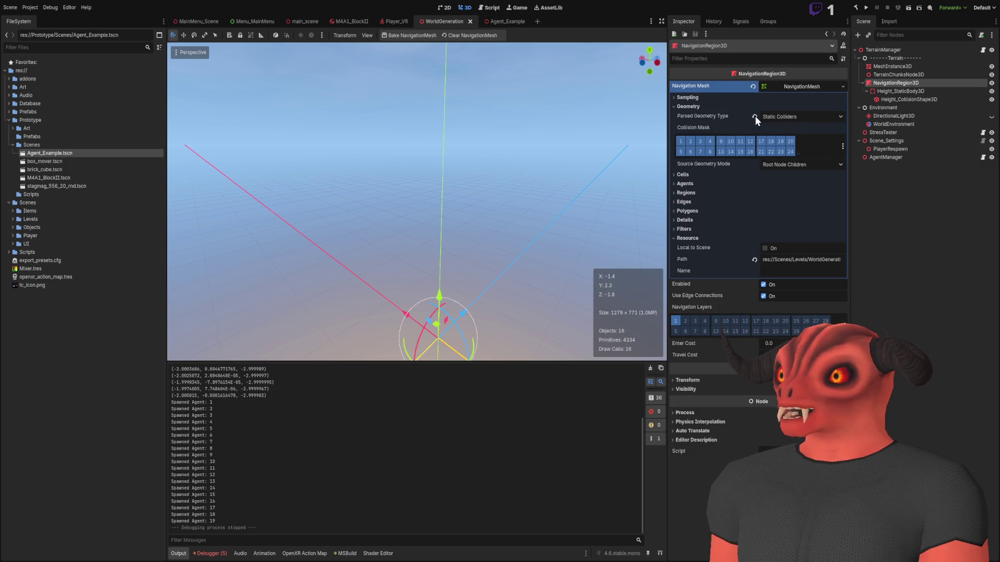
pyautogui.click(788, 148)
pyautogui.click(711, 108)
pyautogui.click(710, 106)
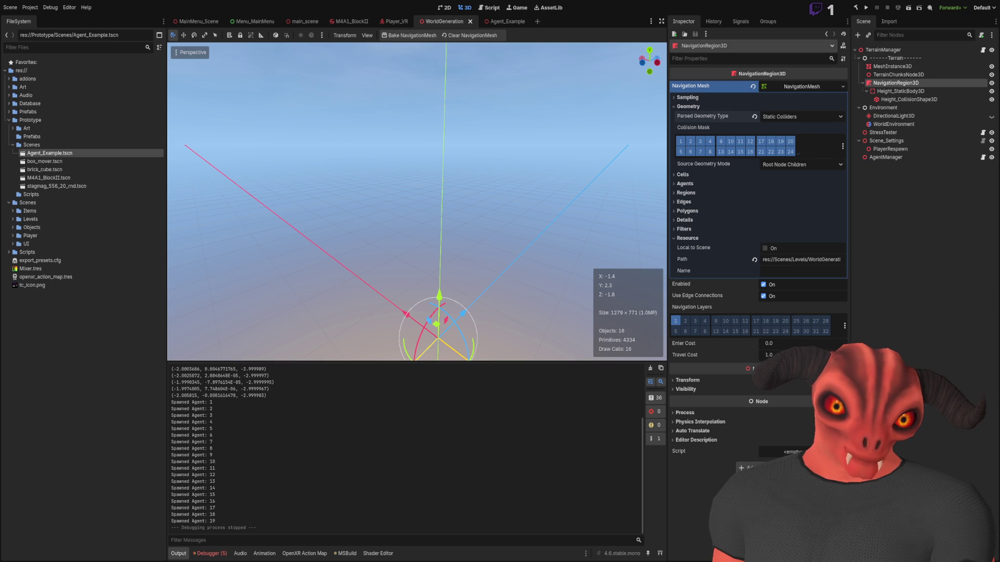
# - Review the Sampling partition type, Regions and Cells sections, and begin editing Cell Size
pyautogui.click(683, 174)
pyautogui.click(683, 175)
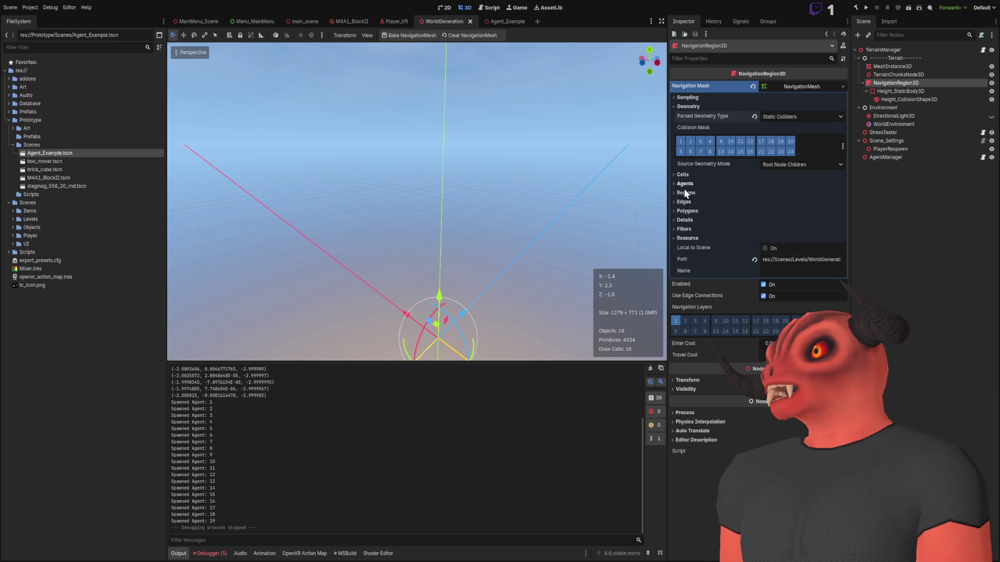
pyautogui.click(688, 97)
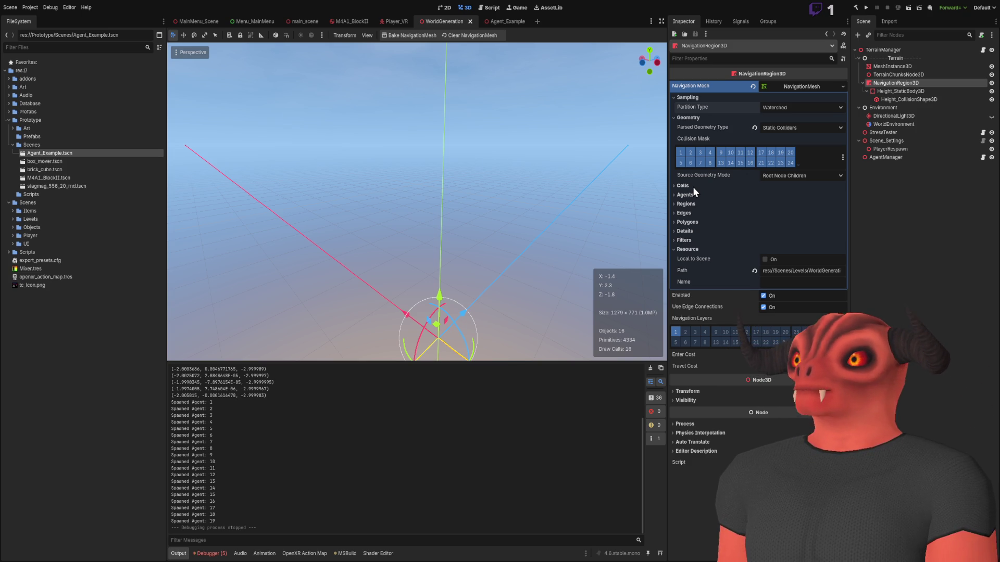
pyautogui.click(701, 204)
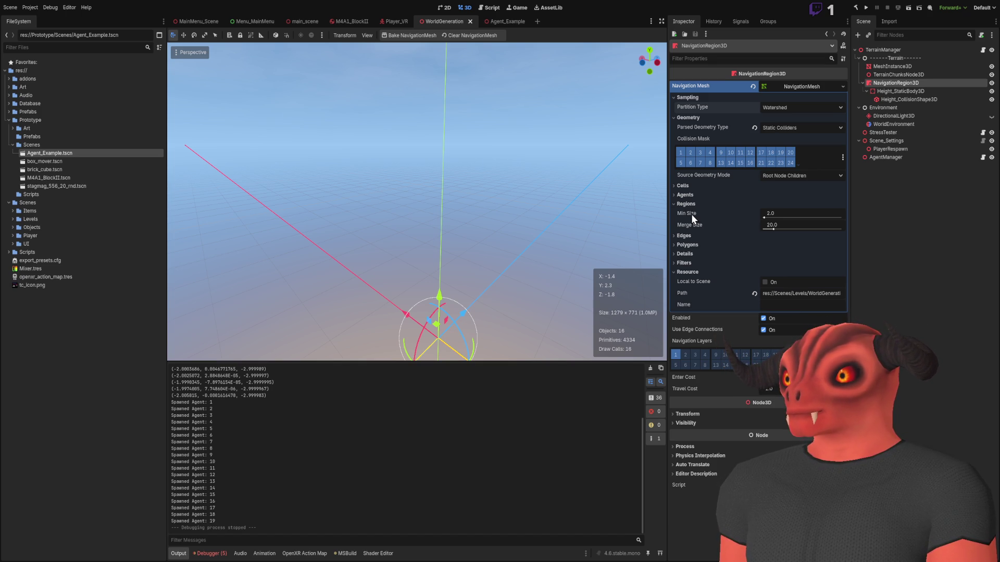
pyautogui.click(689, 185)
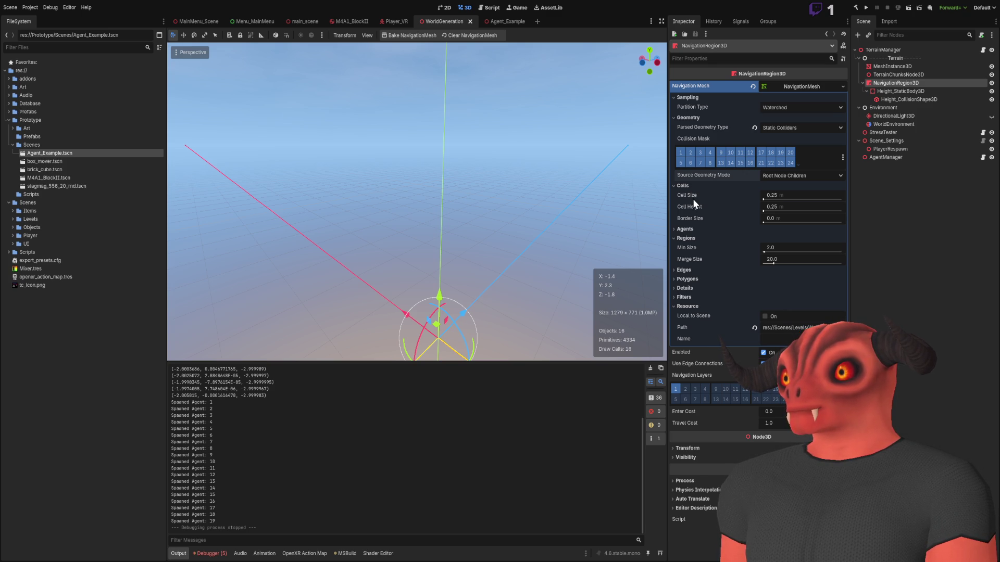
pyautogui.click(806, 195)
pyautogui.write('1')
# - Set the navigation mesh Cell Size and Cell Height to 1.0 m and frame the region
pyautogui.press('Return')
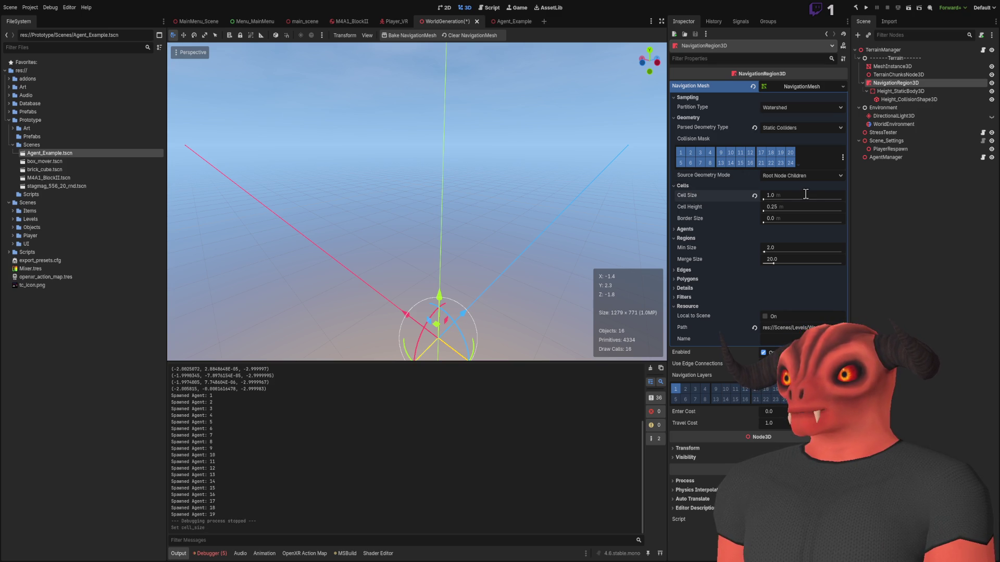
pyautogui.click(776, 207)
pyautogui.write('1')
pyautogui.press('Return')
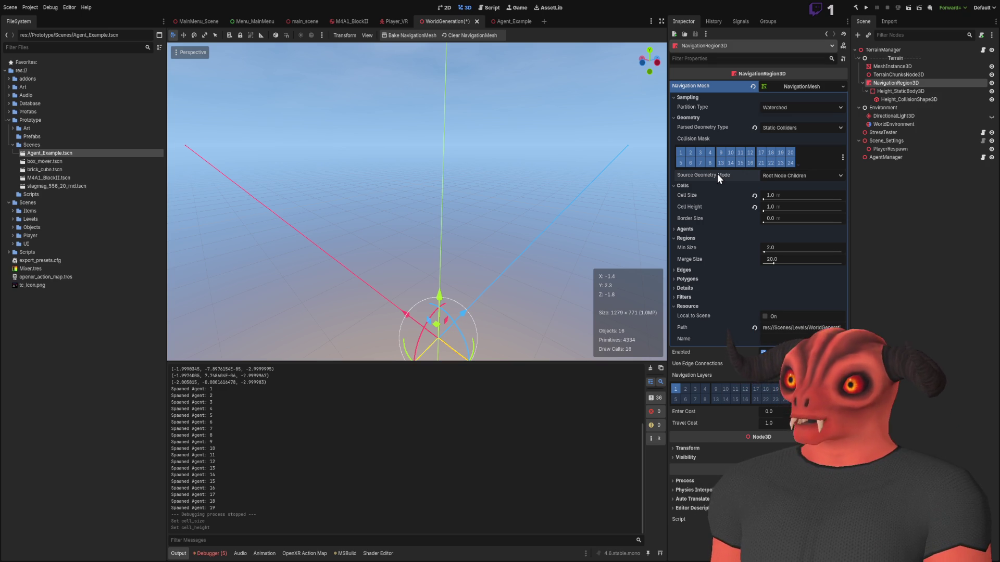
pyautogui.press('f')
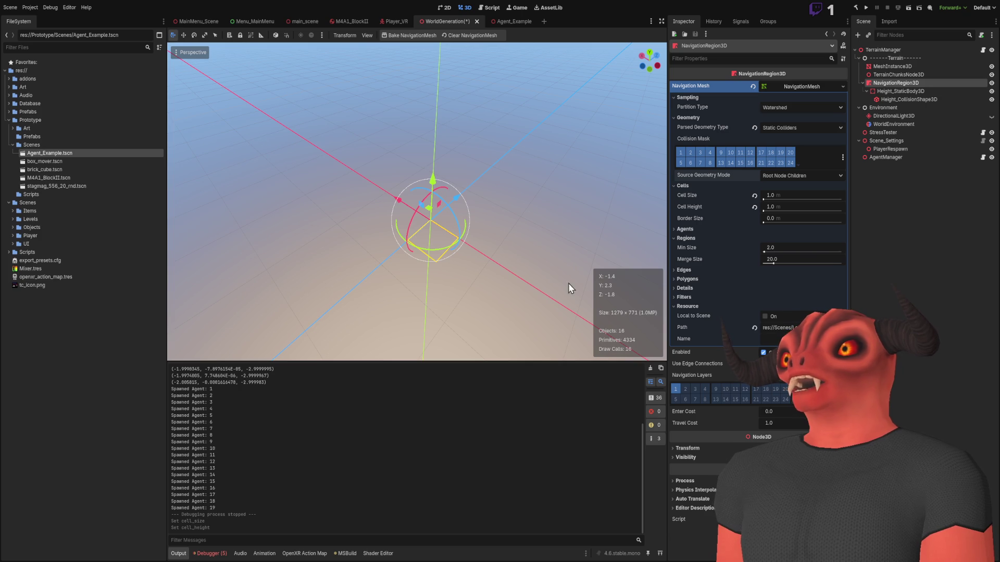
# - Browse the Filters, Polygons and Edges sections, save WorldGeneration, and run it with F6
pyautogui.click(701, 308)
pyautogui.click(686, 297)
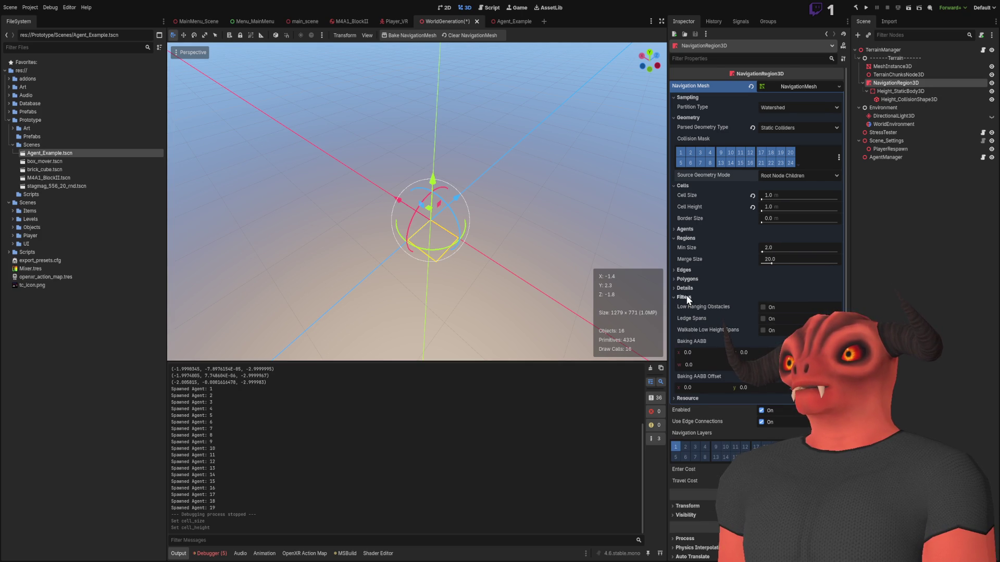
pyautogui.click(687, 298)
pyautogui.click(691, 281)
pyautogui.click(690, 281)
pyautogui.click(691, 281)
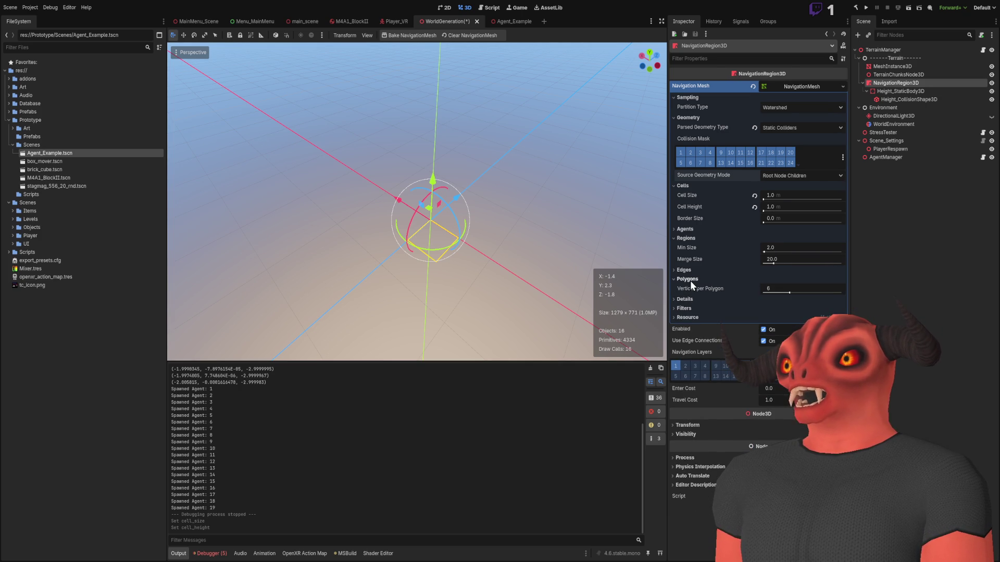
pyautogui.click(692, 281)
pyautogui.click(689, 270)
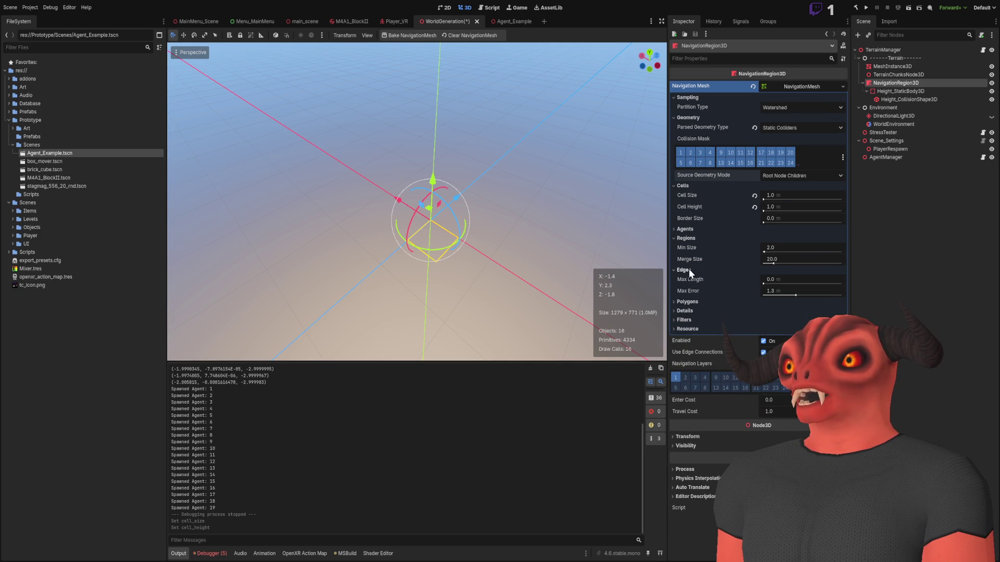
pyautogui.click(689, 270)
pyautogui.hotkey('ctrl', 's')
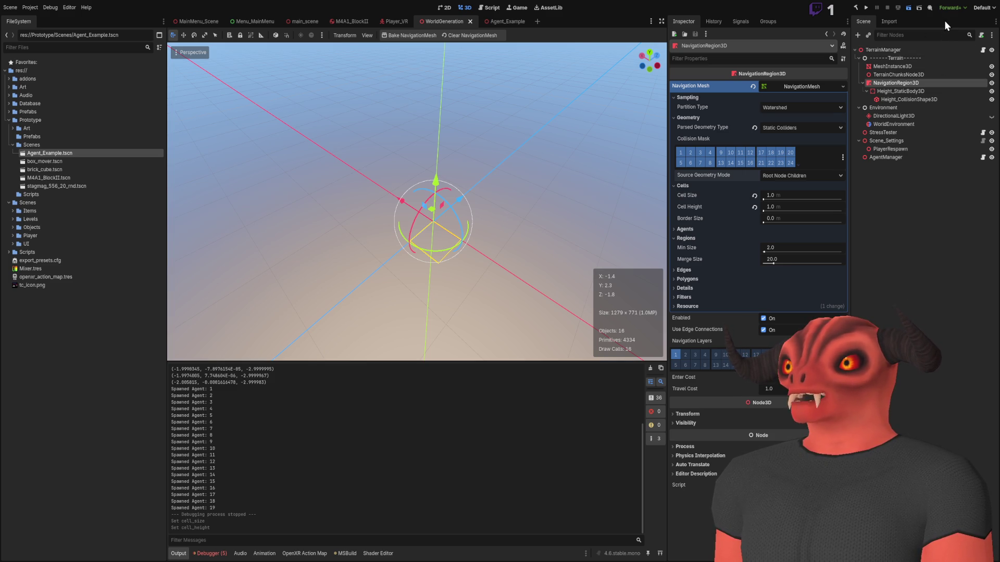
pyautogui.press('F6')
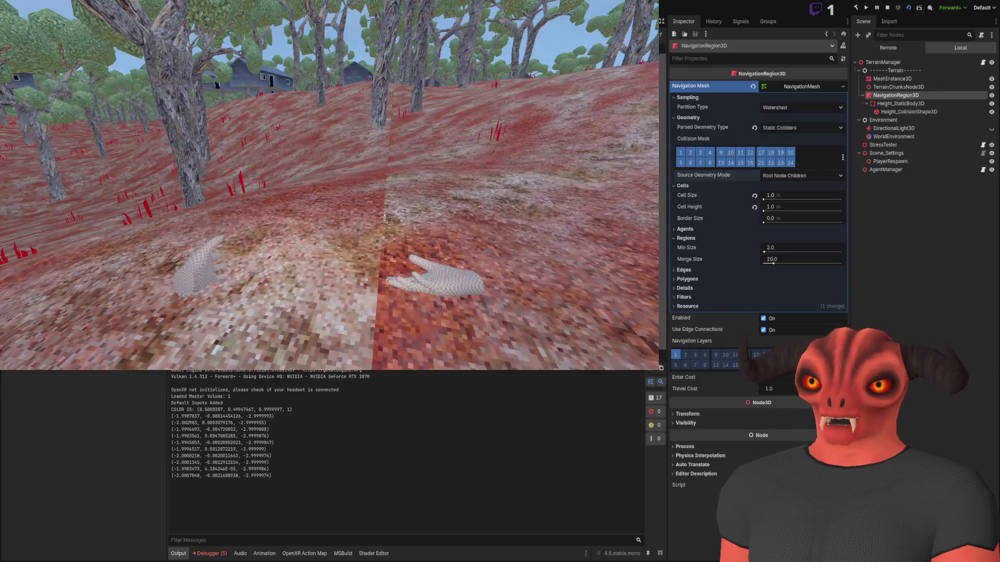
# - Read the cell-size bake warnings in the debugger's Errors tab and stop the game with F8
pyautogui.click(210, 554)
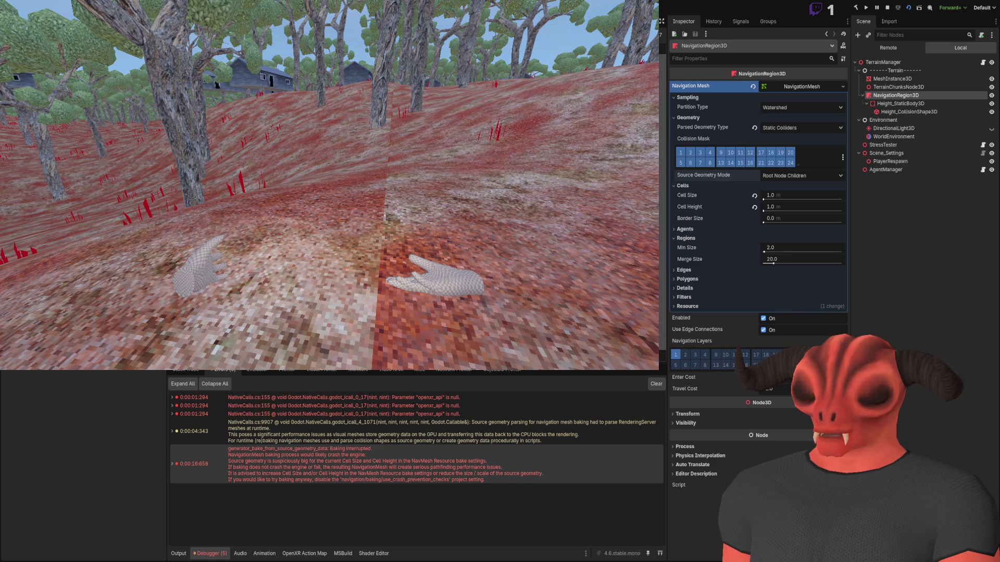
pyautogui.press('F8')
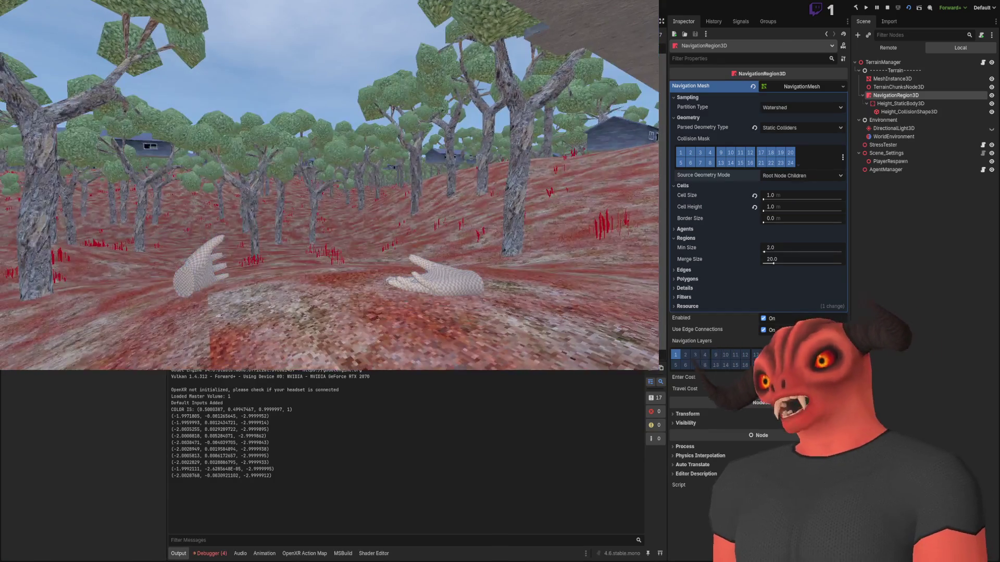
# - Browse the running game's live scene tree, collapsing AgentManager and expanding Environment
pyautogui.click(210, 554)
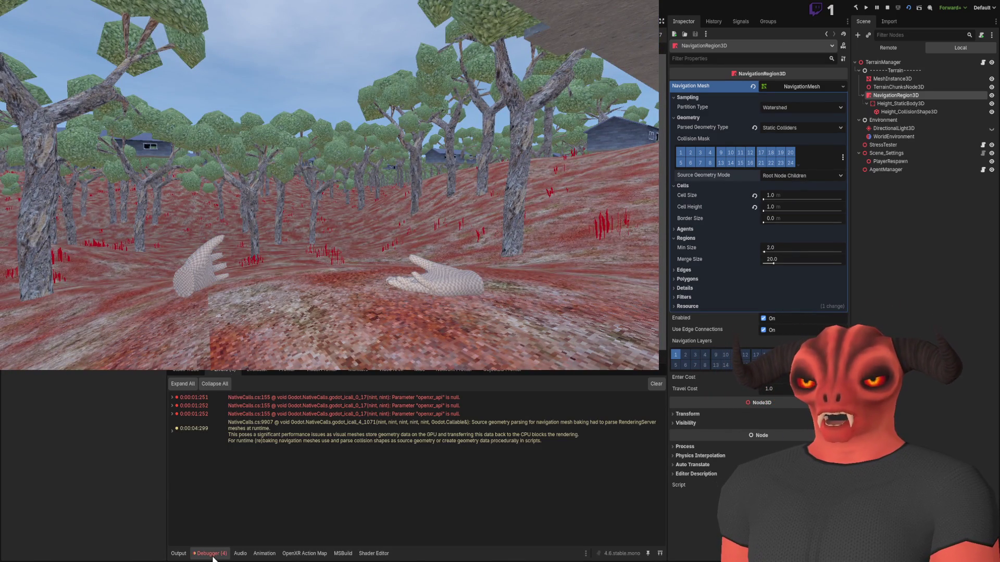
pyautogui.click(182, 554)
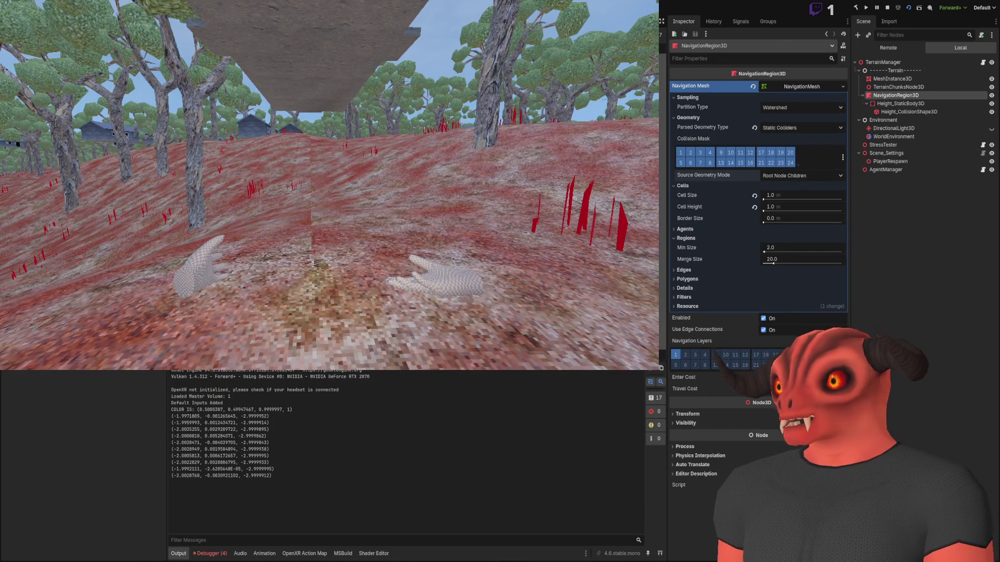
pyautogui.click(877, 48)
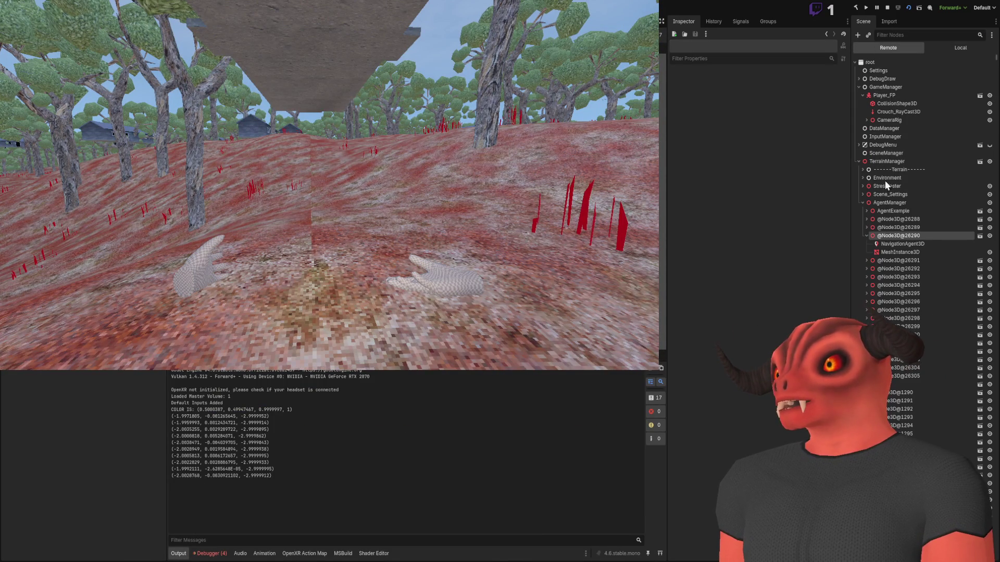
pyautogui.click(864, 203)
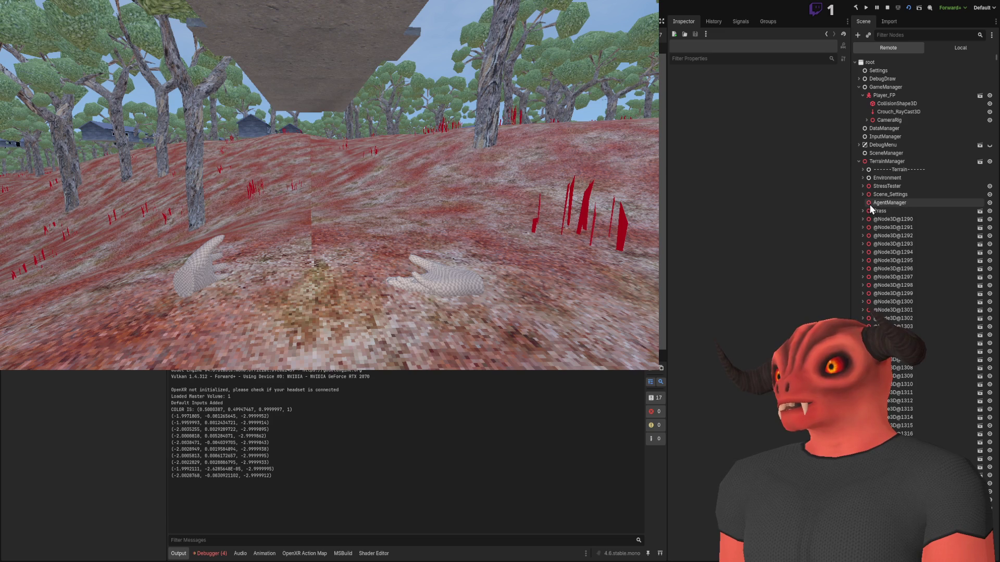
pyautogui.click(863, 178)
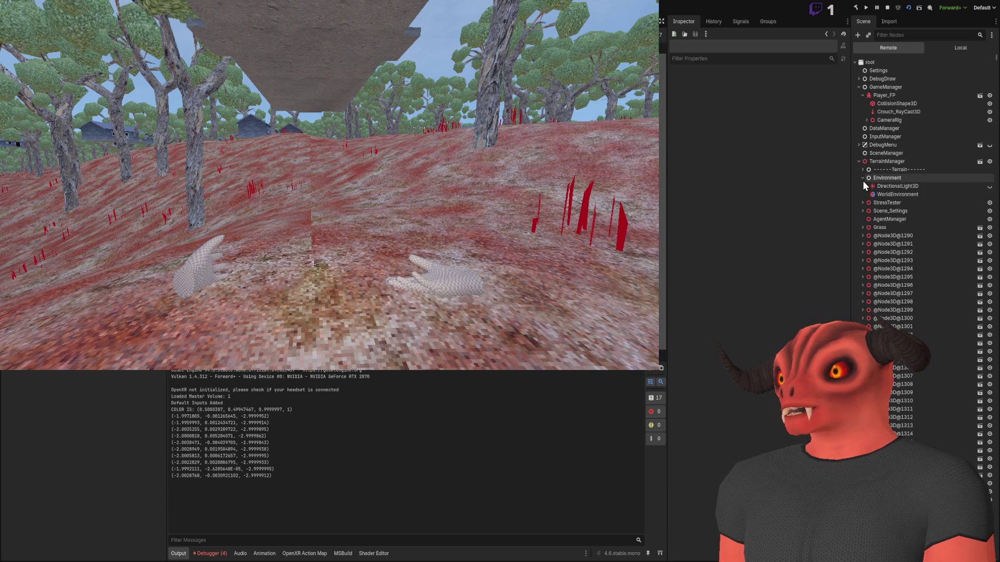
pyautogui.scroll(-10, 981, 96)
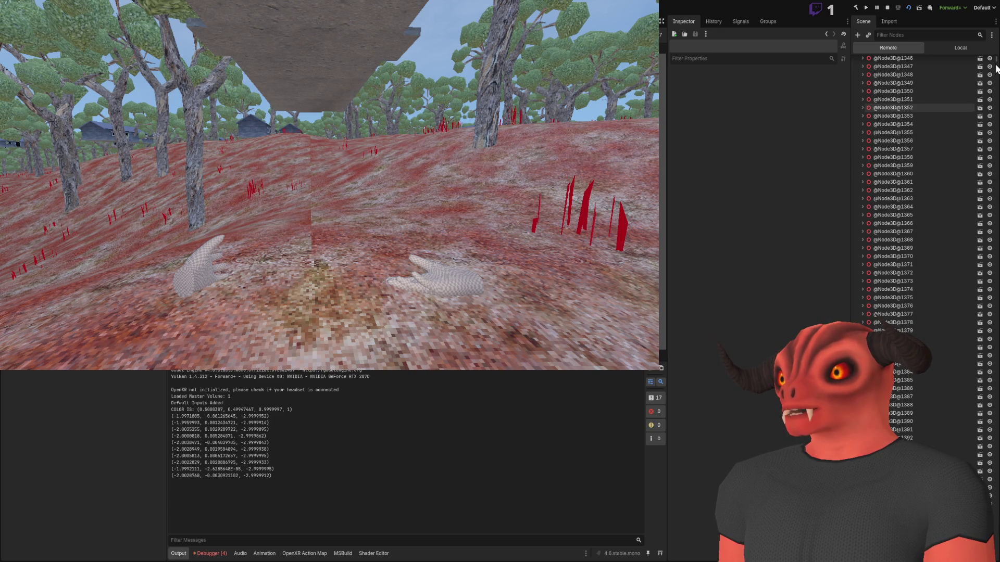
pyautogui.moveTo(997, 66); pyautogui.dragTo(998, 401)
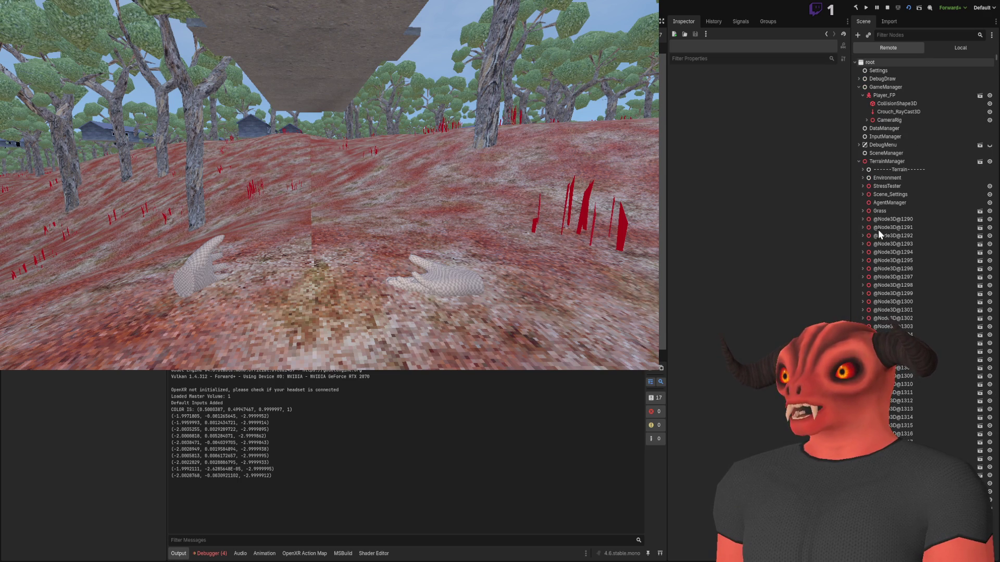
# - Inspect the live NavigationRegion3D under Terrain, then stop the game and review the 4 errors
pyautogui.click(862, 179)
pyautogui.click(861, 171)
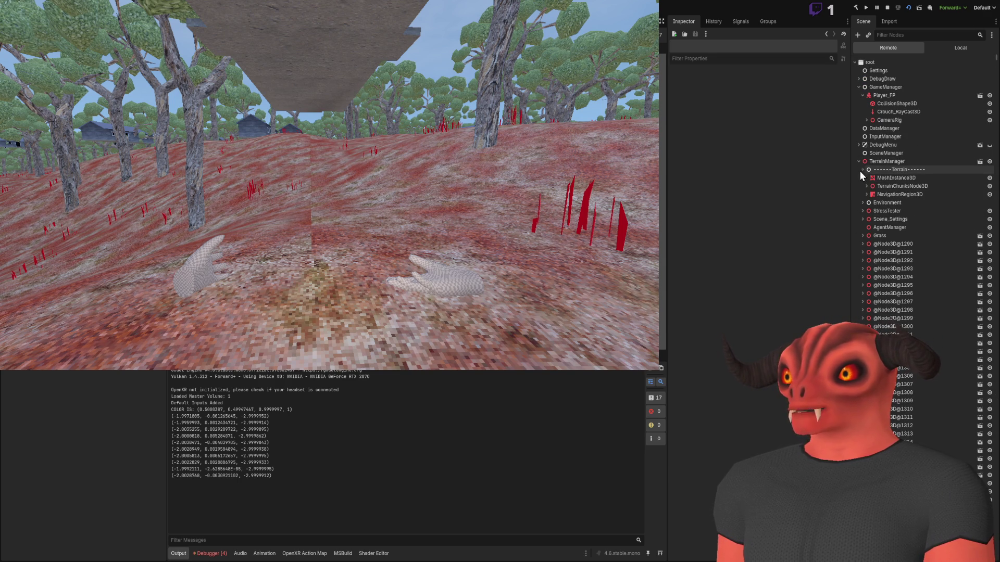
pyautogui.click(886, 195)
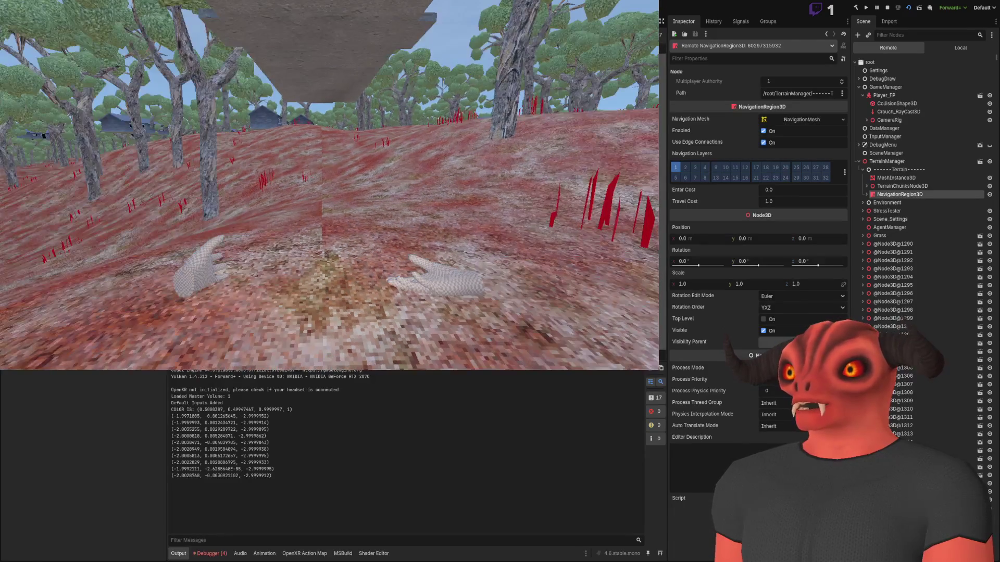
pyautogui.press('F8')
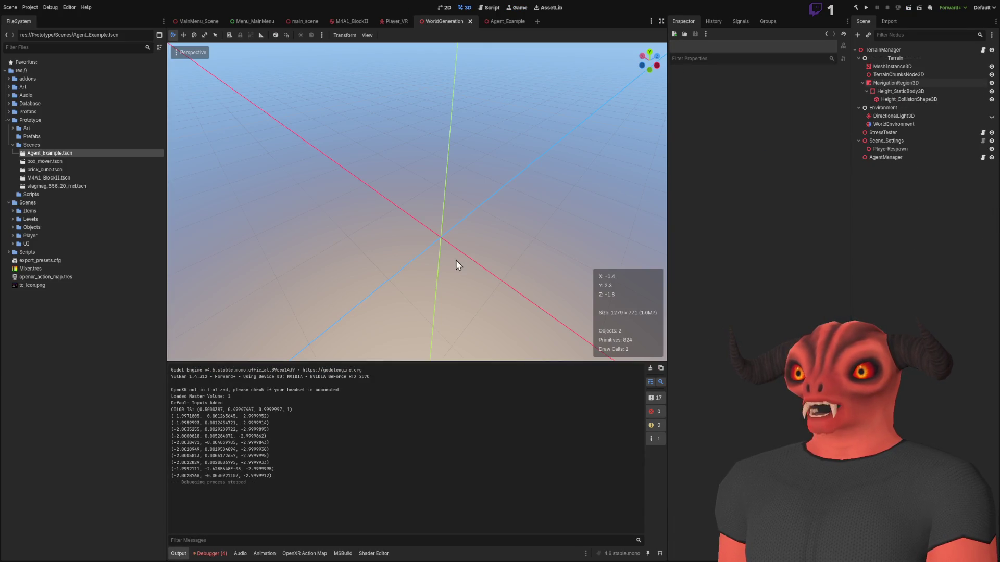
pyautogui.click(209, 553)
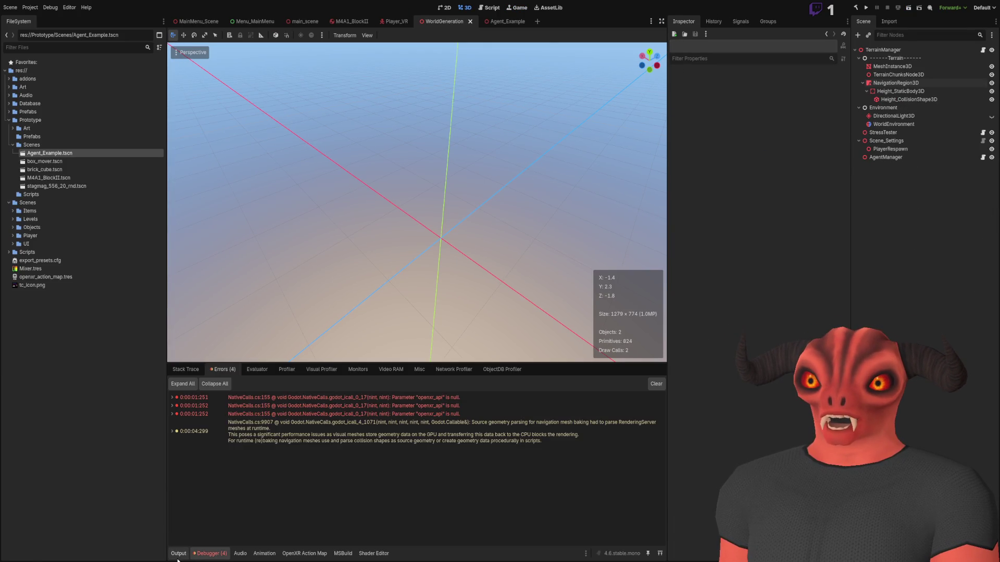
# - Switch the bottom panel from the Debugger errors back to the Output log
pyautogui.click(178, 554)
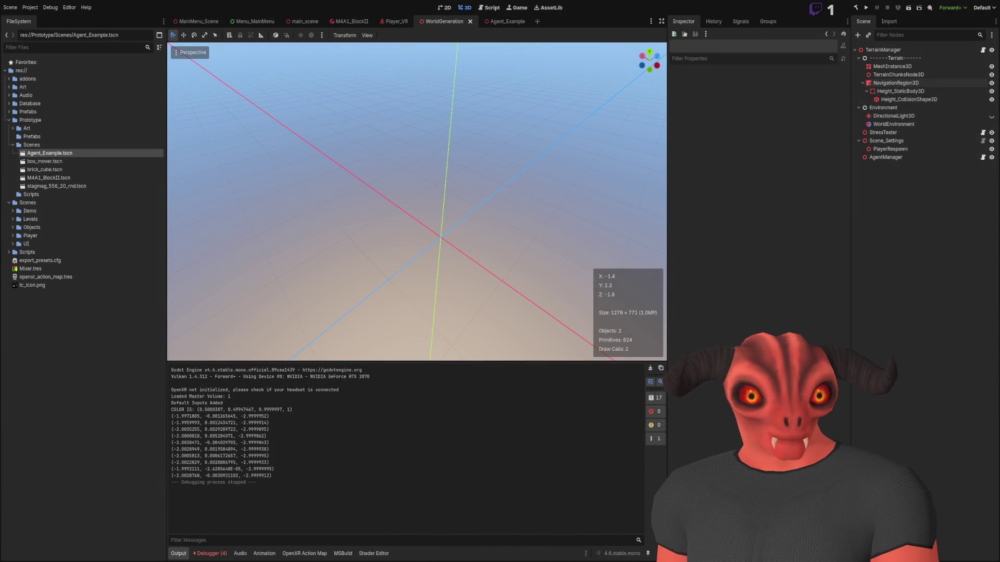
# - Show the debugger's error list, then start a new empty scene with Ctrl+N
pyautogui.click(210, 553)
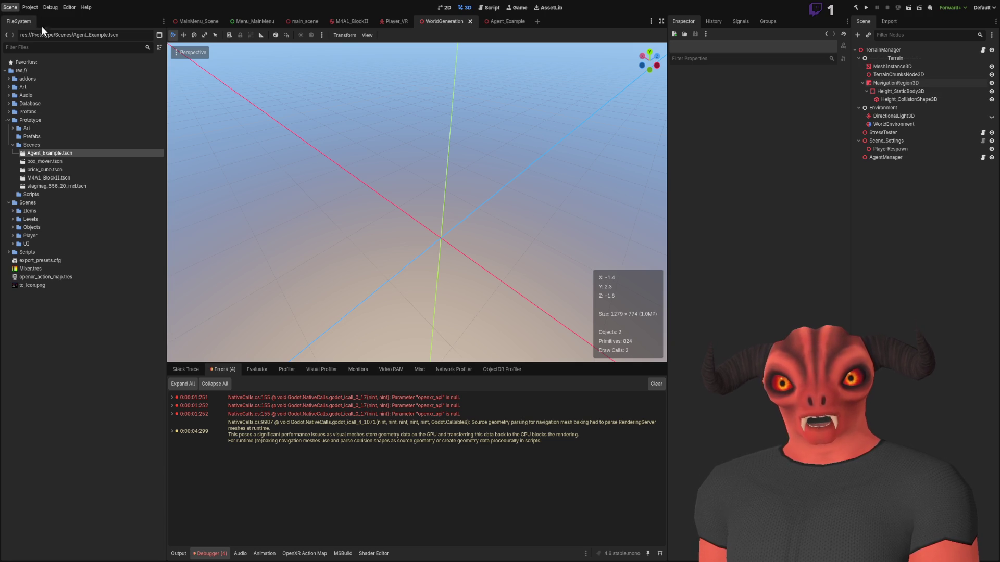
pyautogui.hotkey('ctrl', 'n')
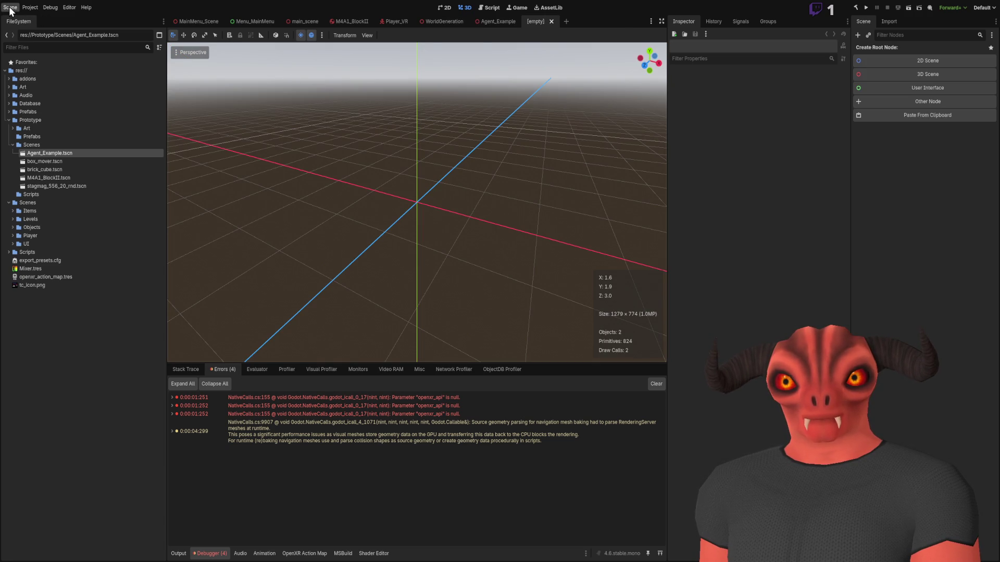
# - Create a 3D Scene root and add the preview sun and environment
pyautogui.click(911, 78)
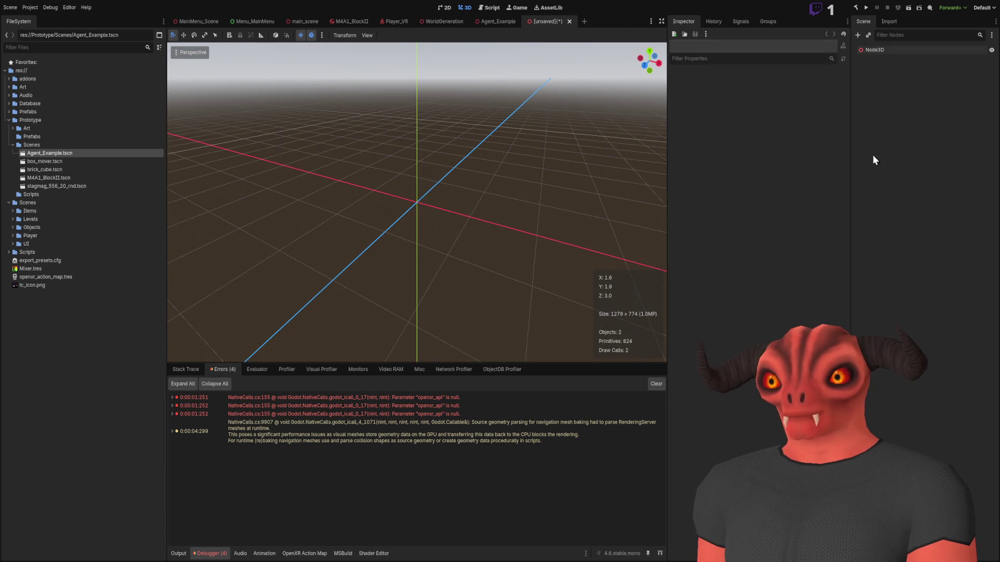
pyautogui.click(322, 35)
pyautogui.click(357, 220)
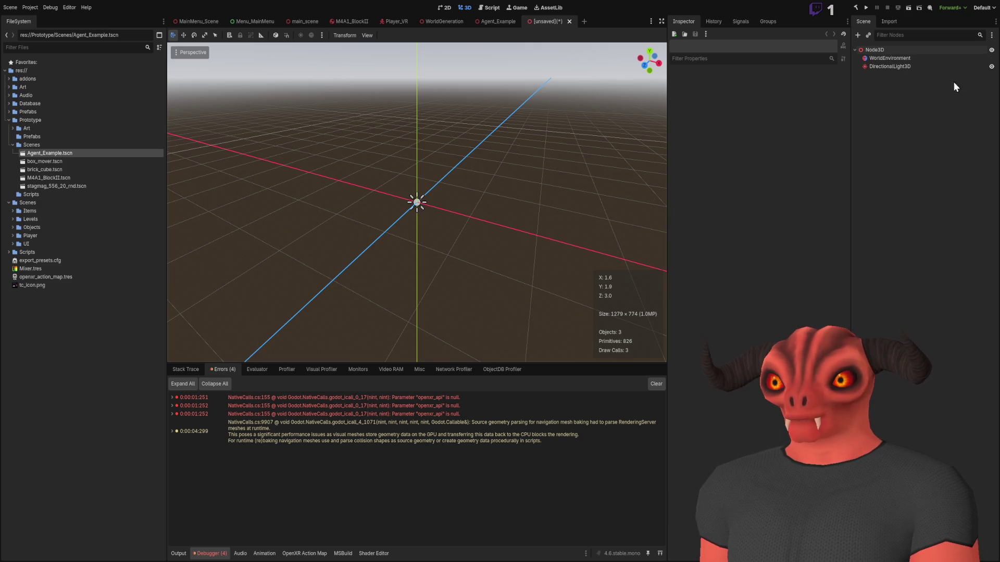
# - Add a NavigationRegion3D under Node3D and give it a new NavigationMesh
pyautogui.click(875, 51)
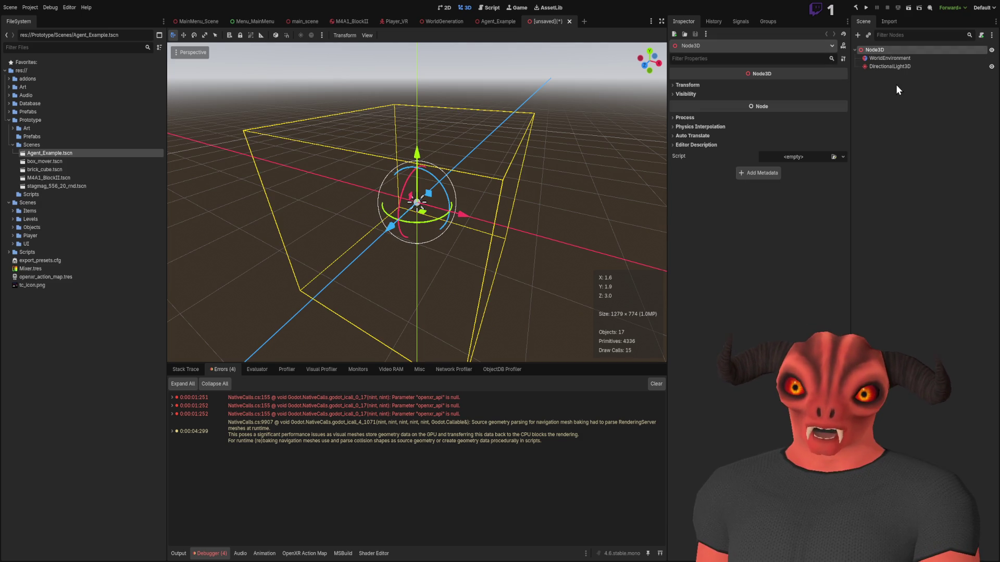
pyautogui.hotkey('ctrl', 'v')
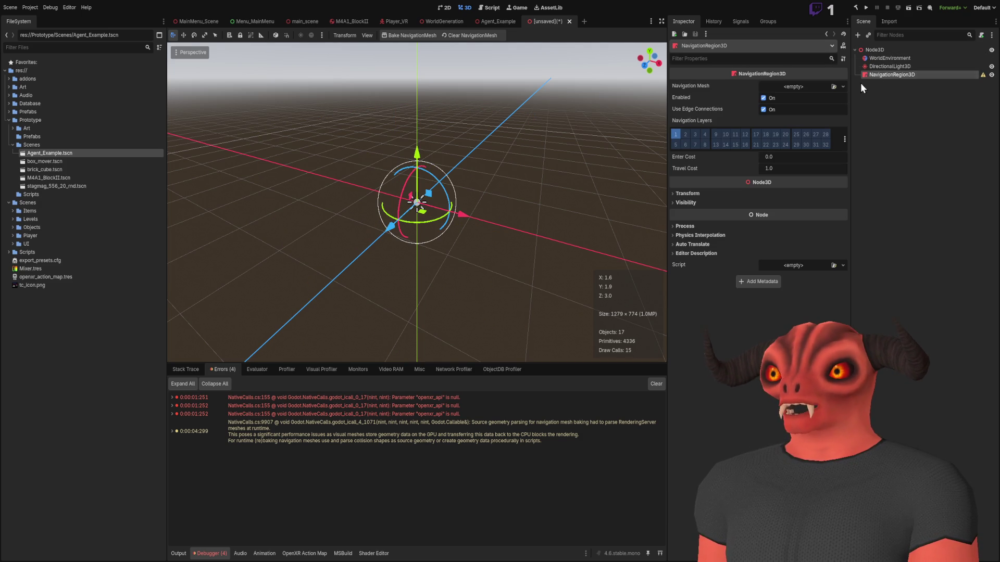
pyautogui.click(824, 88)
pyautogui.click(821, 100)
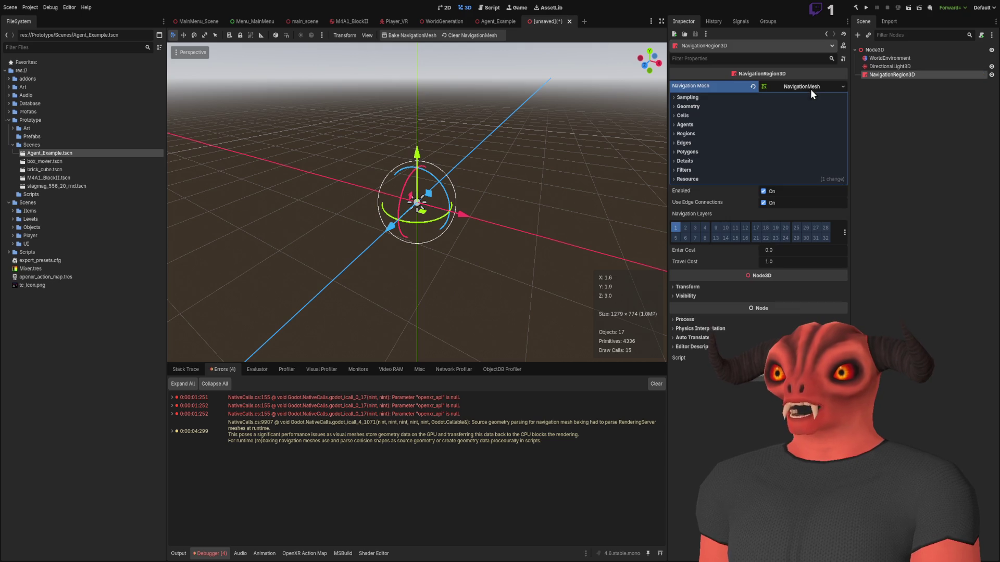
pyautogui.click(919, 111)
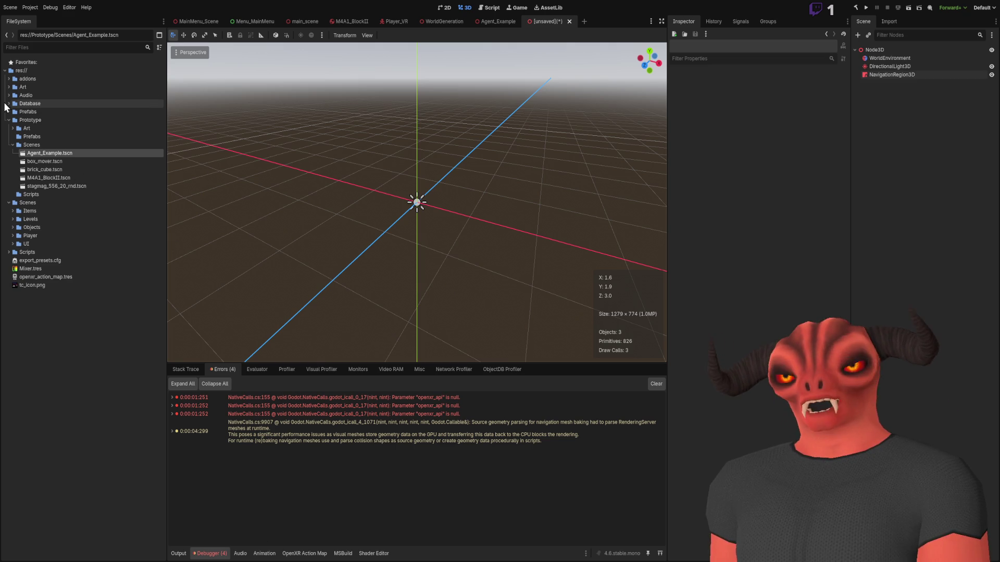
# - Place TerrainMesh_Test.blend under NavigationRegion3D and bake the navigation mesh over it
pyautogui.click(12, 128)
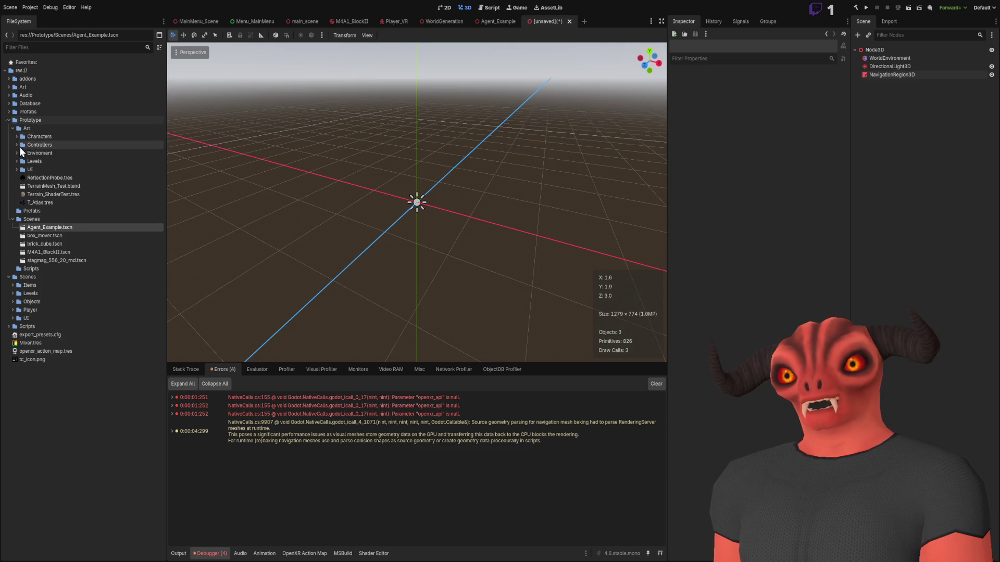
pyautogui.moveTo(67, 185)
pyautogui.mouseDown()
pyautogui.moveTo(468, 130)
pyautogui.moveTo(917, 30)
pyautogui.moveTo(896, 75)
pyautogui.mouseUp()
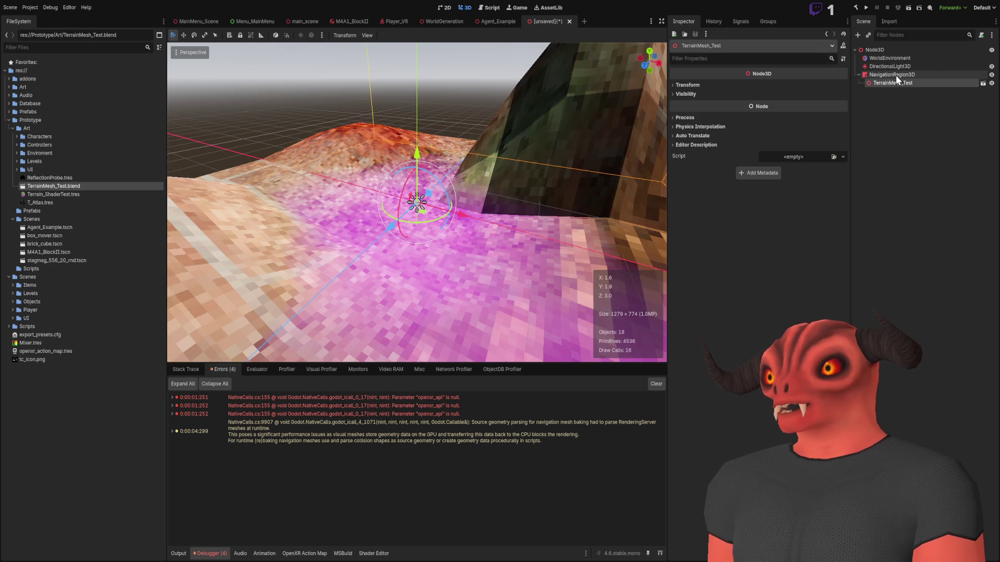
pyautogui.click(882, 76)
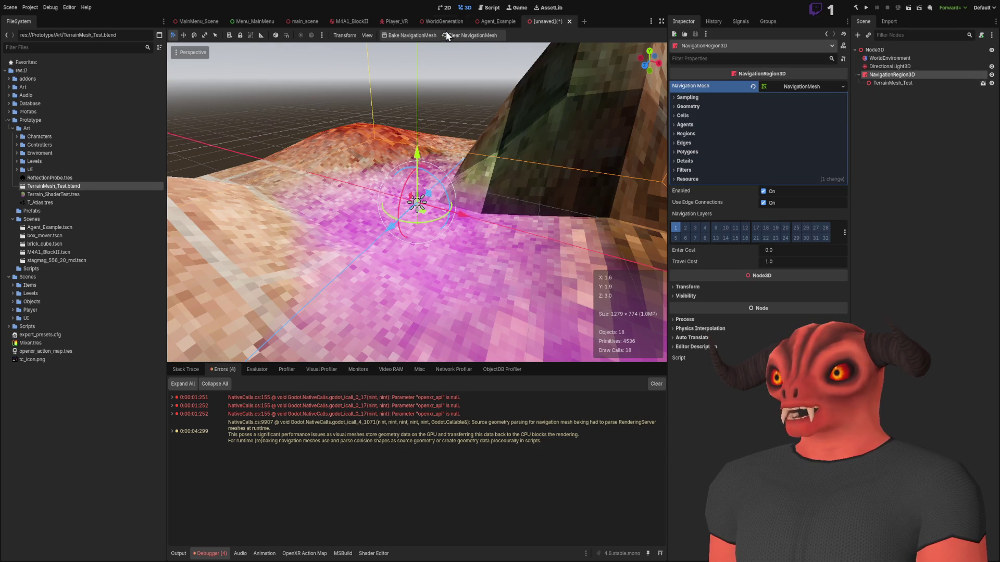
pyautogui.click(423, 37)
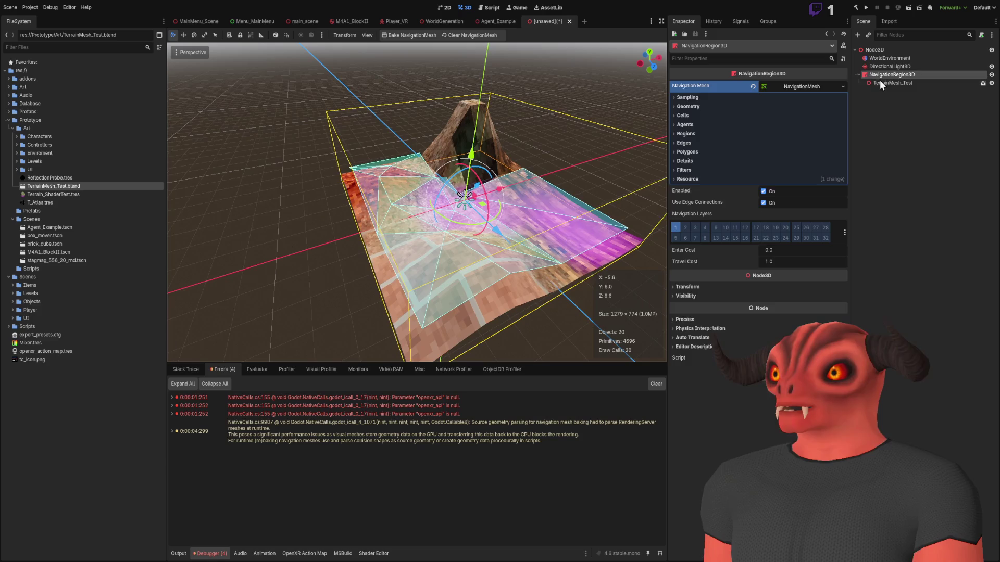
# - Inspect the terrain's Transform scale, then add a MeshInstance3D box to the scene
pyautogui.click(881, 83)
pyautogui.click(711, 85)
pyautogui.click(717, 150)
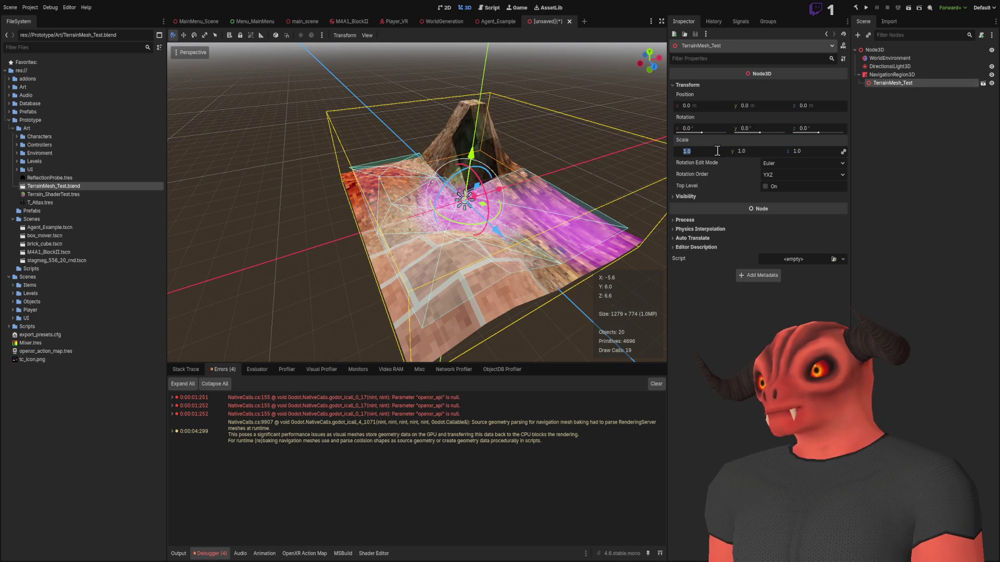
pyautogui.click(877, 102)
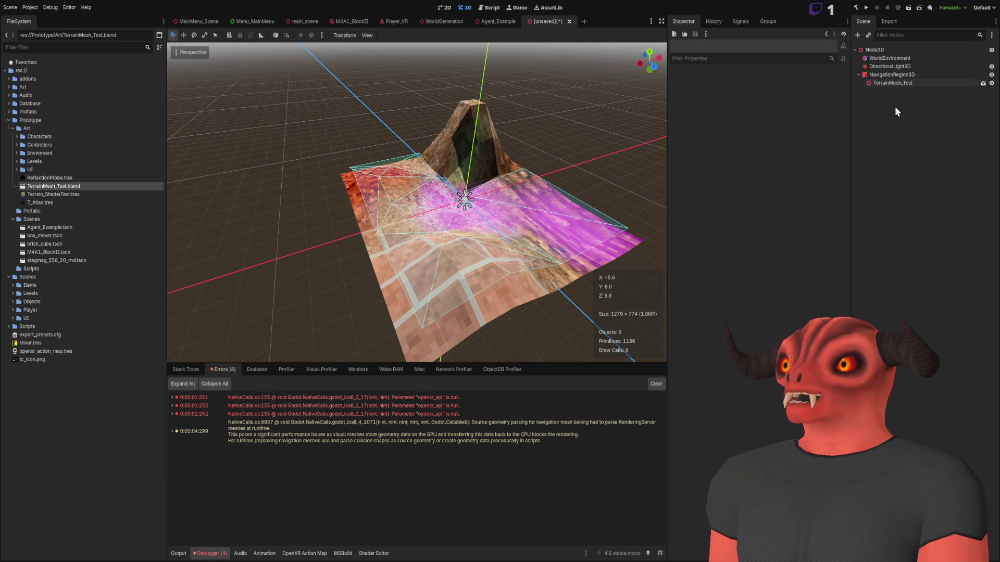
pyautogui.hotkey('ctrl', 'v')
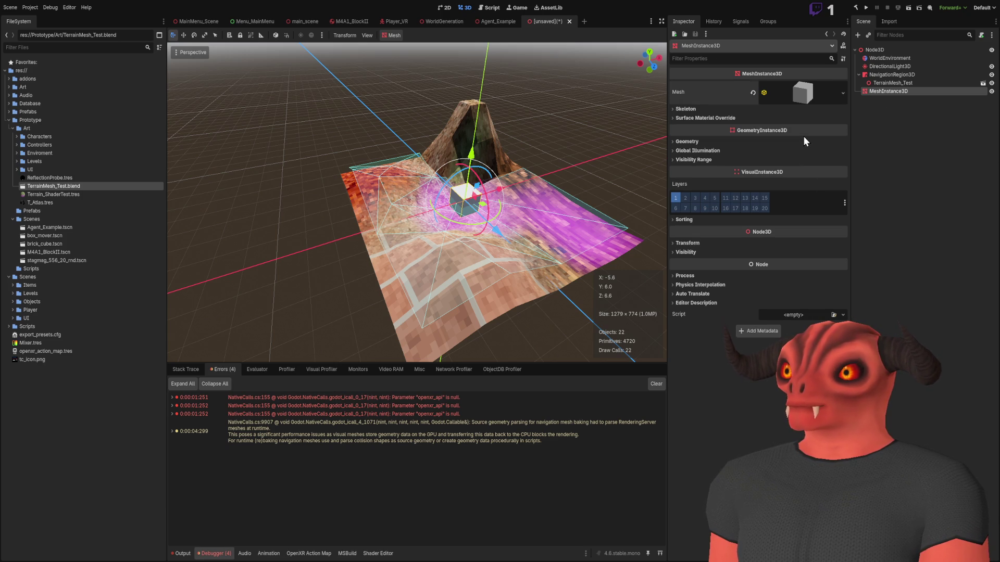
pyautogui.doubleClick(894, 91)
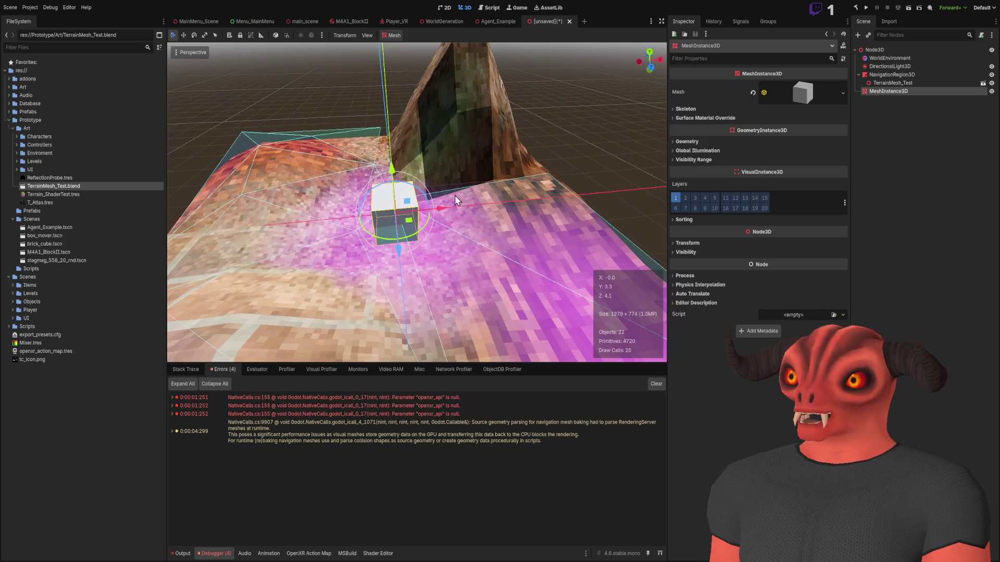
pyautogui.press('g')
pyautogui.press('x')
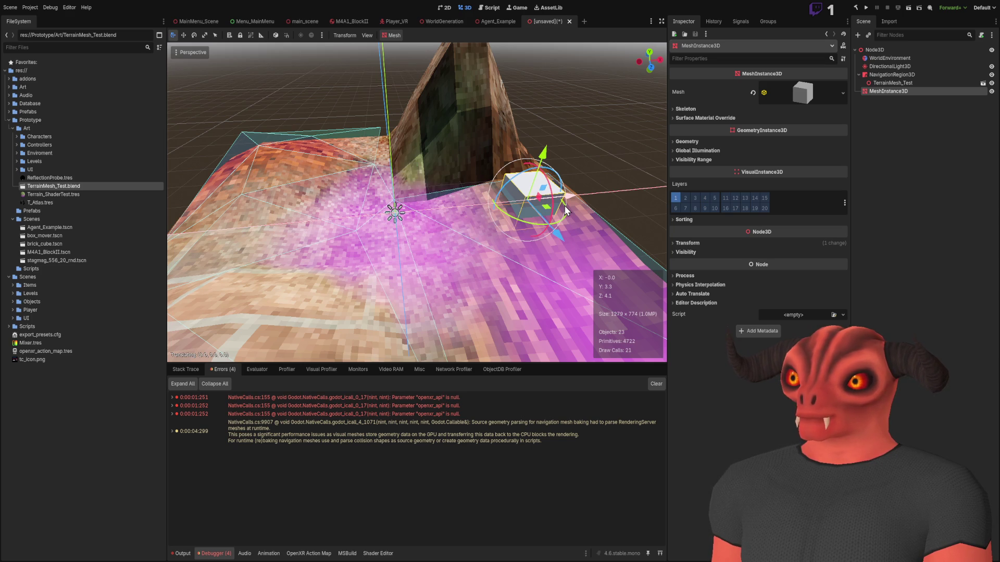
pyautogui.click(593, 210)
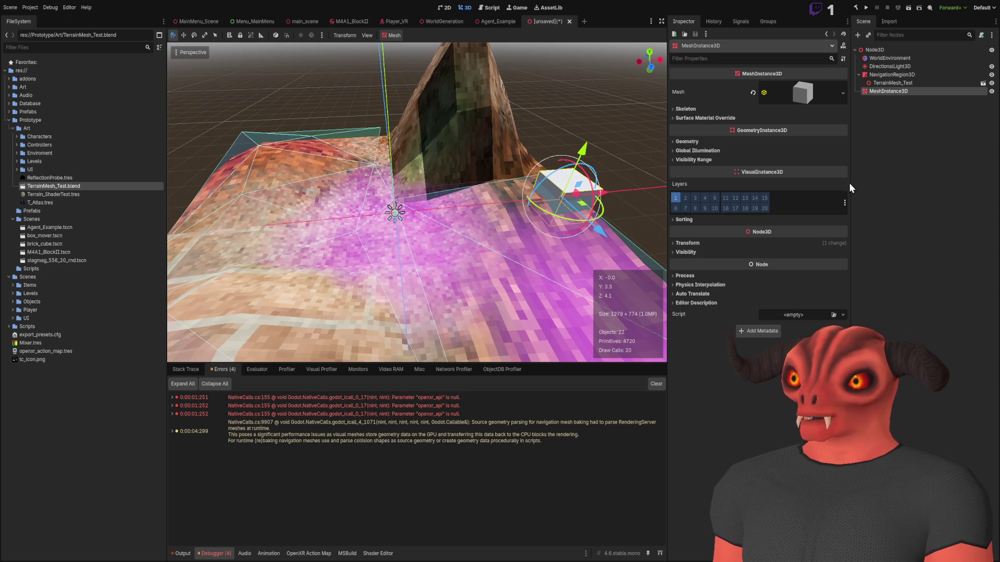
pyautogui.click(912, 98)
pyautogui.click(911, 92)
pyautogui.press('Delete')
pyautogui.click(909, 83)
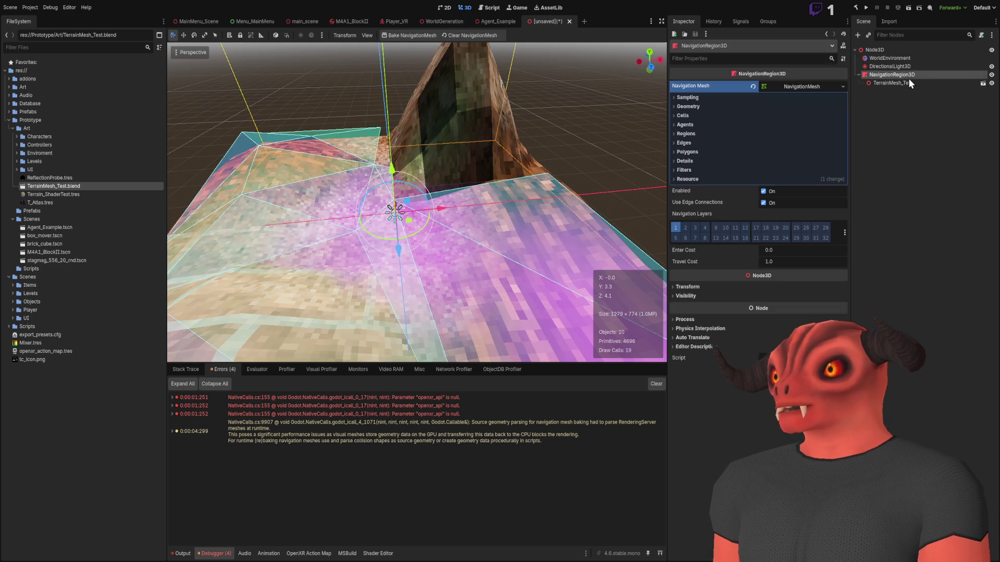
# - Scale the terrain to 10 on all axes and drag it upward
pyautogui.click(701, 151)
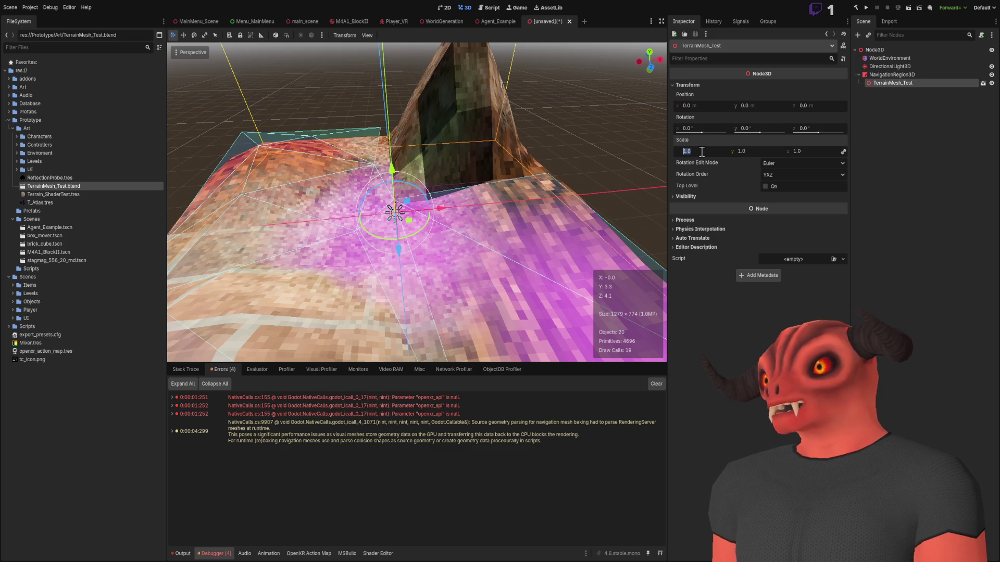
pyautogui.write('10')
pyautogui.click(799, 151)
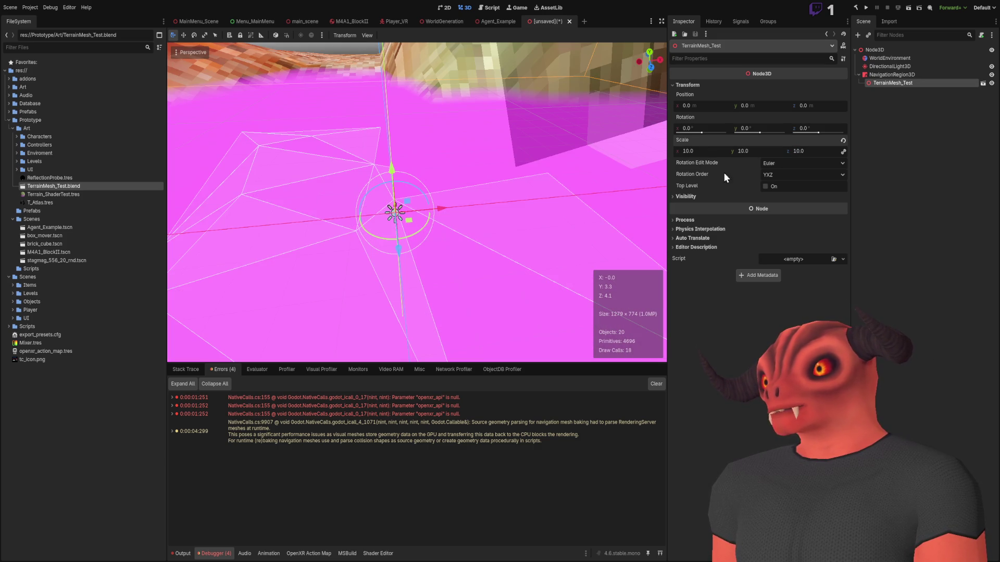
pyautogui.press('s')
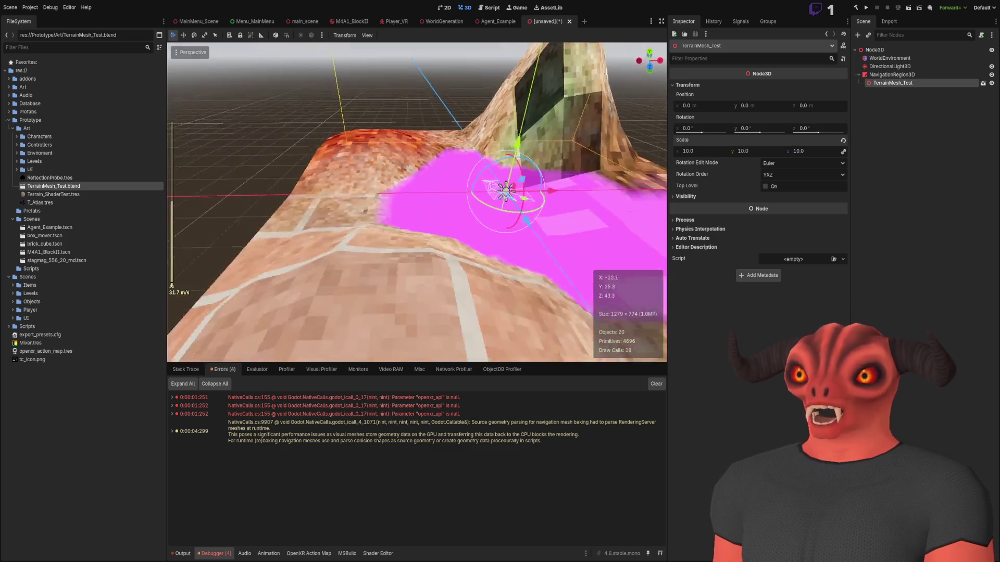
pyautogui.press('w')
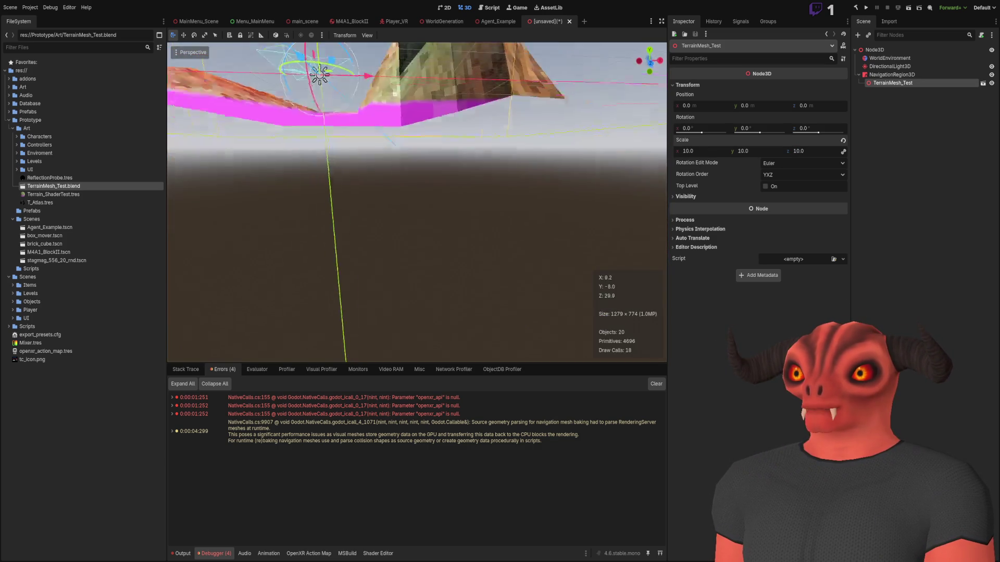
pyautogui.press('s')
pyautogui.click(431, 146)
pyautogui.moveTo(431, 145); pyautogui.dragTo(430, 138)
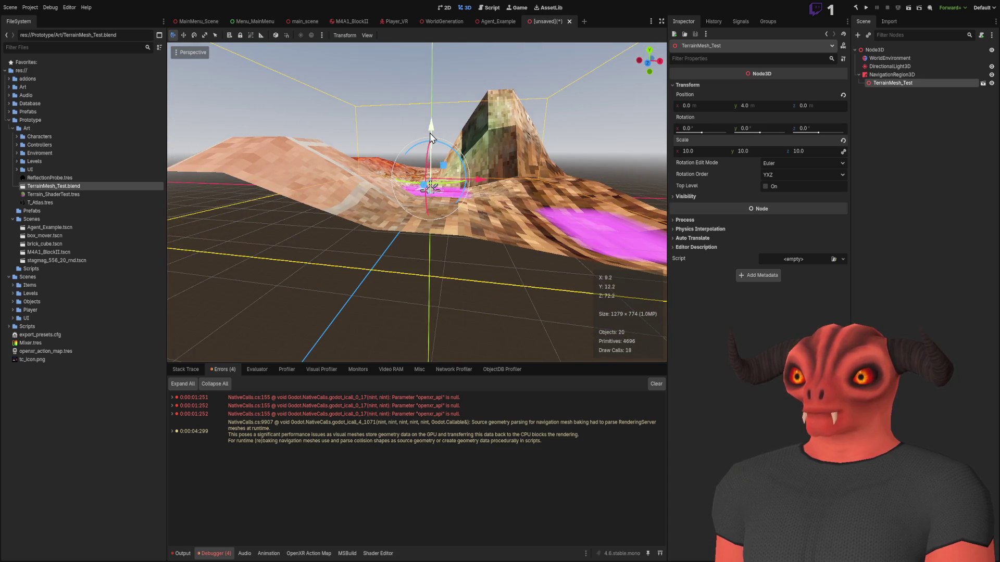
# - Set the terrain's scale to 100 on all axes and reselect NavigationRegion3D
pyautogui.press('w')
pyautogui.press('s')
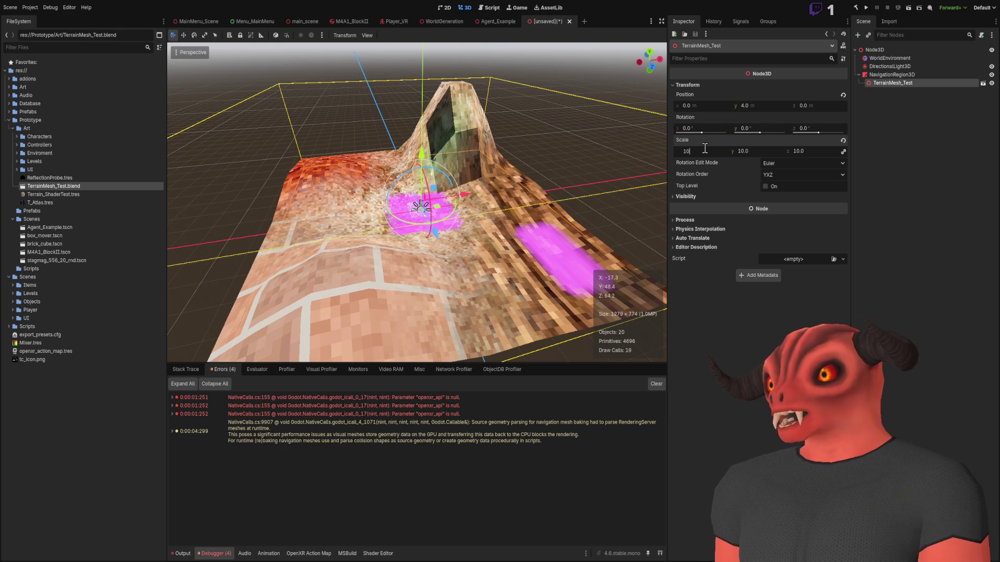
pyautogui.write('100')
pyautogui.press('Return')
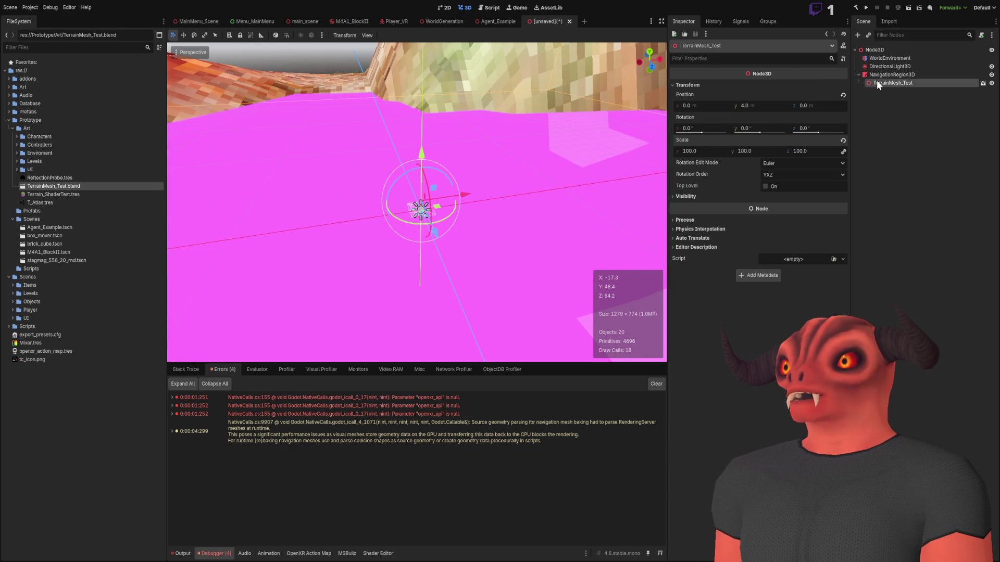
pyautogui.click(880, 75)
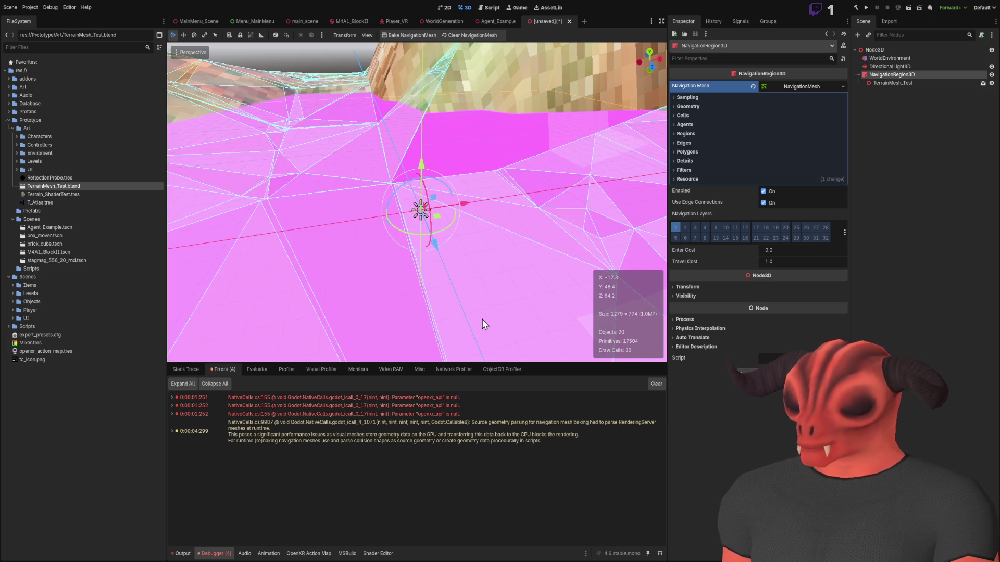
# - Fly in freelook toward the hill to inspect the baked navmesh on the enlarged terrain
pyautogui.moveTo(436, 328); pyautogui.dragTo(435, 260)
pyautogui.press('w')
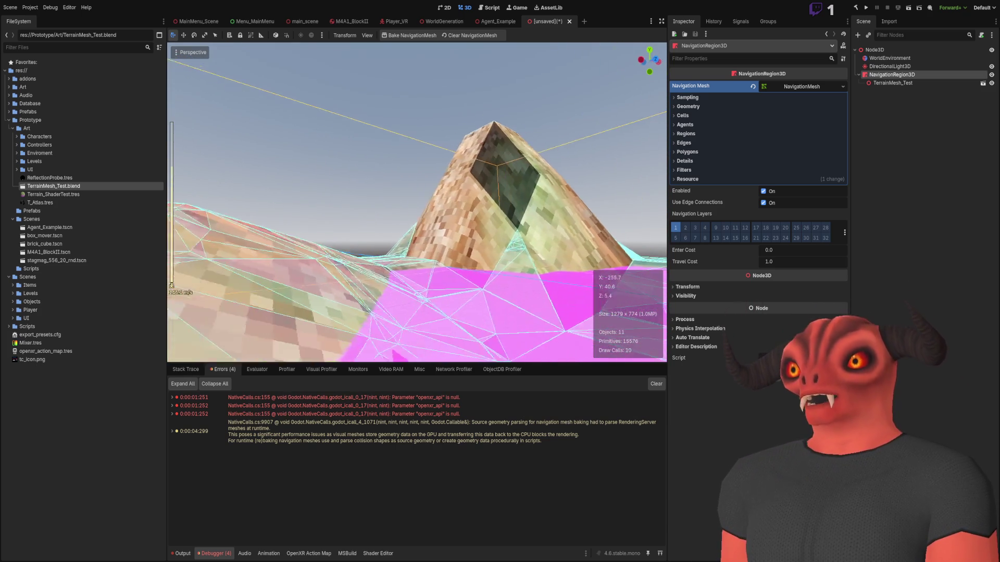
pyautogui.scroll(2, 417, 203)
pyautogui.press('w')
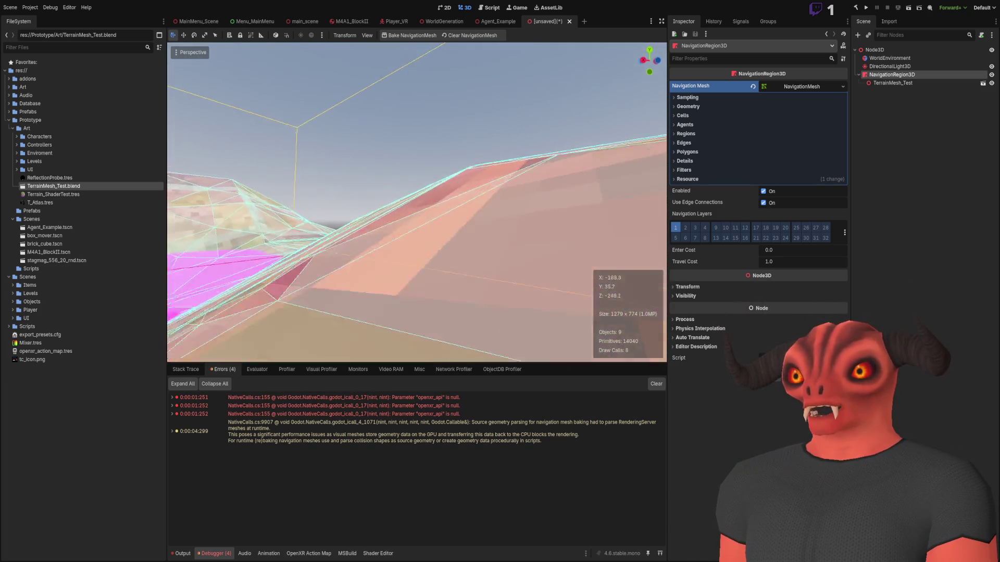
pyautogui.press('w')
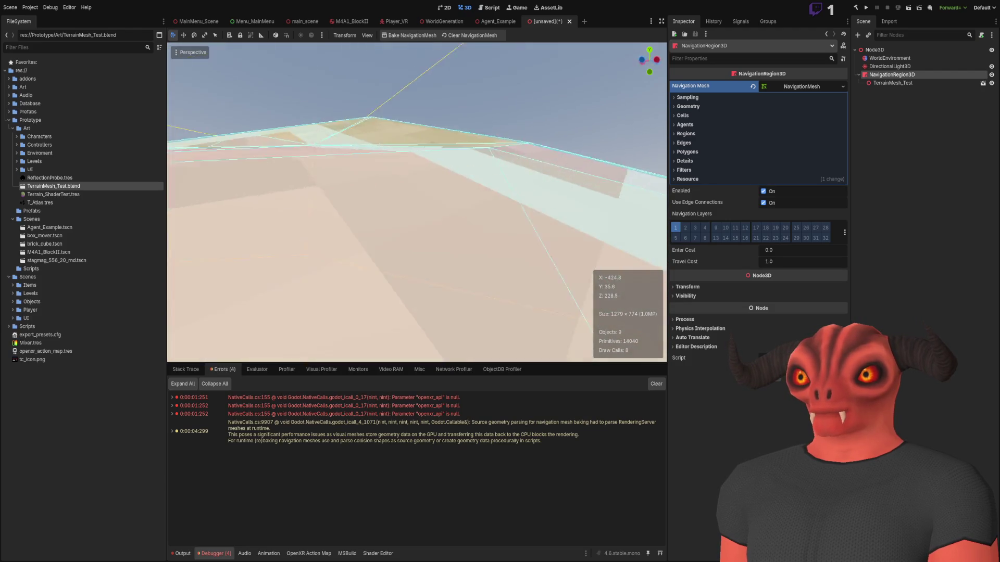
pyautogui.press('s')
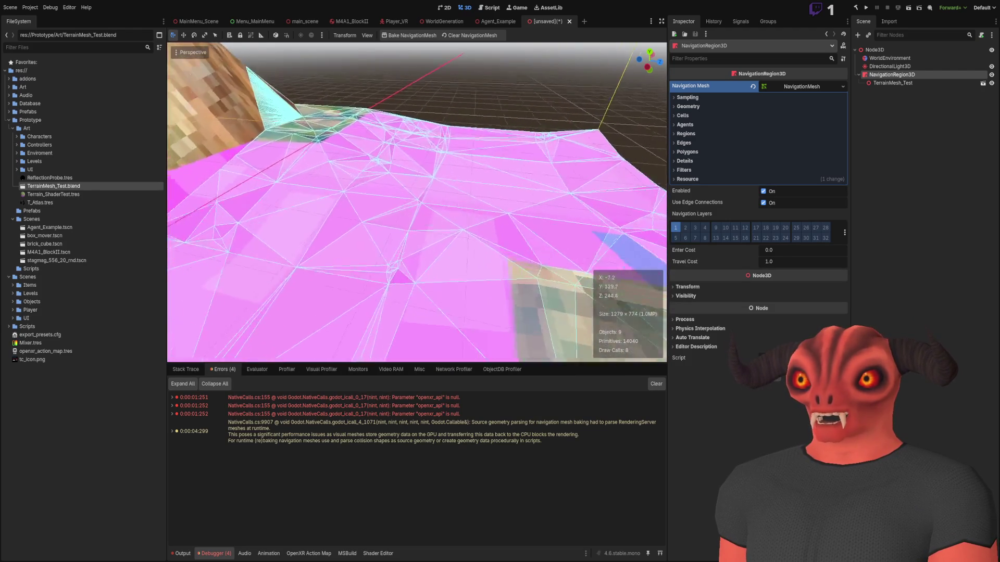
pyautogui.click(906, 83)
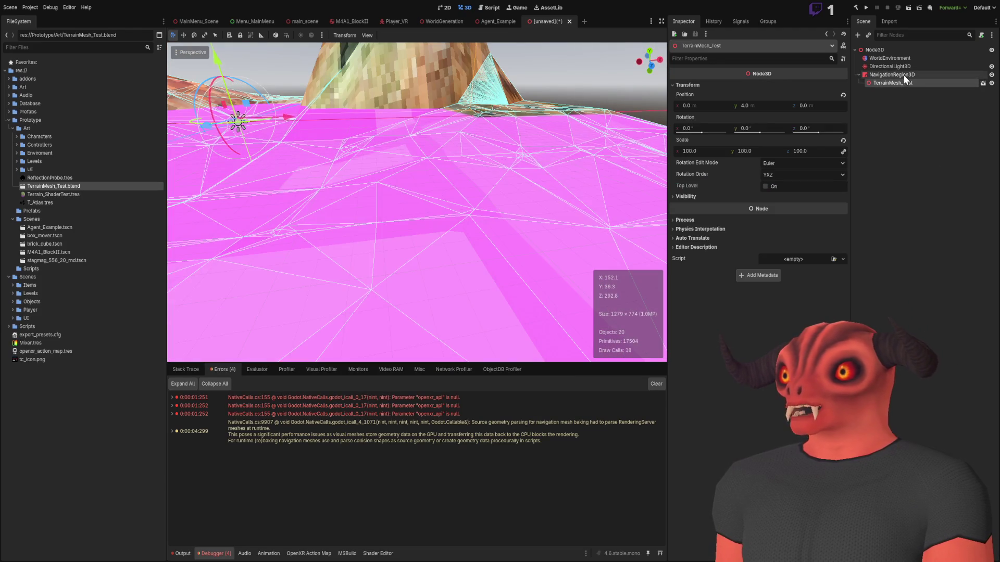
pyautogui.click(904, 74)
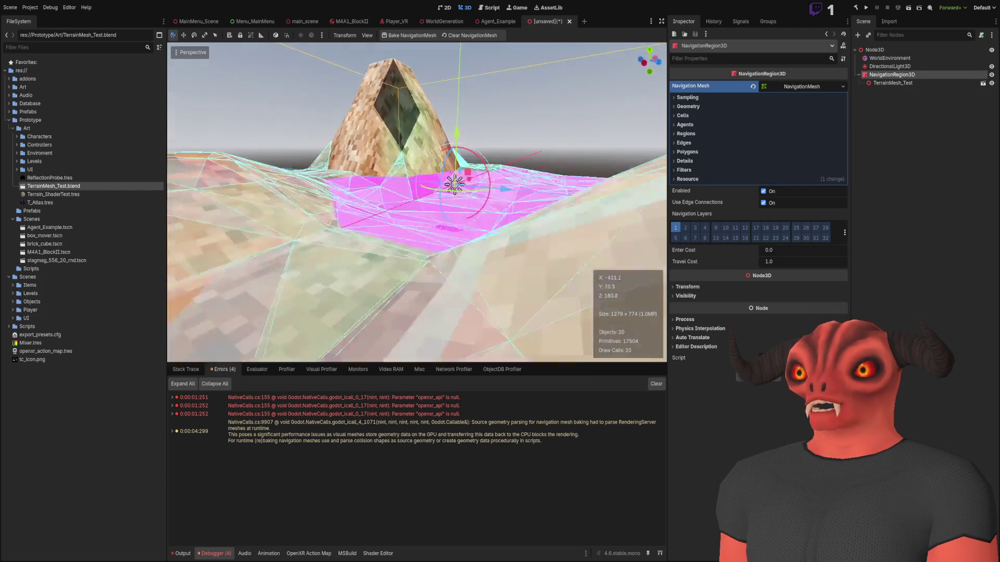
# - Survey the navmesh along the slope, then open TerrainMesh_Test.blend for editing
pyautogui.press('w')
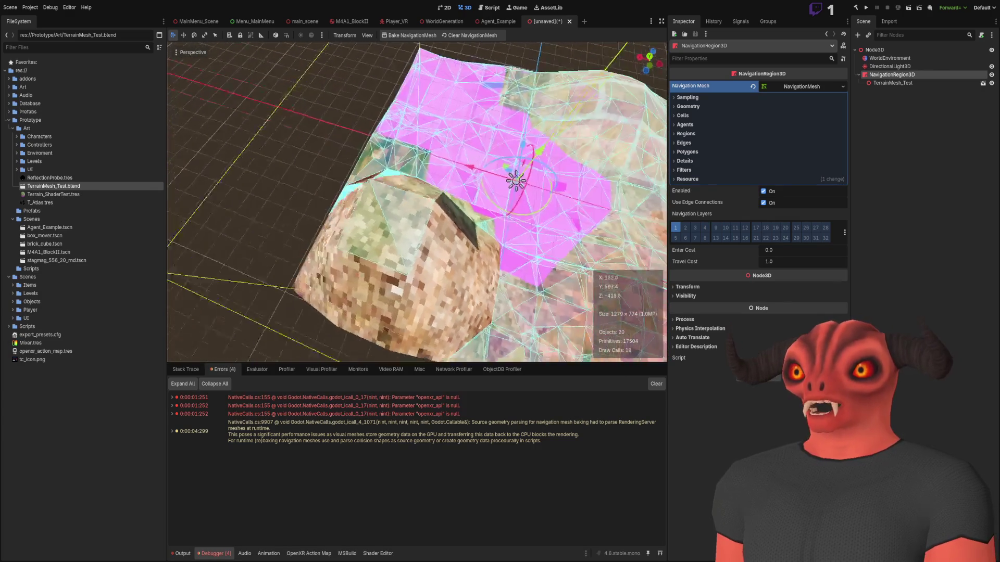
pyautogui.press('w')
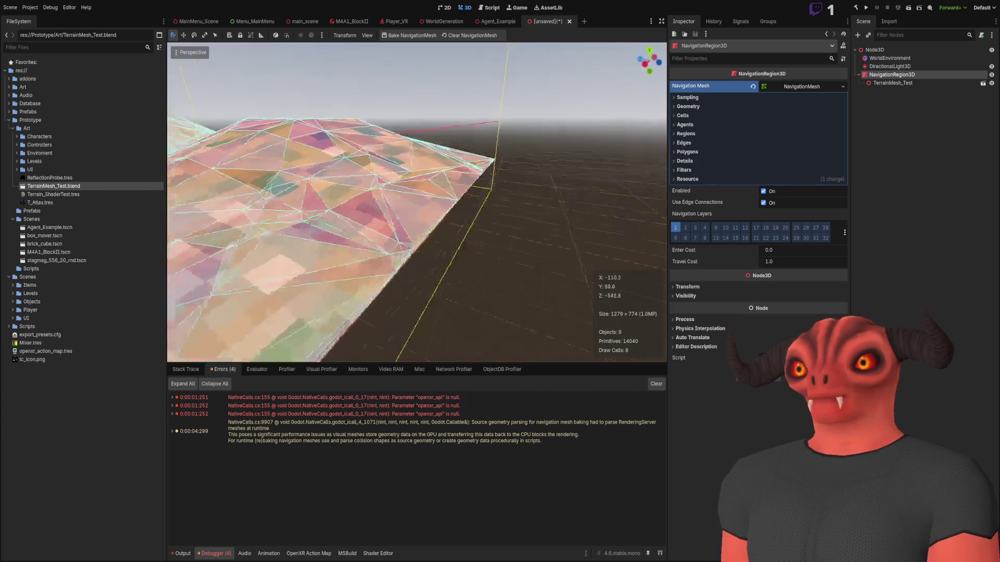
pyautogui.press('w')
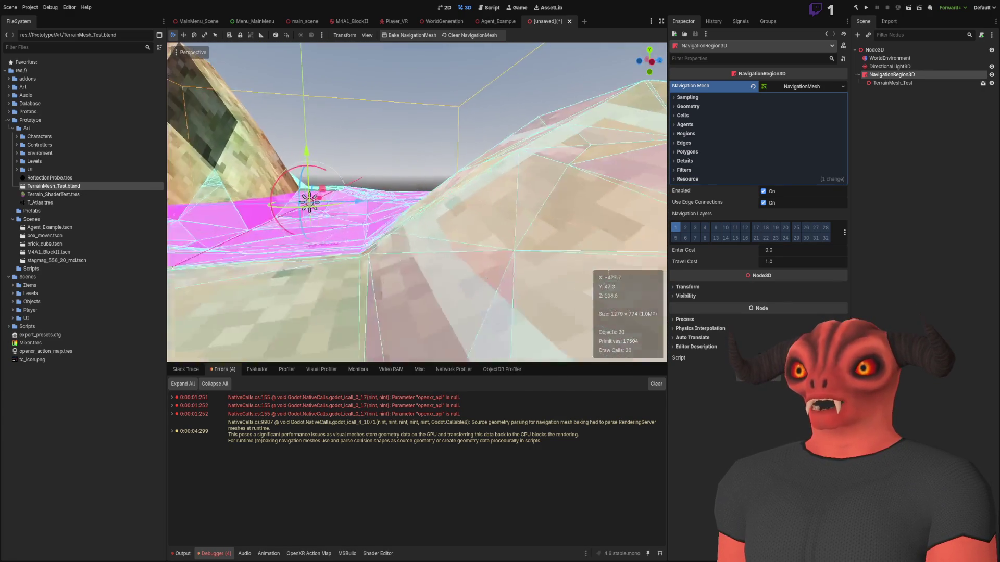
pyautogui.press('w')
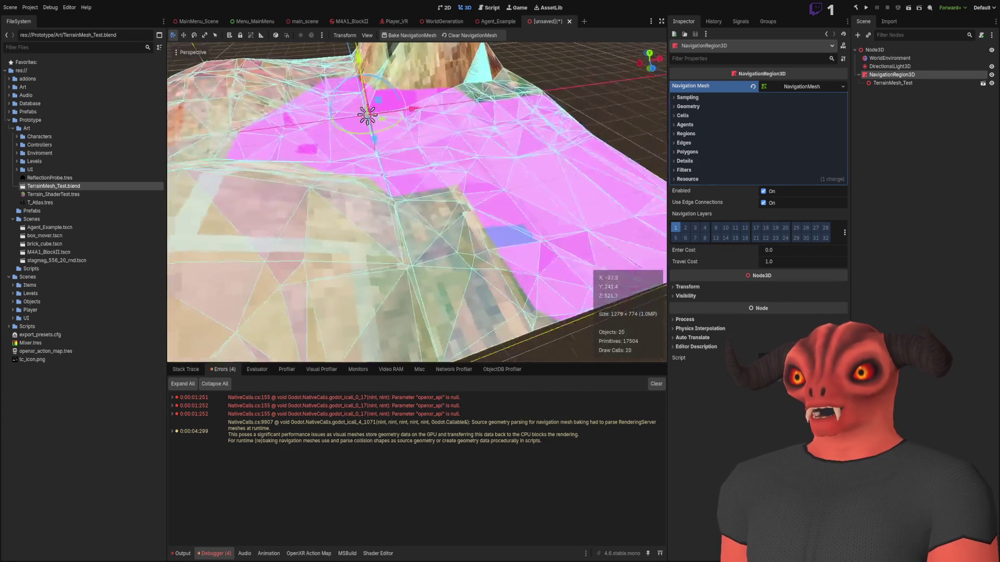
pyautogui.press('w')
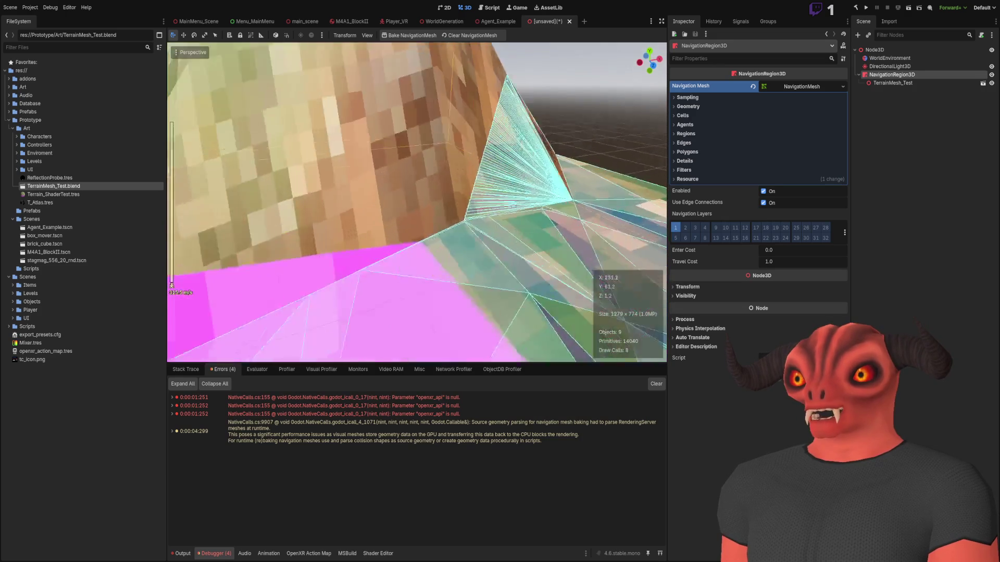
pyautogui.press('w')
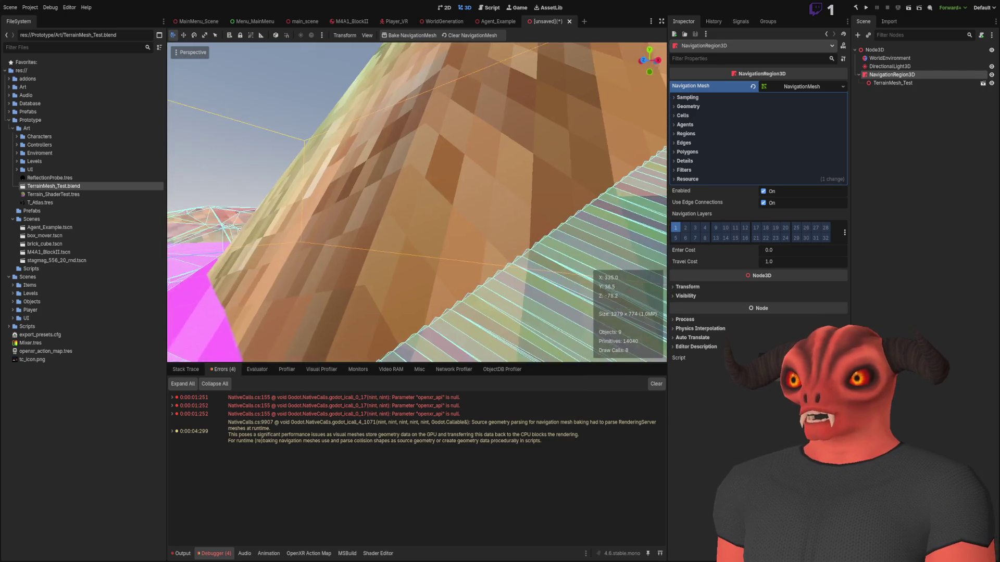
pyautogui.press('w')
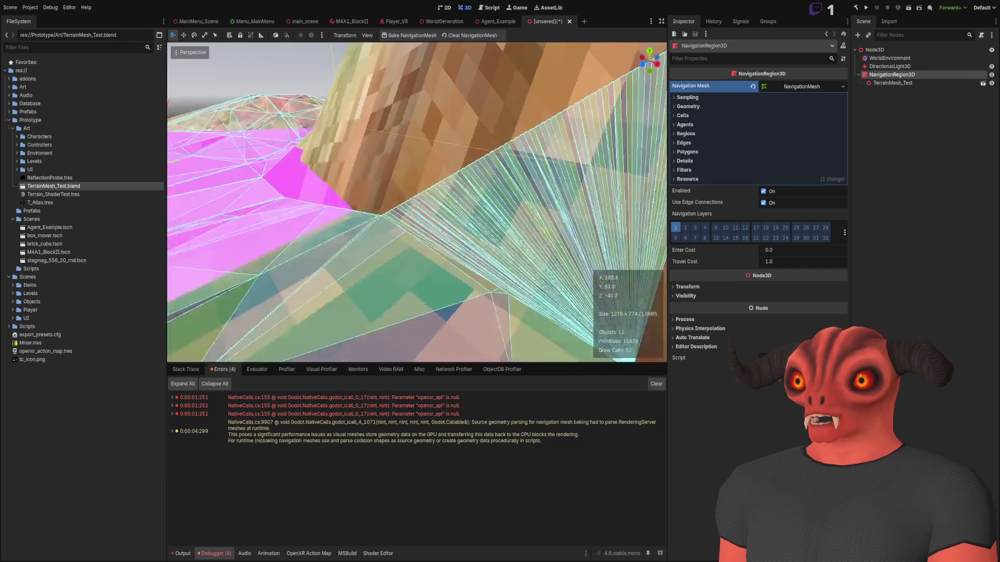
pyautogui.press('w')
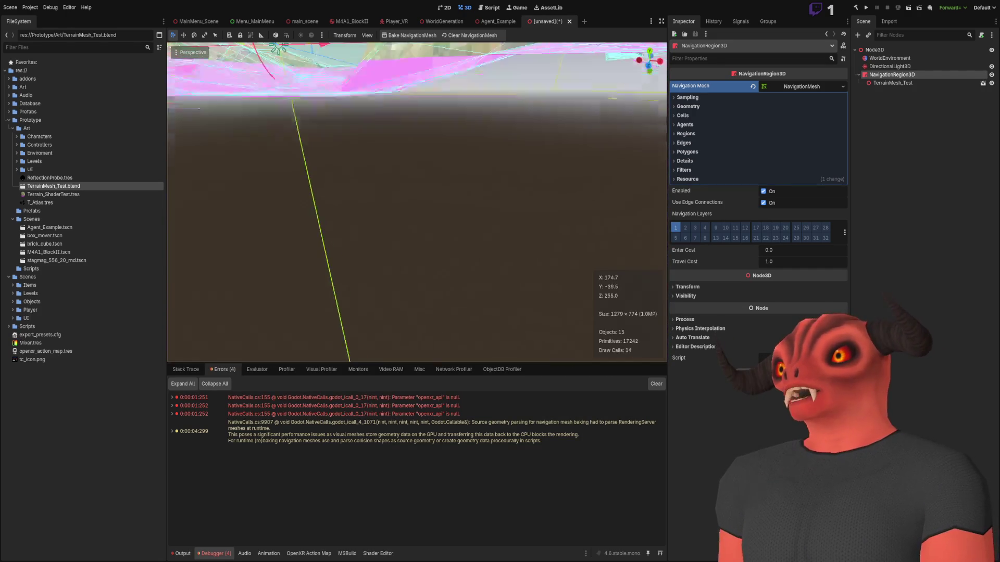
pyautogui.press('f')
pyautogui.click(893, 83)
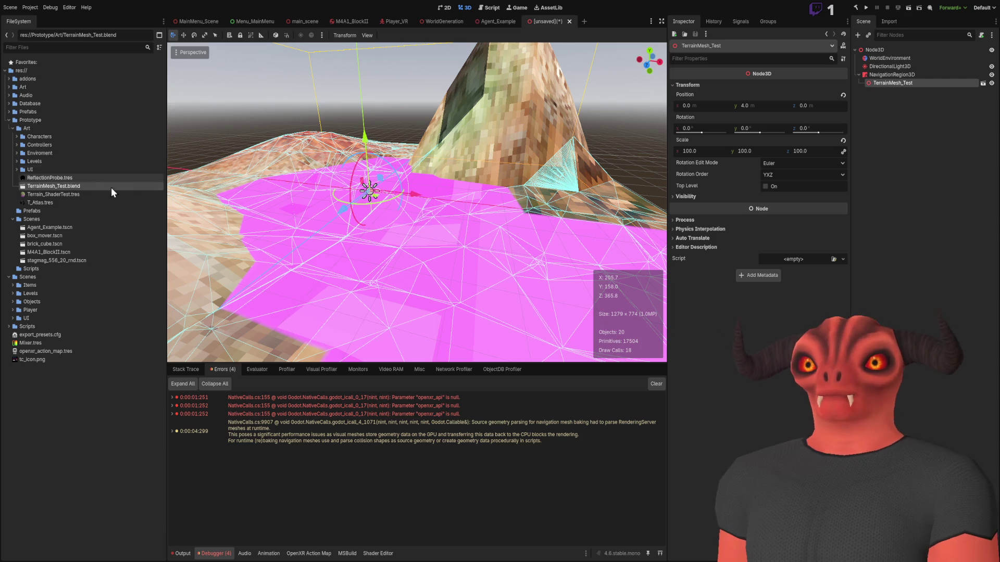
pyautogui.doubleClick(88, 189)
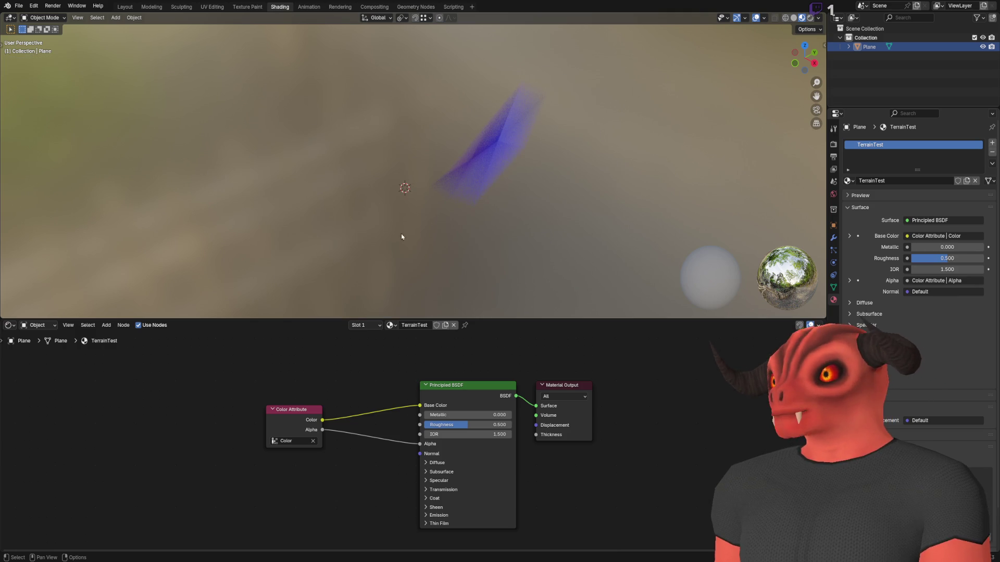
# - Show the terrain plane in Solid shading, check its faces in Edit Mode, and open the transform sidebar
pyautogui.click(794, 18)
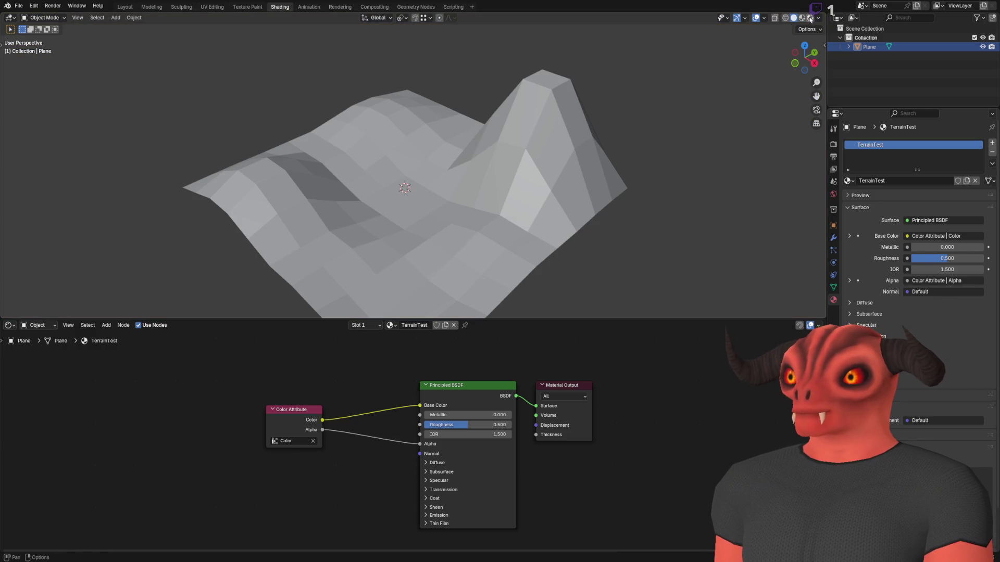
pyautogui.scroll(-3, 524, 195)
pyautogui.press('Tab')
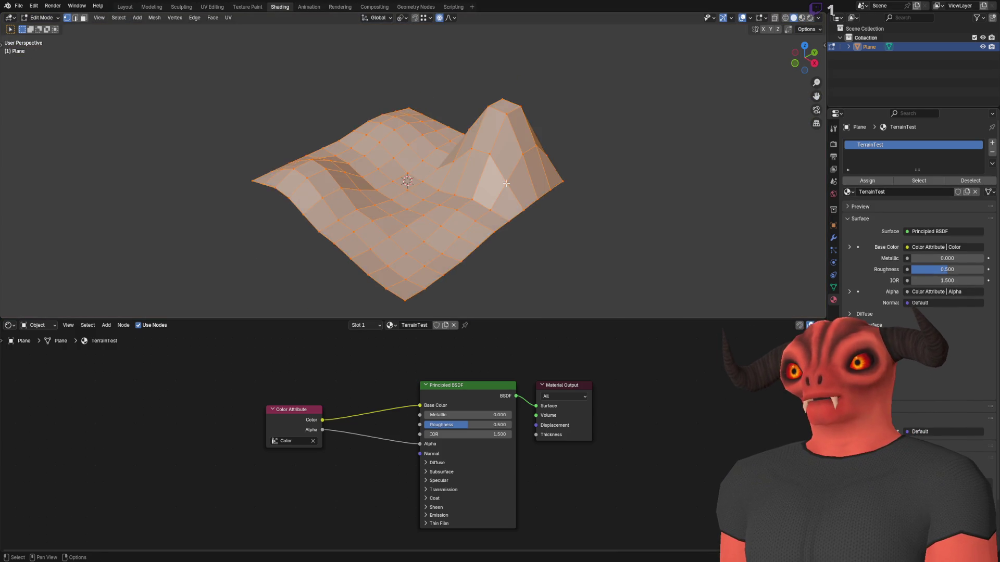
pyautogui.scroll(4, 510, 186)
pyautogui.press('3')
pyautogui.scroll(4, 500, 185)
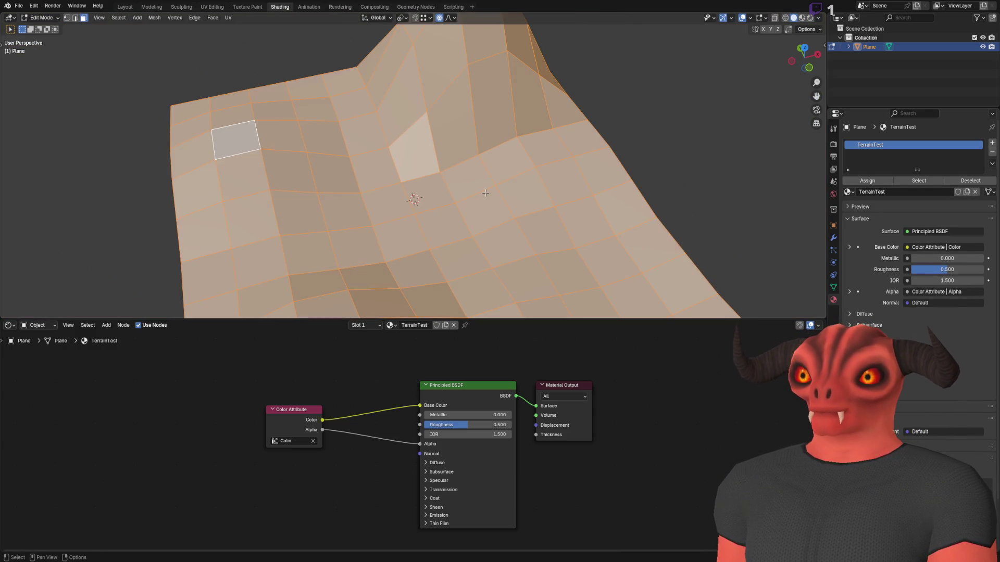
pyautogui.scroll(-3, 486, 193)
pyautogui.rightClick(518, 176)
pyautogui.press('Escape')
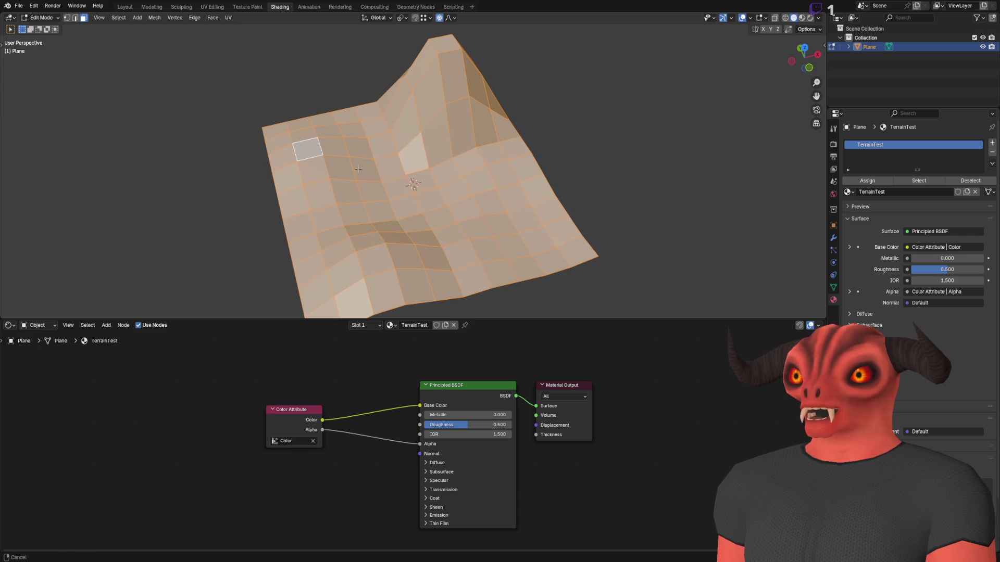
pyautogui.click(825, 46)
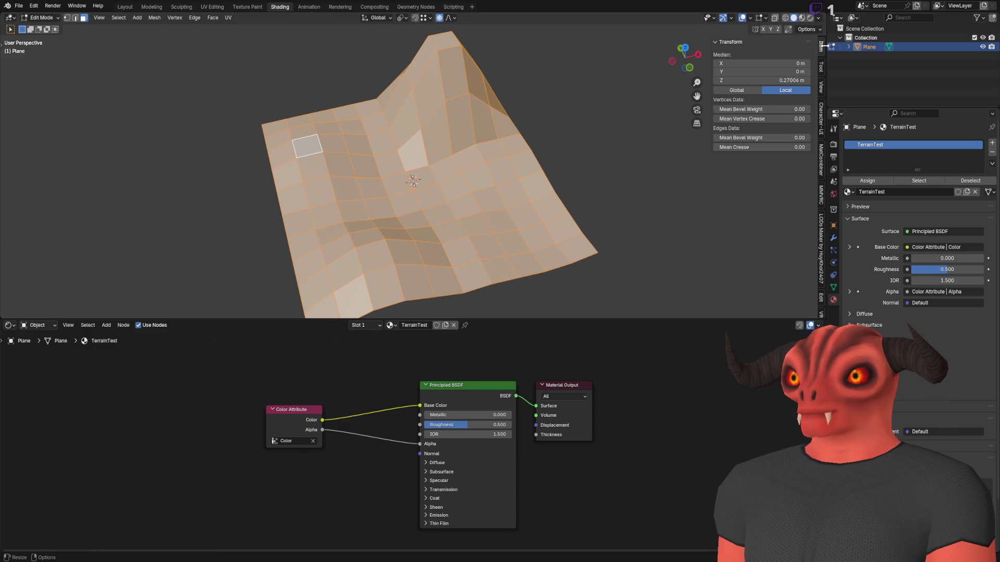
pyautogui.press('Tab')
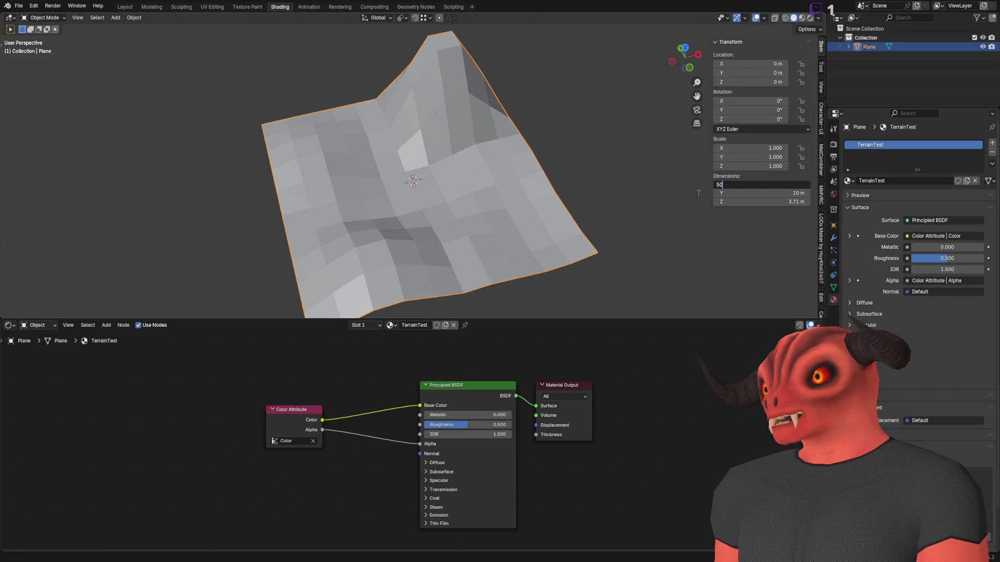
# - Set the plane's X and Y dimensions to 500 m
pyautogui.write('0')
pyautogui.press('Return')
pyautogui.doubleClick(761, 193)
pyautogui.write('500')
pyautogui.press('Return')
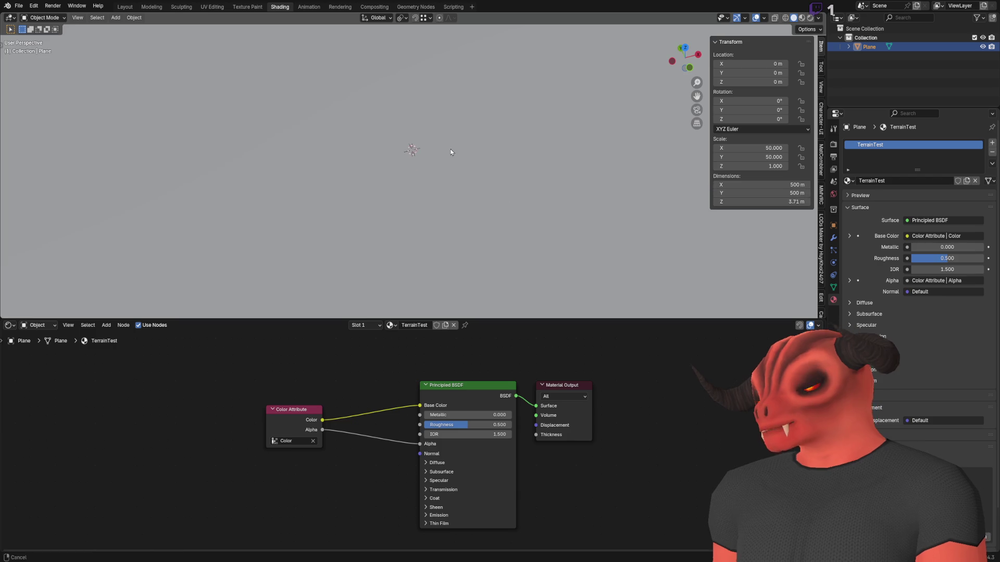
# - Set the plane's Z scale to 10, then 25, and re-enter Edit Mode
pyautogui.scroll(-5, 477, 166)
pyautogui.press('Tab')
pyautogui.scroll(5, 468, 180)
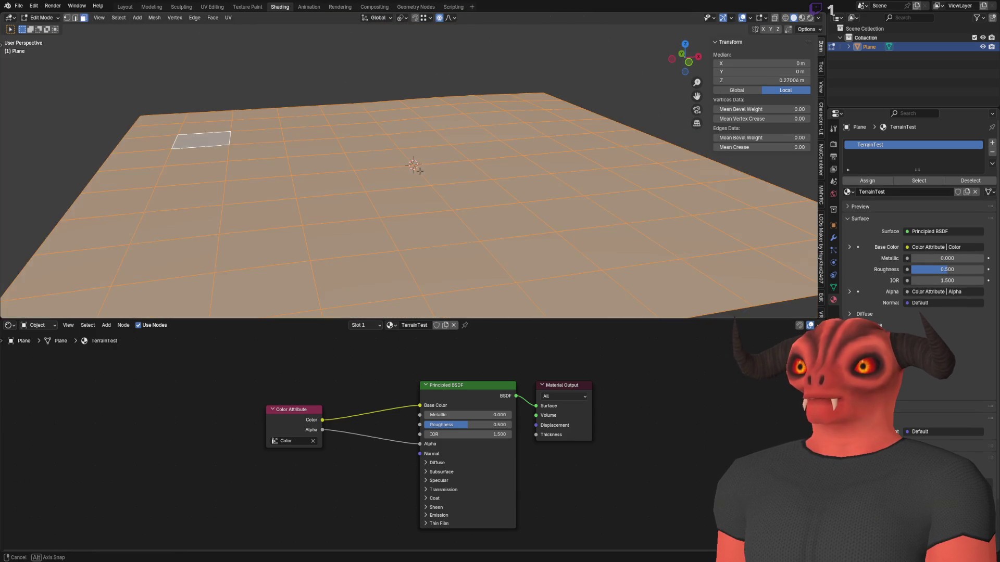
pyautogui.press('Tab')
pyautogui.doubleClick(769, 167)
pyautogui.write('10')
pyautogui.press('Return')
pyautogui.doubleClick(769, 166)
pyautogui.write('25')
pyautogui.press('Return')
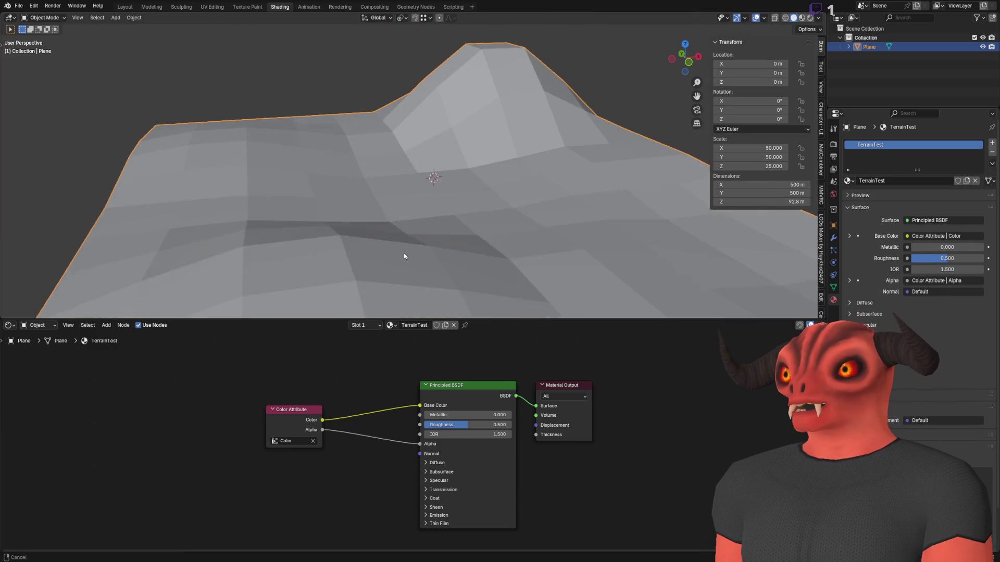
pyautogui.press('Tab')
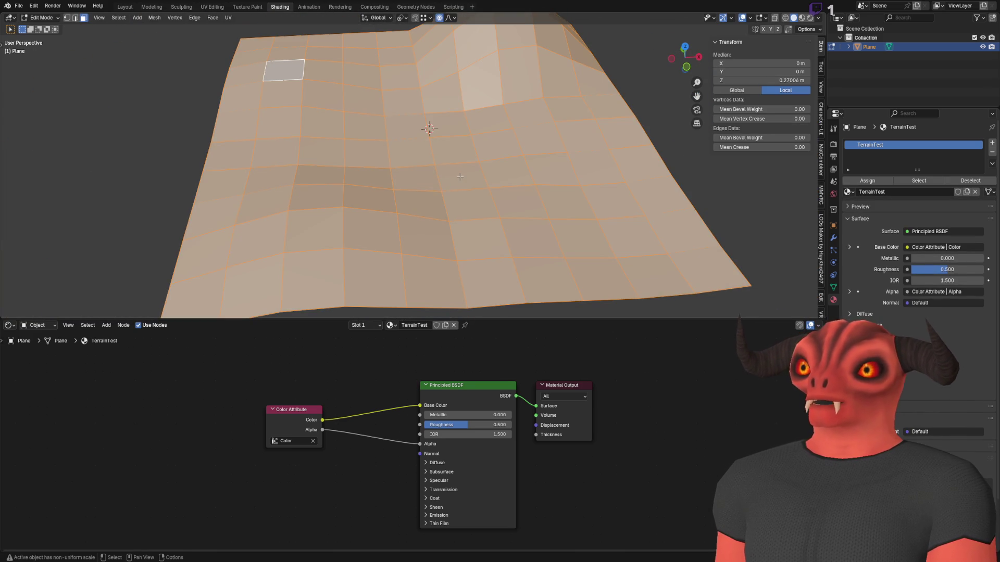
# - Subdivide the terrain mesh three times
pyautogui.rightClick(511, 165)
pyautogui.click(512, 164)
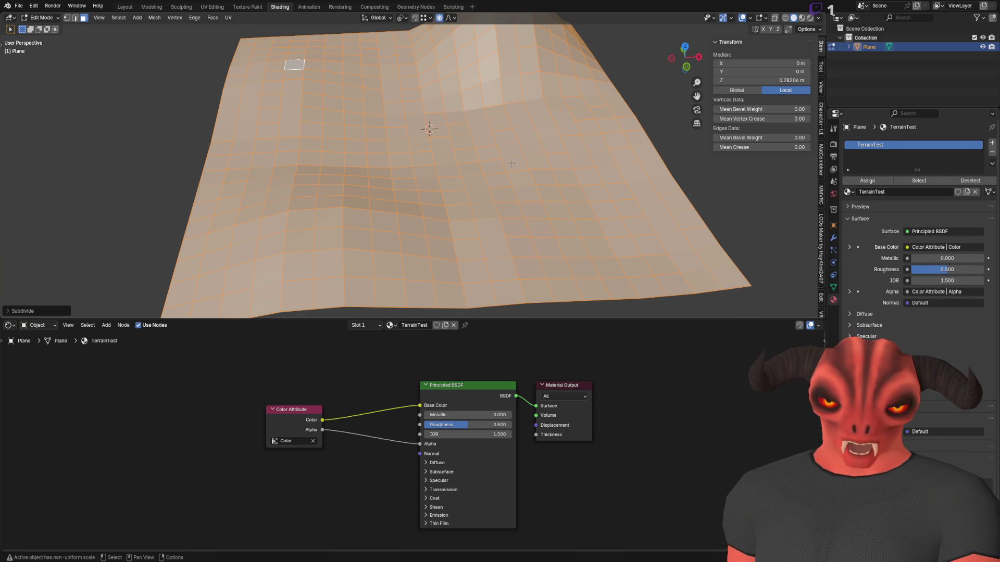
pyautogui.rightClick(495, 177)
pyautogui.click(496, 177)
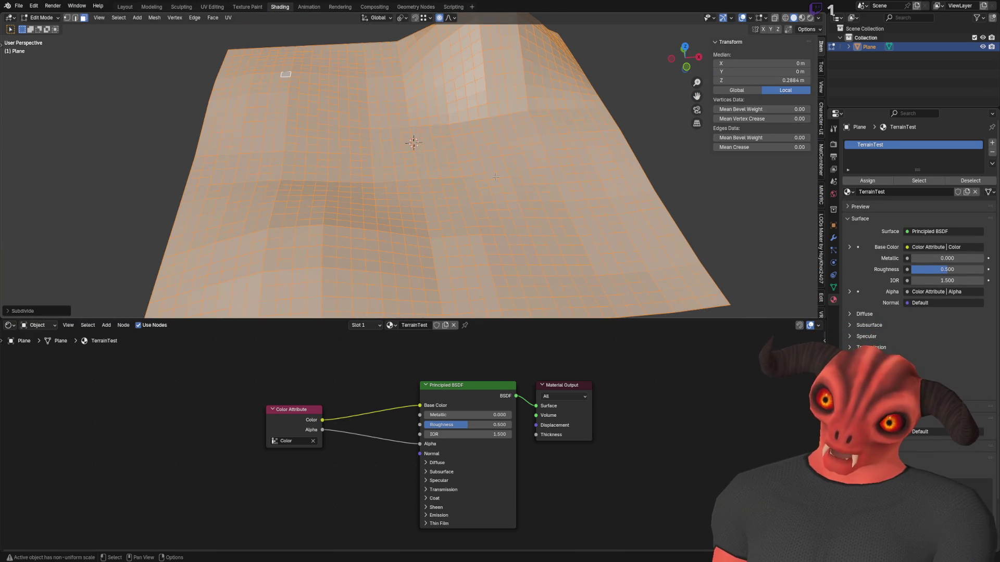
pyautogui.rightClick(495, 177)
pyautogui.click(495, 178)
# - Select a single face of the denser grid and frame it to check its size
pyautogui.scroll(8, 412, 138)
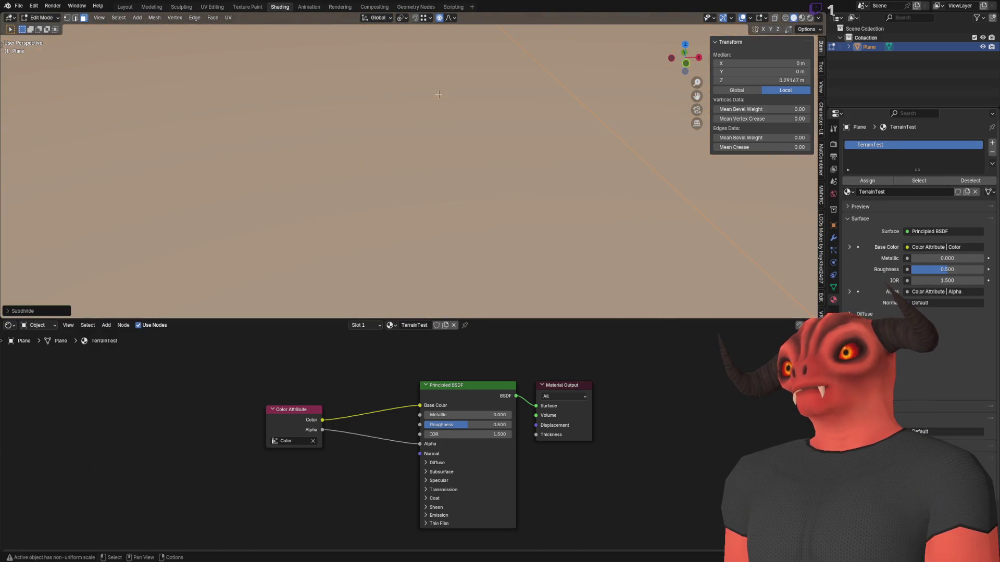
pyautogui.scroll(-5, 439, 94)
pyautogui.scroll(8, 439, 93)
pyautogui.scroll(-5, 445, 104)
pyautogui.scroll(6, 445, 143)
pyautogui.moveTo(445, 144)
pyautogui.mouseDown()
pyautogui.moveTo(486, 152)
pyautogui.moveTo(432, 167)
pyautogui.moveTo(421, 241)
pyautogui.mouseUp()
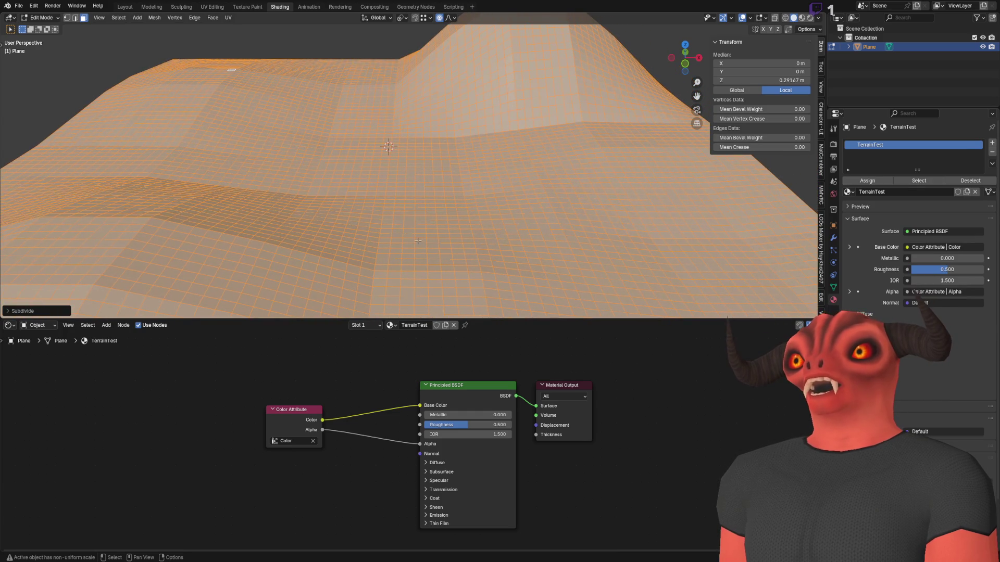
pyautogui.click(420, 241)
pyautogui.press('KP_Decimal')
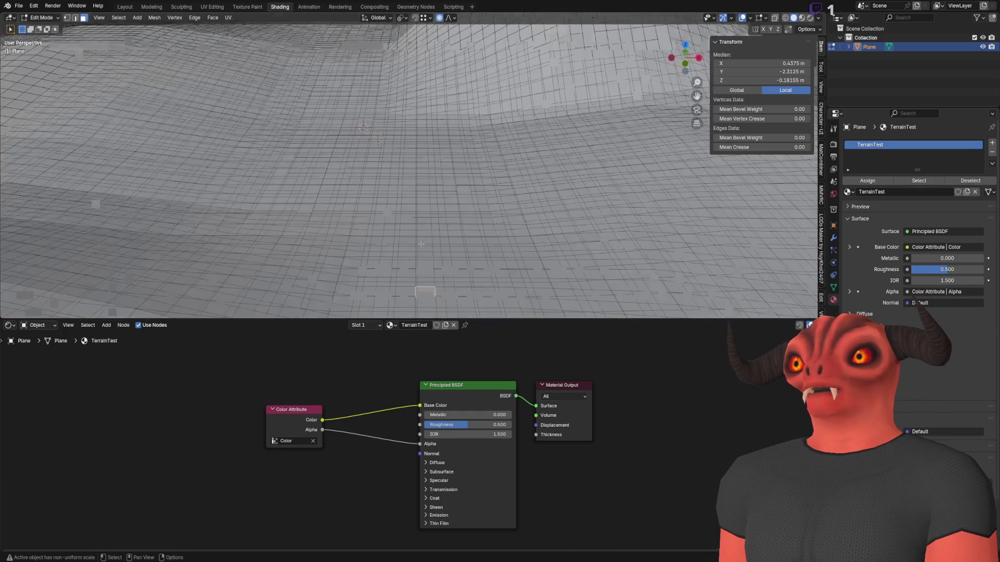
# - Select the neighbouring face, then toggle out of and back into Edit Mode
pyautogui.scroll(-3, 482, 183)
pyautogui.click(491, 181)
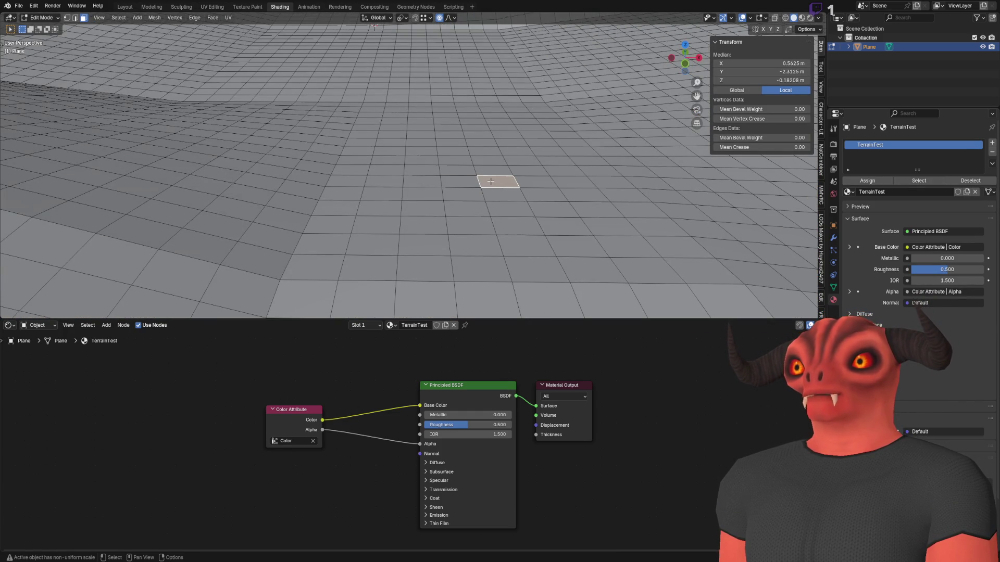
pyautogui.press('Tab')
pyautogui.press('q')
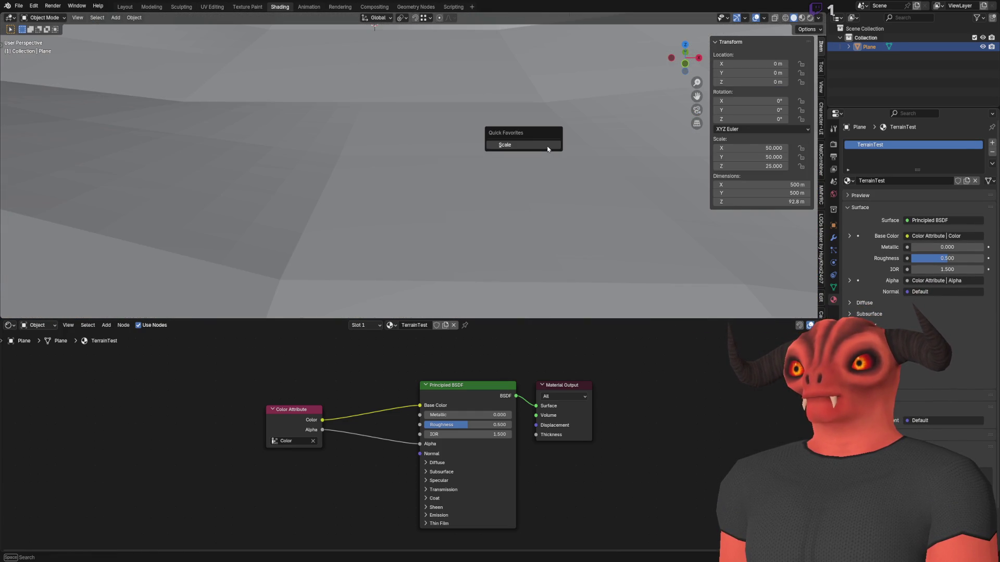
pyautogui.press('Escape')
pyautogui.press('Tab')
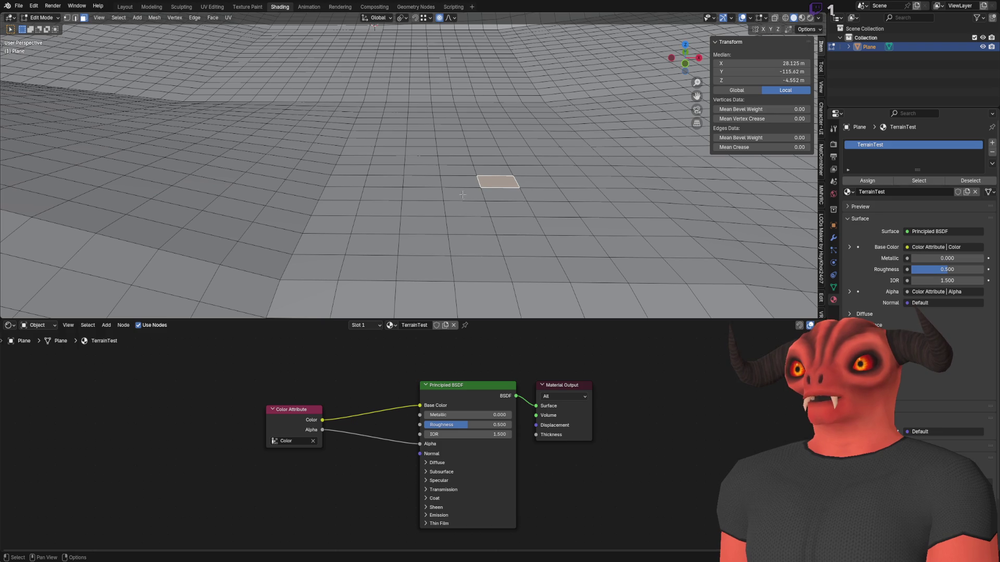
# - Step through adjacent faces left and right, framing the last one selected
pyautogui.click(466, 179)
pyautogui.click(498, 181)
pyautogui.click(518, 179)
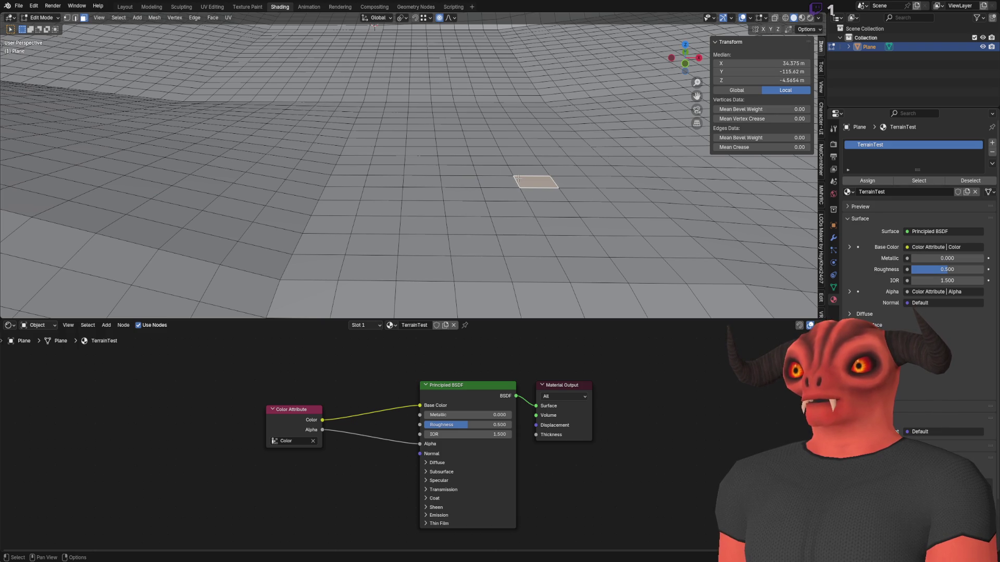
pyautogui.click(502, 180)
pyautogui.click(461, 183)
pyautogui.click(423, 181)
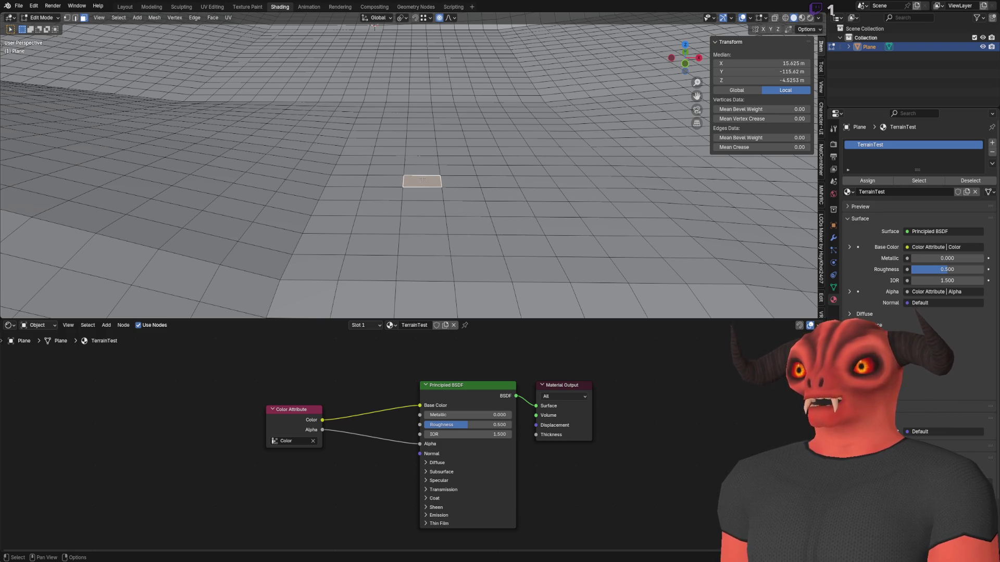
pyautogui.press('KP_Decimal')
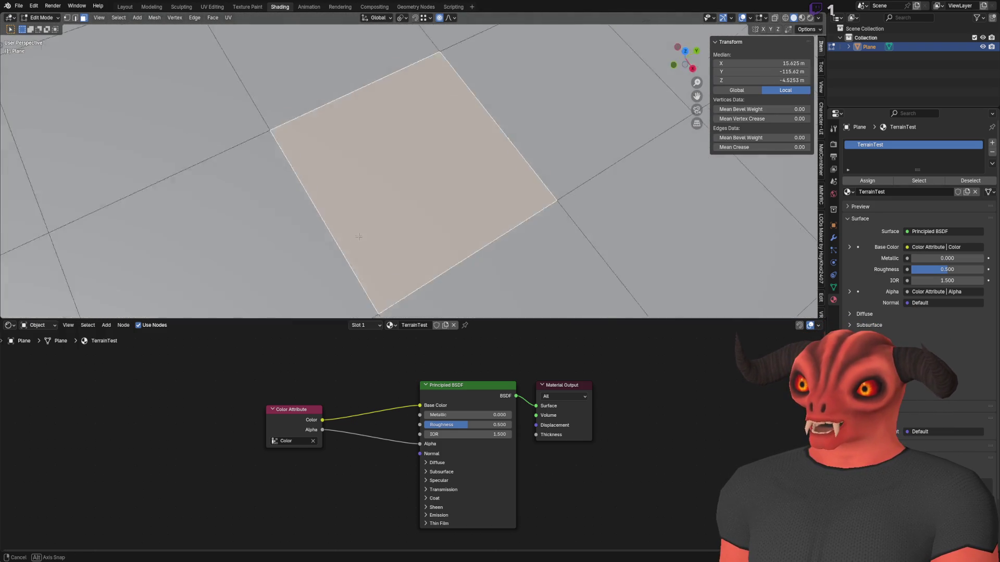
# - Select all terrain vertices in vertex mode and open the Vertex context menu
pyautogui.scroll(-10, 451, 226)
pyautogui.moveTo(451, 224); pyautogui.dragTo(422, 156)
pyautogui.press('1')
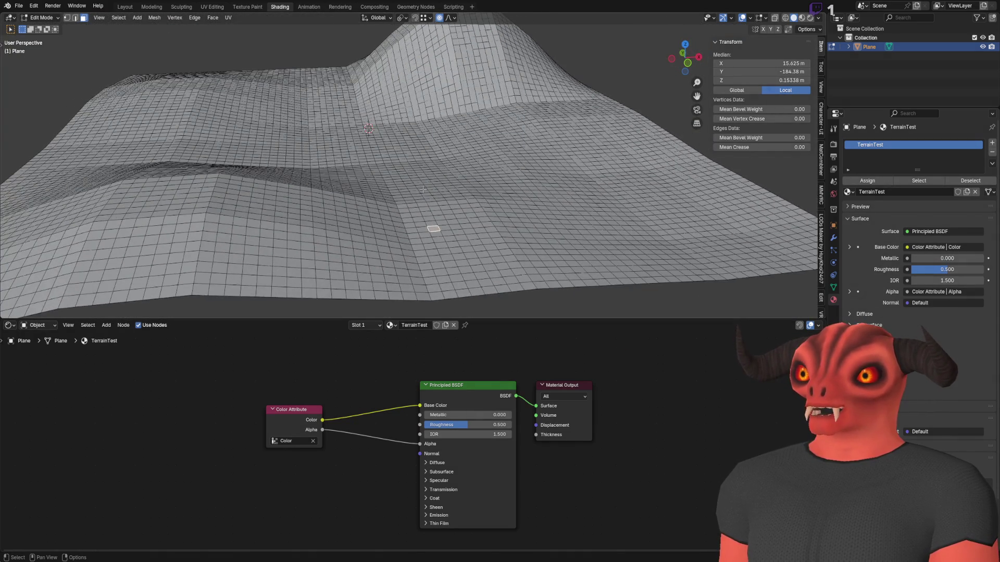
pyautogui.press('a')
pyautogui.rightClick(425, 167)
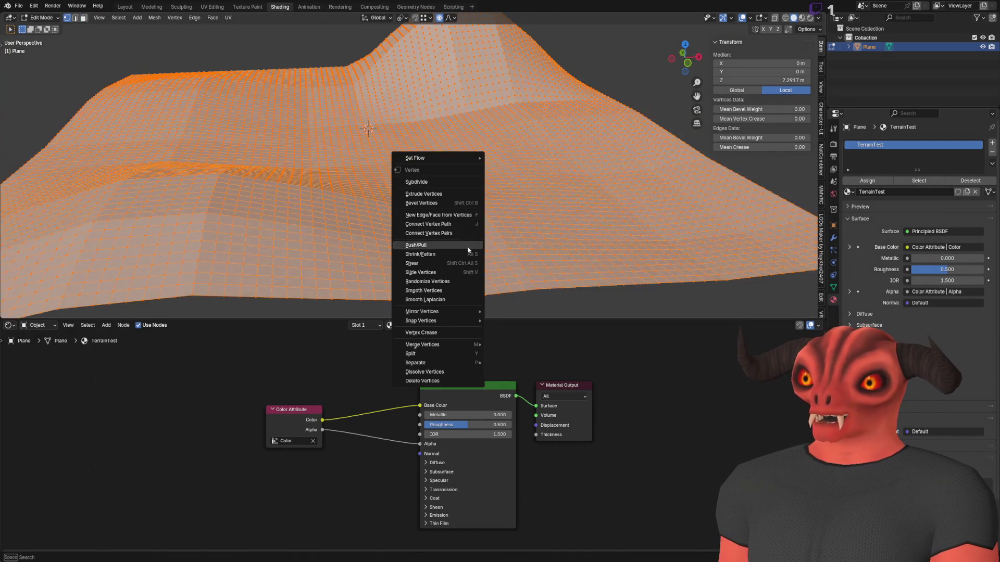
# - Randomize the terrain's vertices along their normals with an Amount of 1.26 m
pyautogui.click(461, 282)
pyautogui.click(32, 311)
pyautogui.moveTo(95, 280)
pyautogui.mouseDown()
pyautogui.moveTo(119, 280)
pyautogui.moveTo(119, 299)
pyautogui.mouseUp()
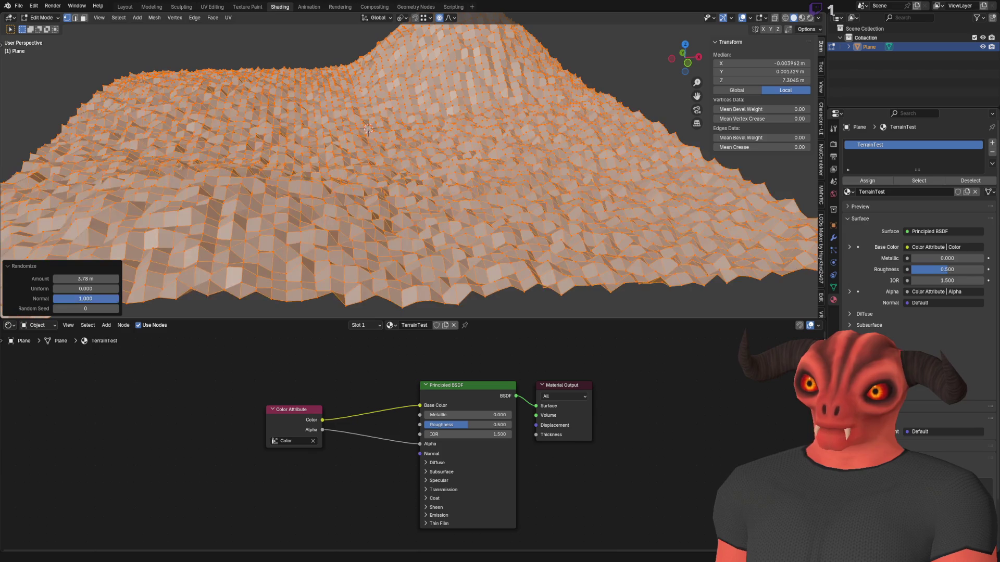
pyautogui.doubleClick(86, 279)
pyautogui.write('1.5')
pyautogui.press('Return')
pyautogui.moveTo(109, 279); pyautogui.dragTo(102, 279)
pyautogui.click(101, 279)
pyautogui.press('Return')
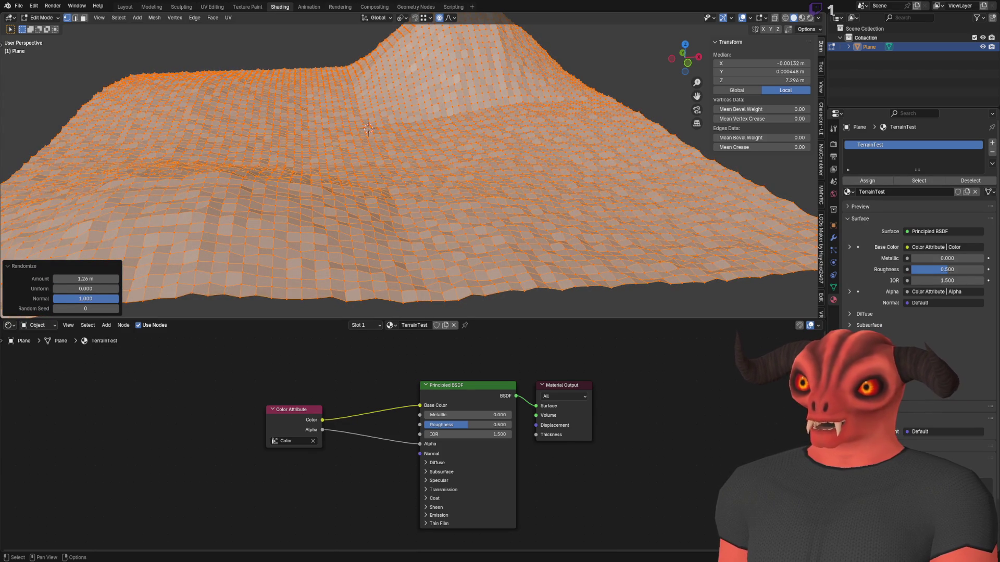
pyautogui.scroll(5, 396, 177)
pyautogui.moveTo(434, 191)
pyautogui.mouseDown()
pyautogui.moveTo(396, 172)
pyautogui.moveTo(337, 236)
pyautogui.moveTo(387, 160)
pyautogui.moveTo(417, 220)
pyautogui.moveTo(513, 228)
pyautogui.moveTo(383, 220)
pyautogui.mouseUp()
# - Return to Object Mode and save the file as TerrainMesh_1km.blend
pyautogui.press('Tab')
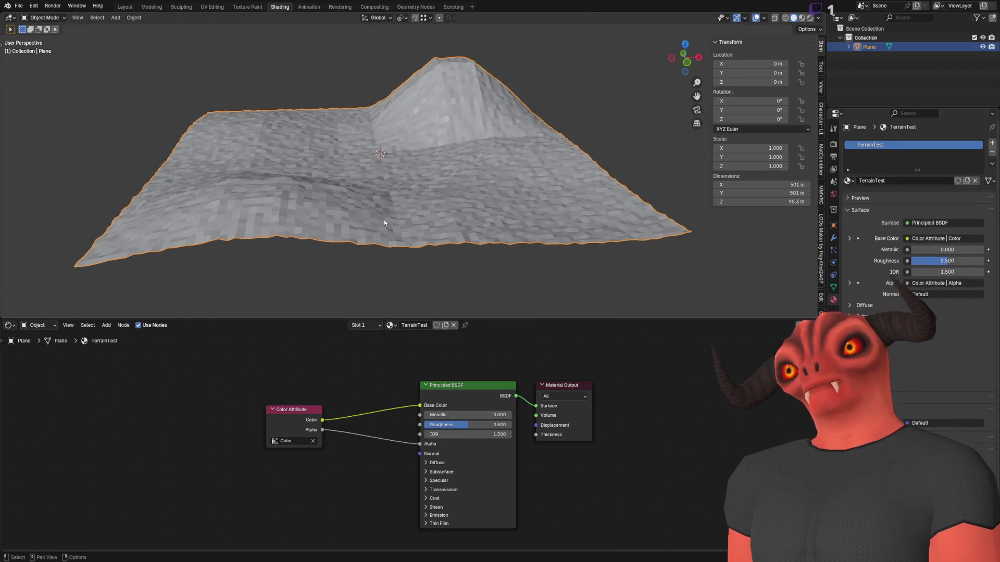
pyautogui.click(18, 5)
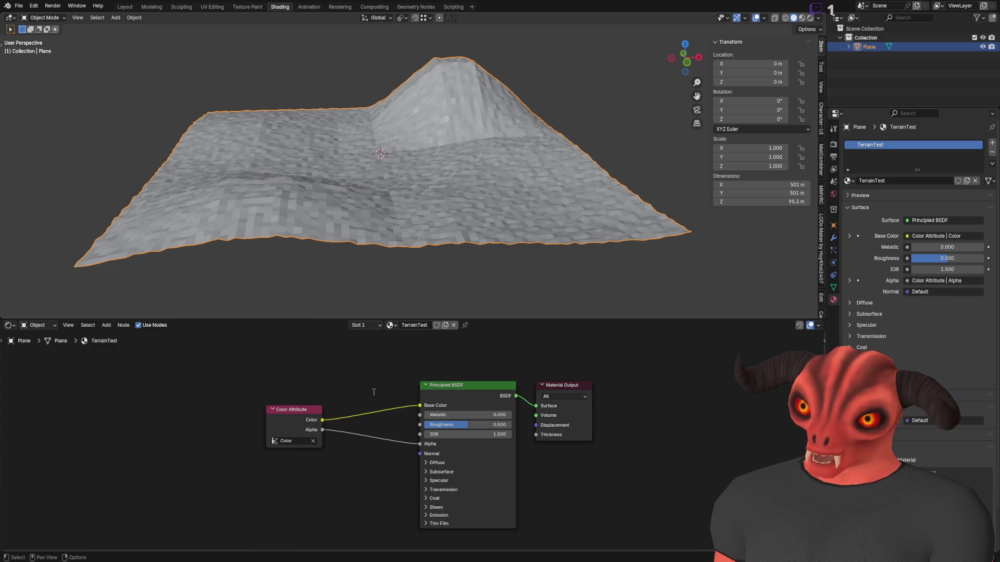
pyautogui.hotkey('ctrl', 's')
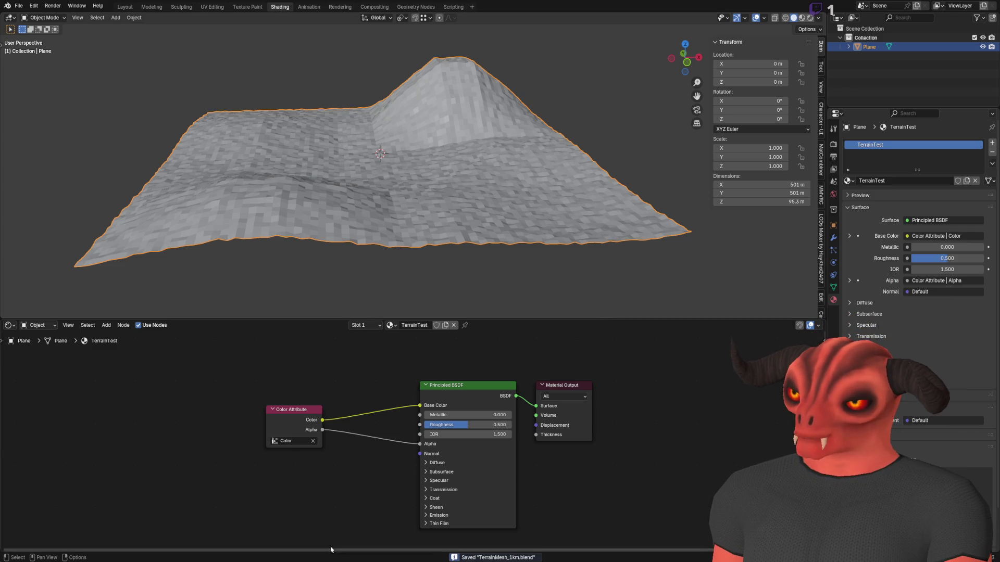
pyautogui.hotkey('alt', 'Tab')
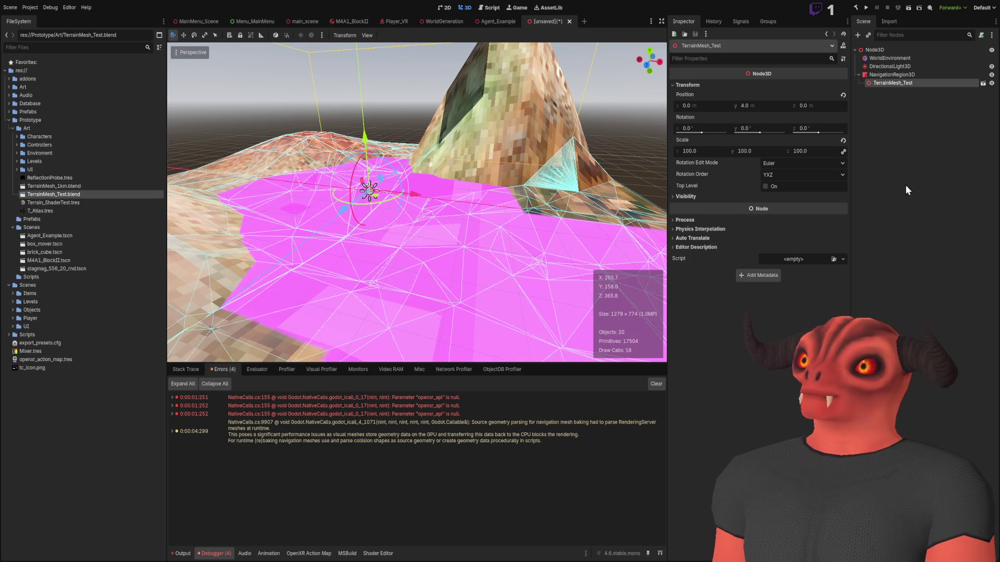
# - Replace the TerrainMesh_Test node with TerrainMesh_1km under NavigationRegion3D
pyautogui.click(902, 86)
pyautogui.press('Delete')
pyautogui.moveTo(57, 186)
pyautogui.mouseDown()
pyautogui.moveTo(344, 187)
pyautogui.moveTo(893, 76)
pyautogui.mouseUp()
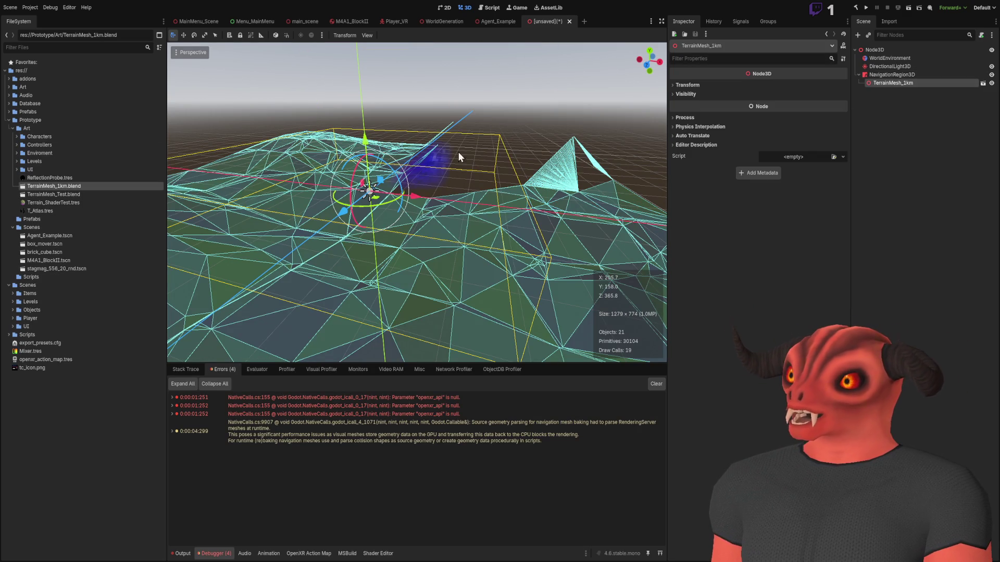
# - Frame TerrainMesh_1km and fly the camera close over the textured terrain
pyautogui.scroll(5, 459, 157)
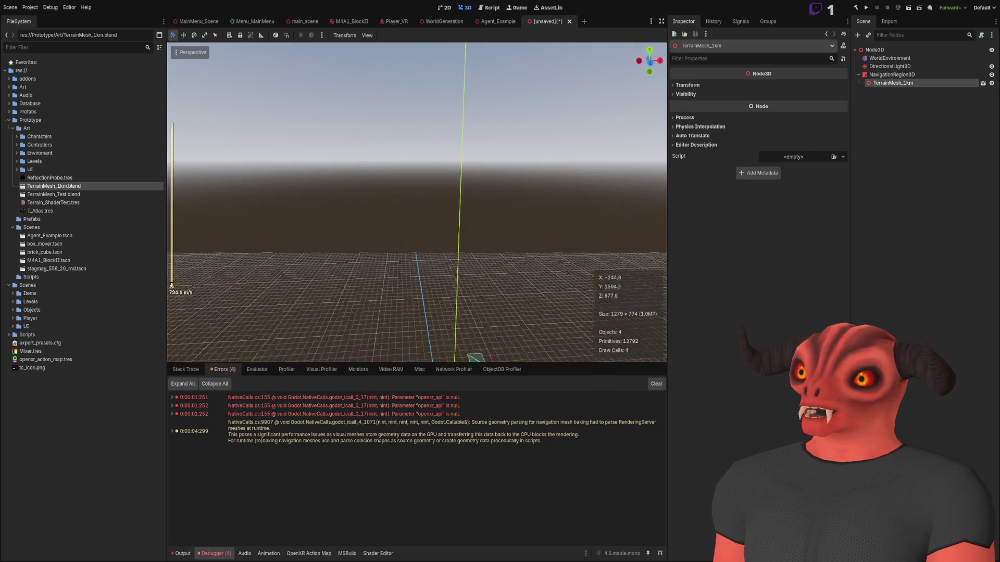
pyautogui.scroll(-10, 417, 202)
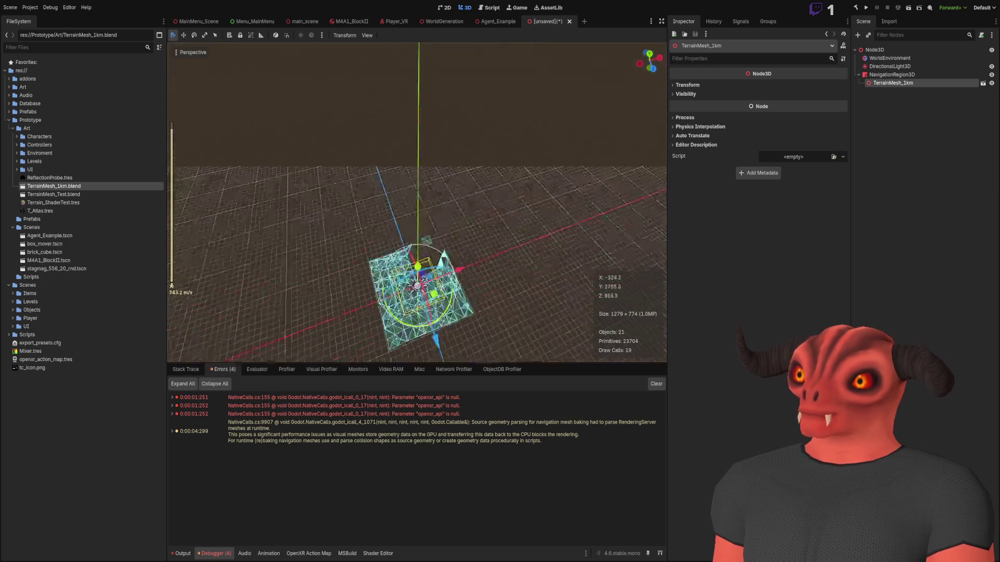
pyautogui.press('w')
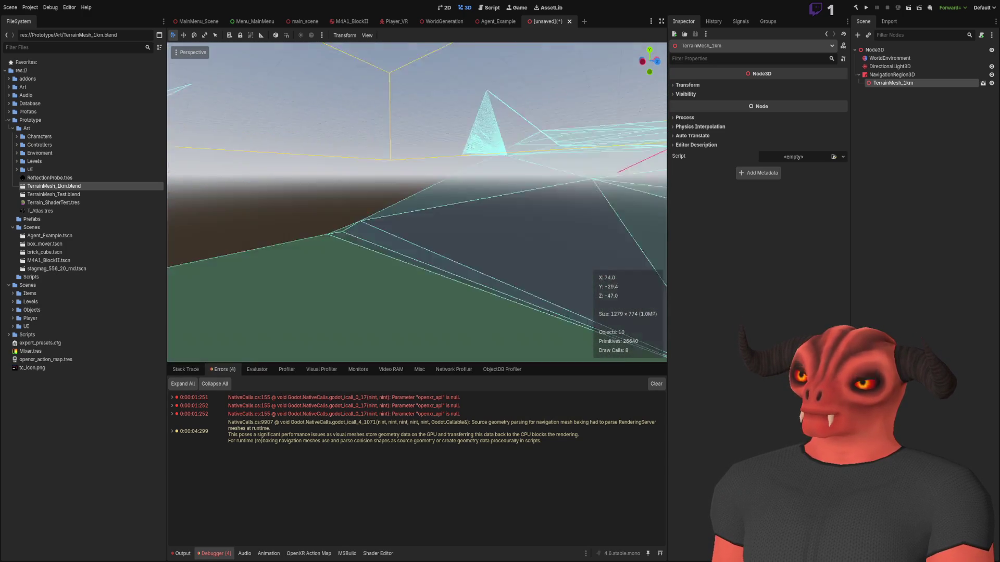
pyautogui.press('f')
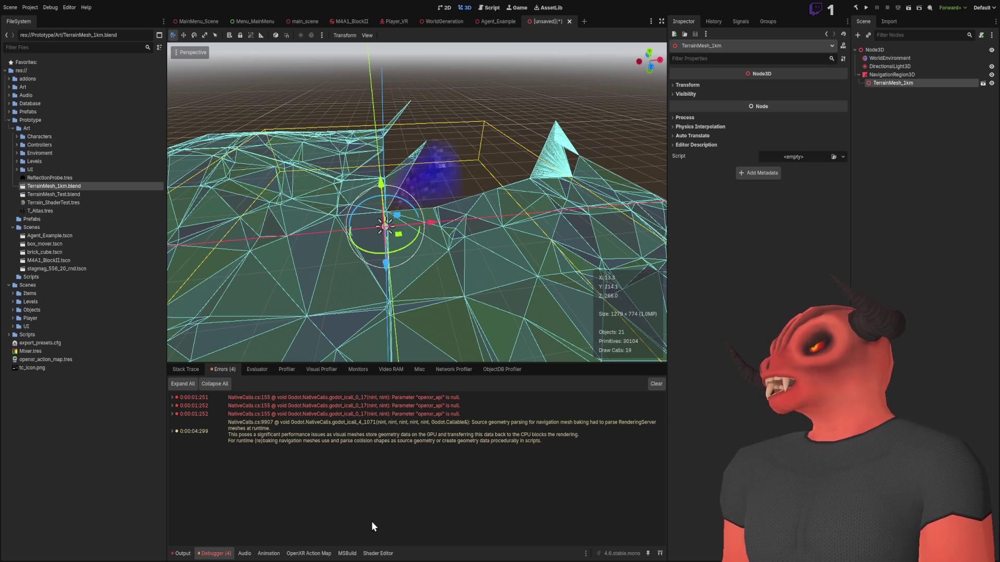
pyautogui.rightClick(372, 370)
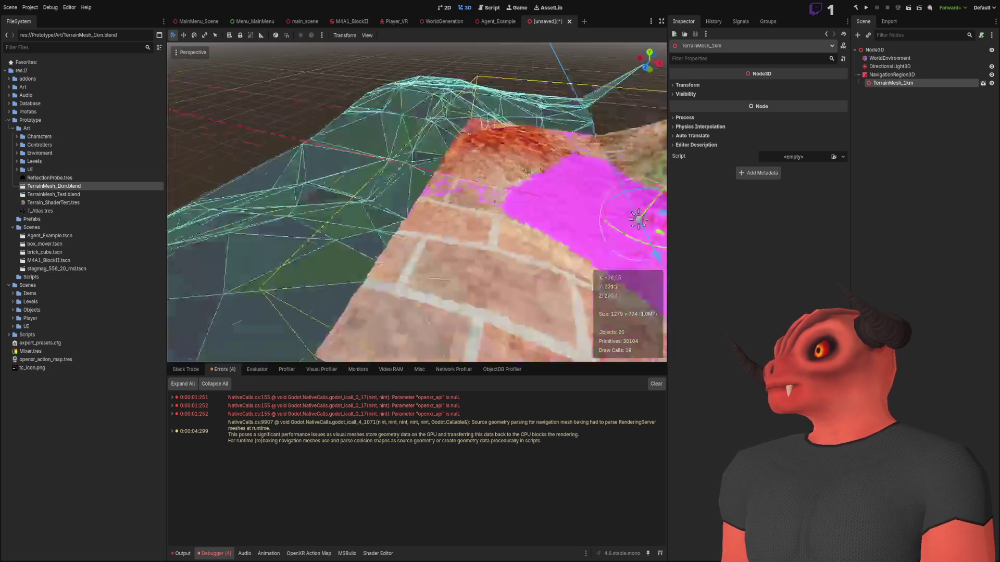
pyautogui.press('w')
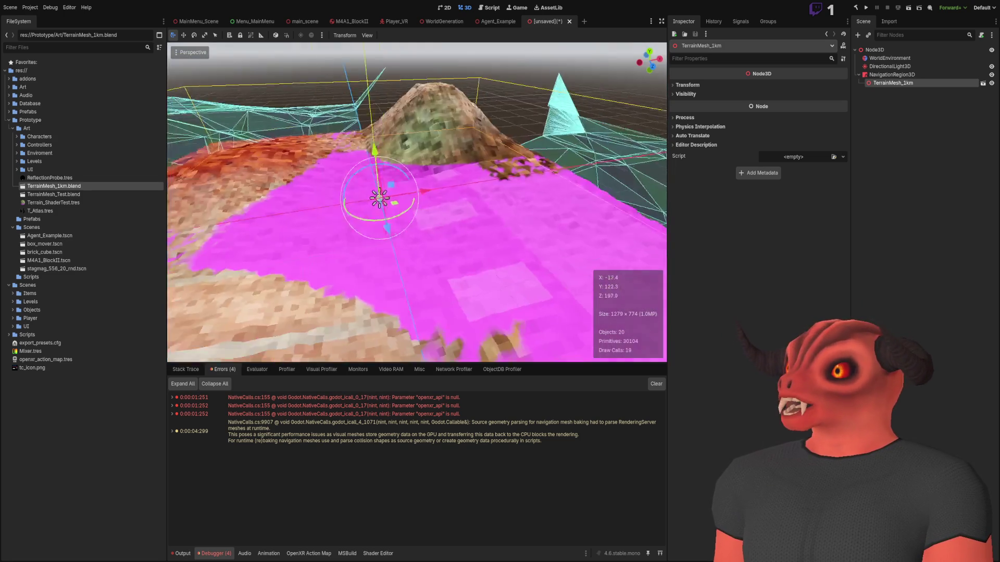
# - Bake the NavigationRegion3D navigation mesh and view it from below and above the hill
pyautogui.click(892, 74)
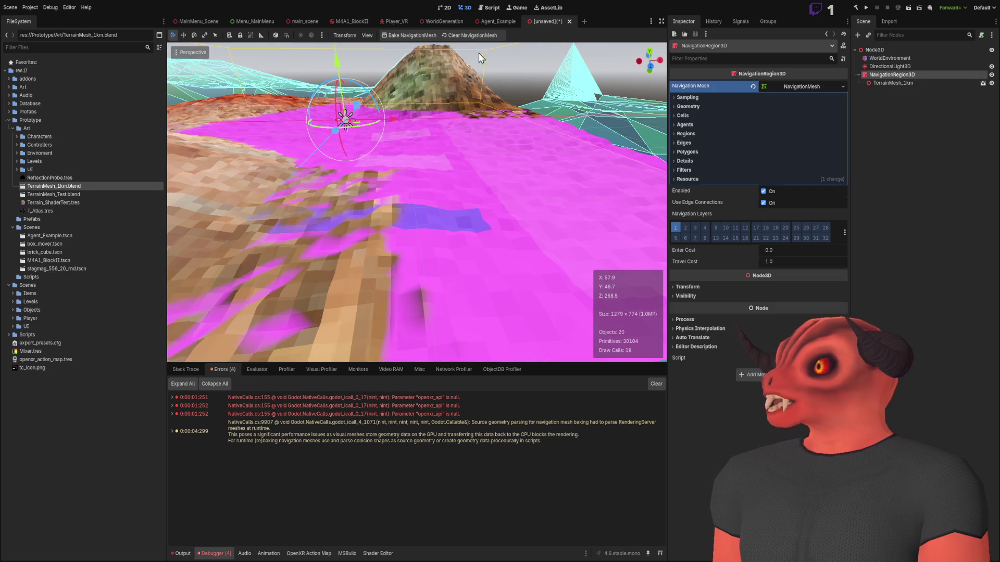
pyautogui.click(399, 37)
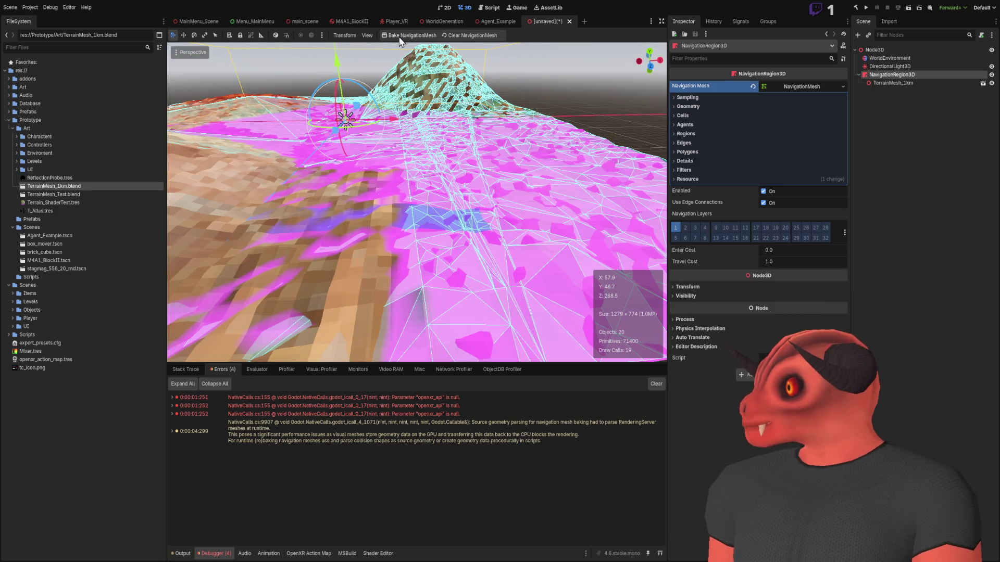
pyautogui.press('s')
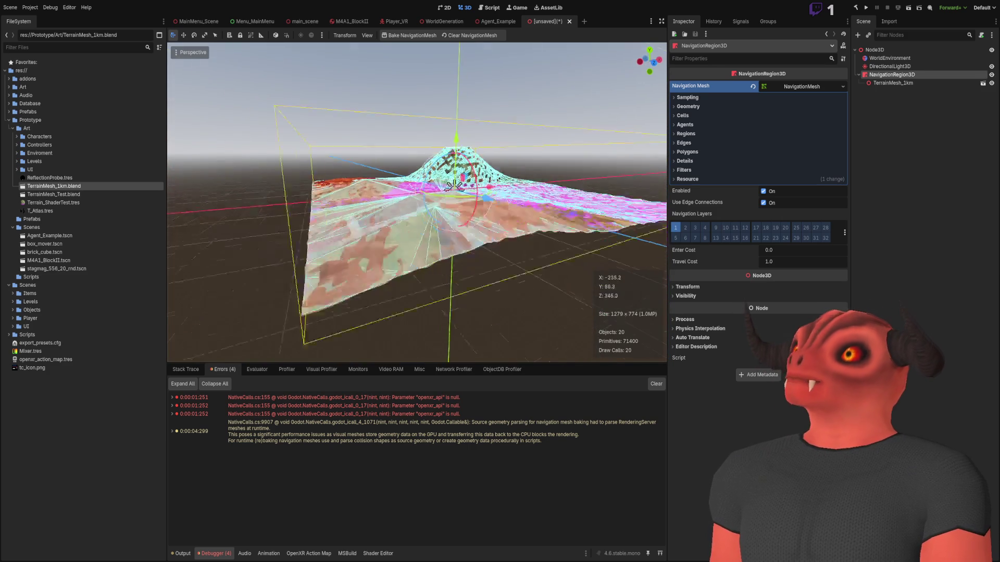
pyautogui.scroll(-10, 417, 202)
pyautogui.press('q')
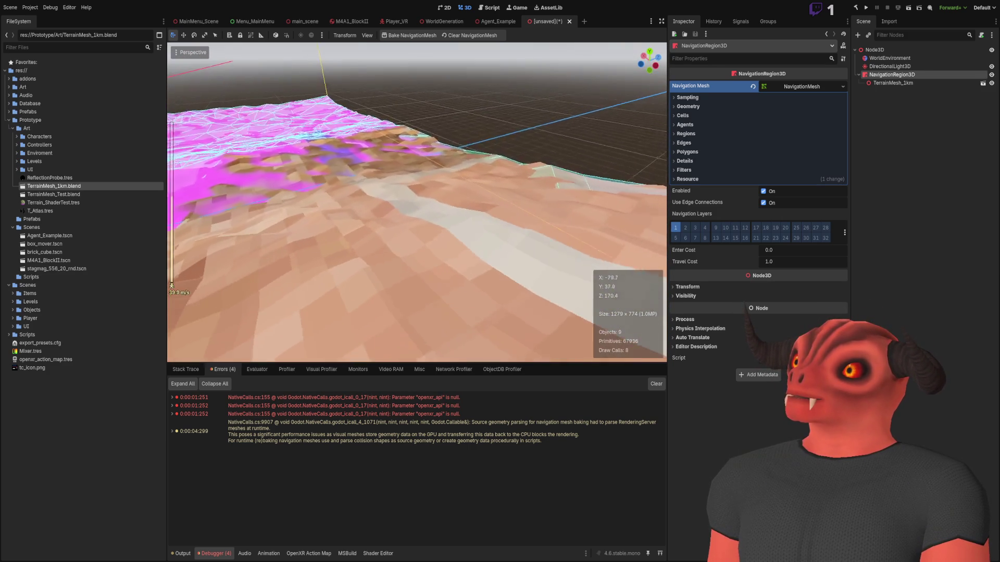
pyautogui.press('w')
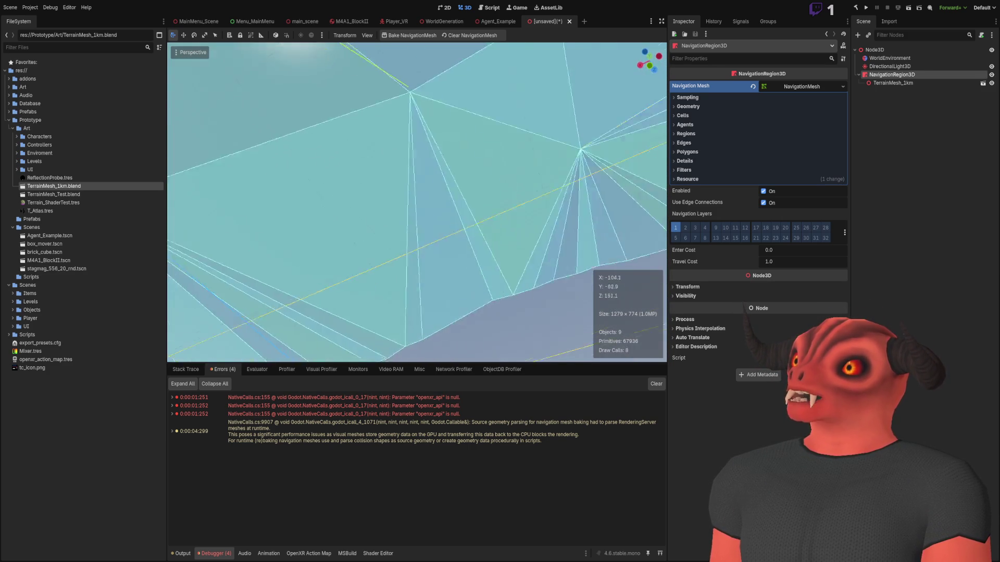
pyautogui.press('w')
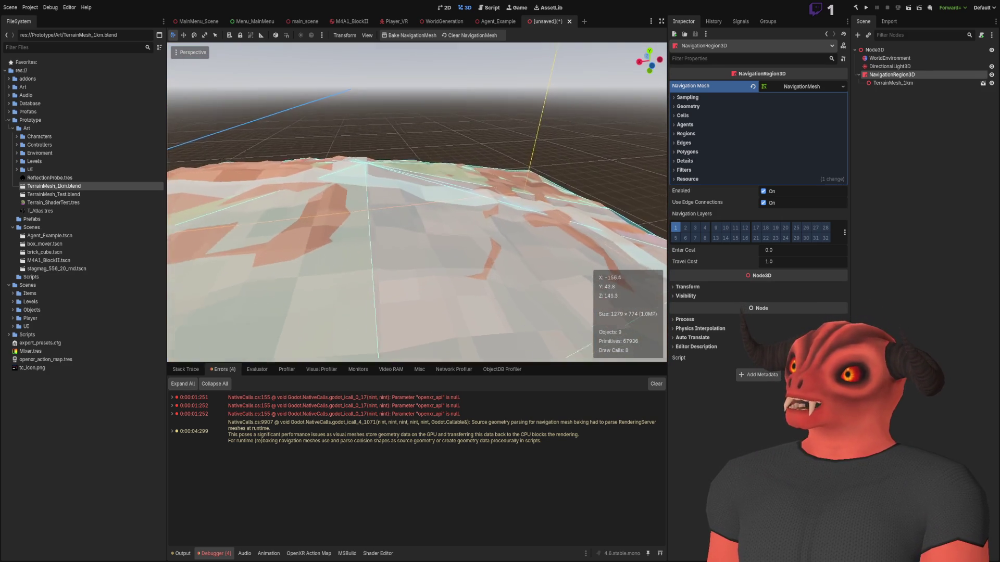
pyautogui.press('f')
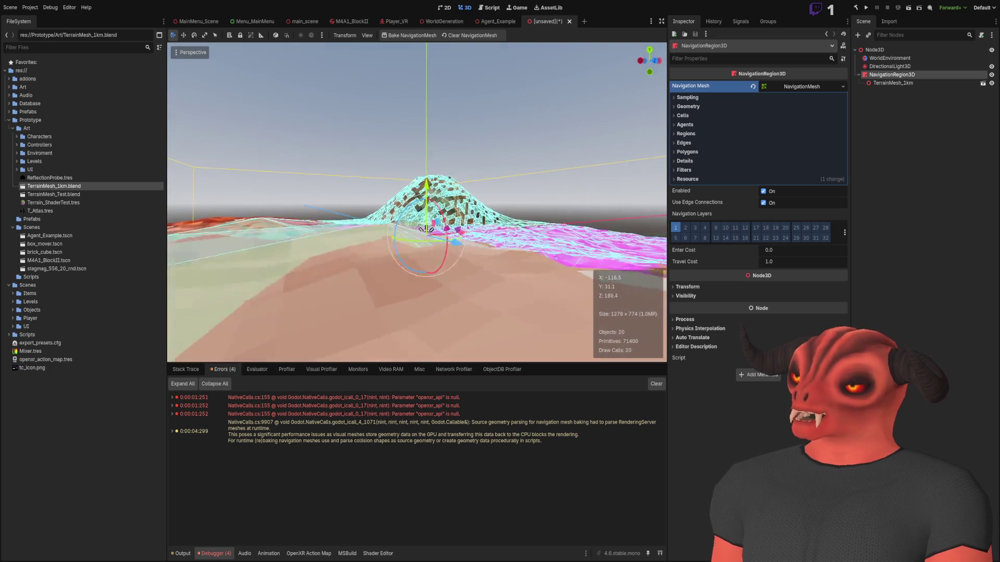
# - Fly over the hill and flat ground to check navmesh coverage, then expand Sampling settings
pyautogui.press('w')
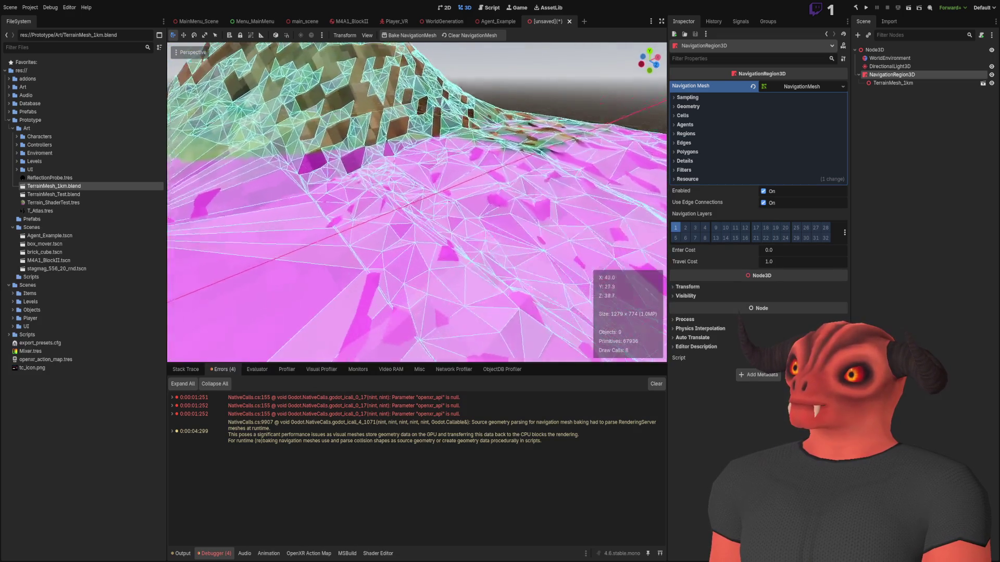
pyautogui.press('w')
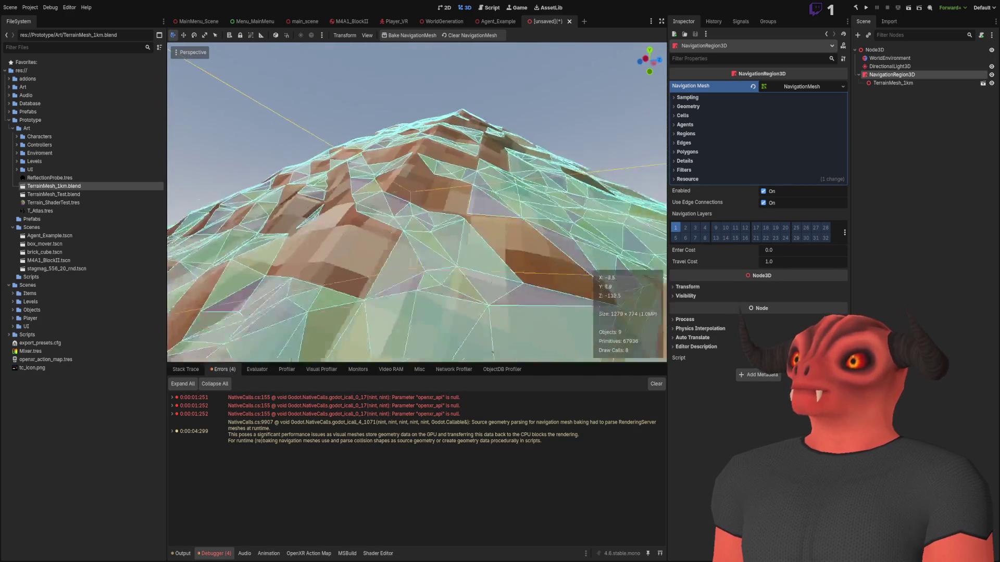
pyautogui.press('w')
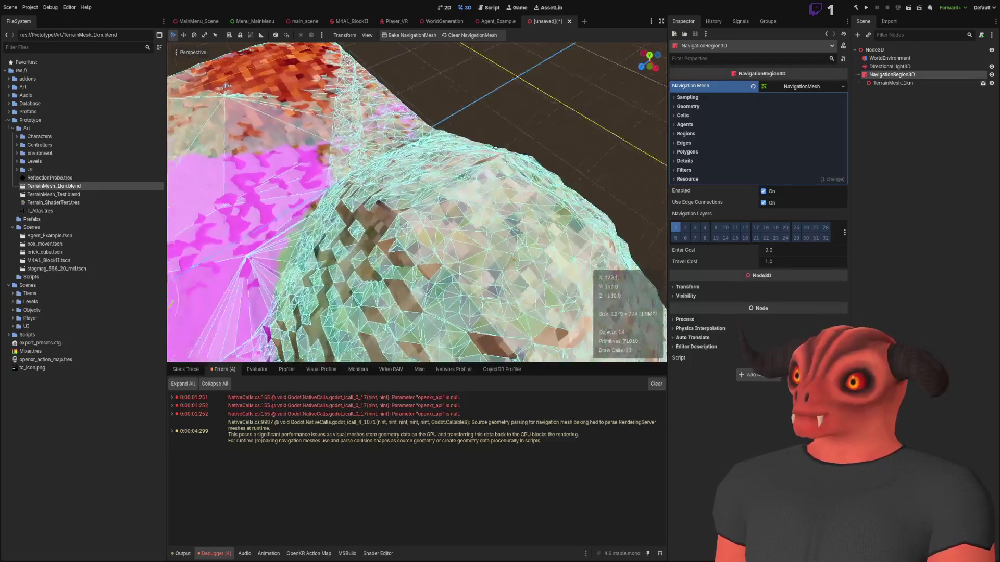
pyautogui.press('w')
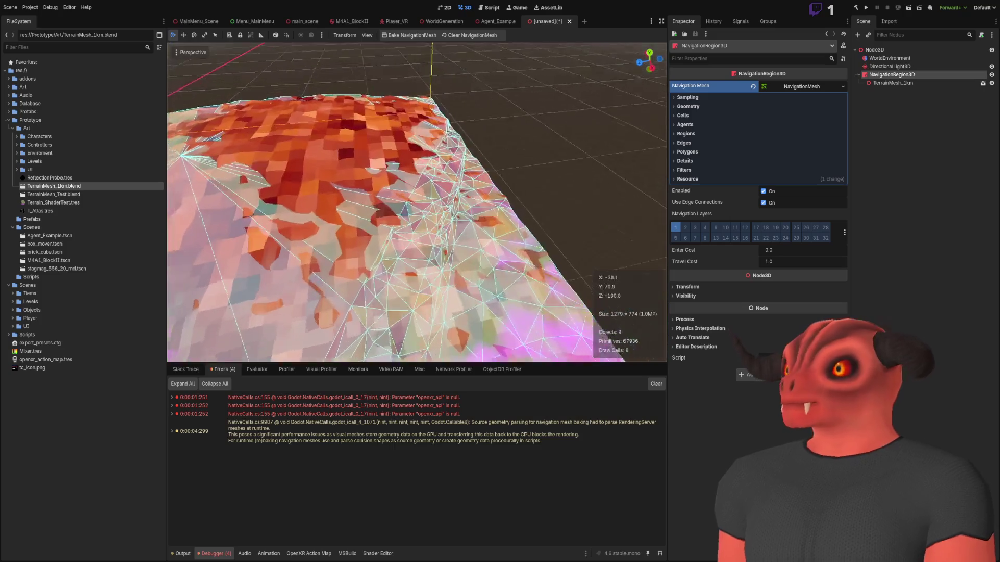
pyautogui.press('w')
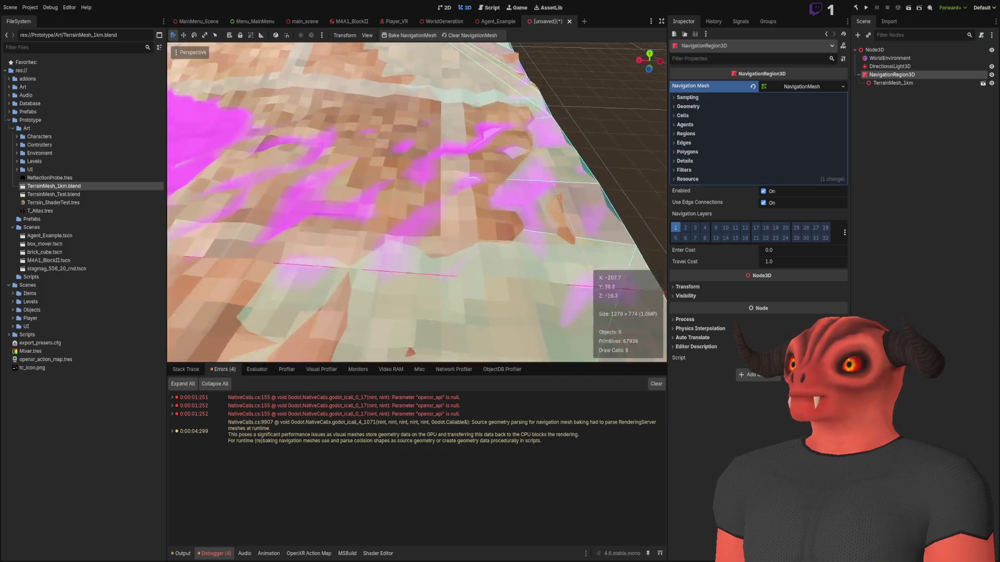
pyautogui.press('w')
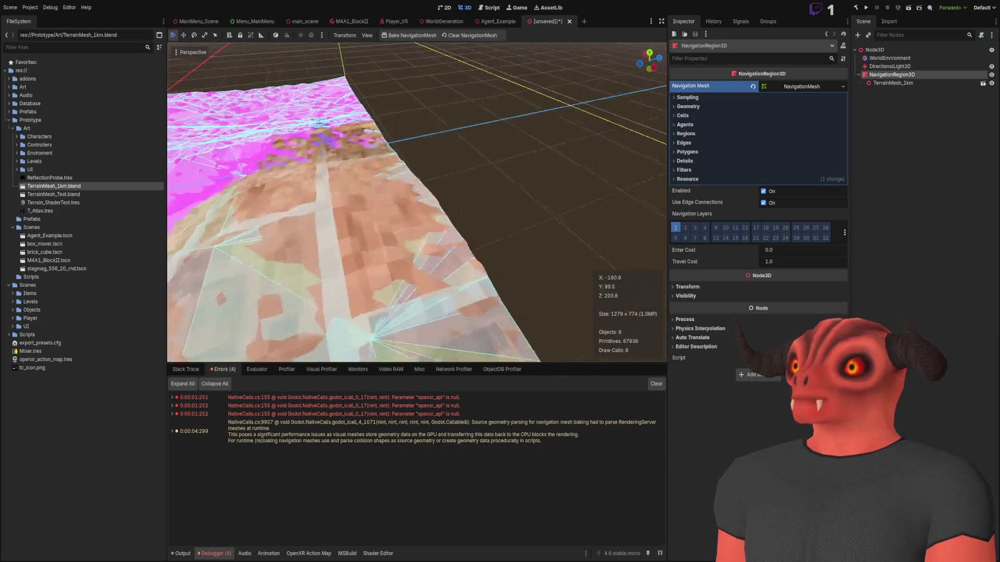
pyautogui.press('w')
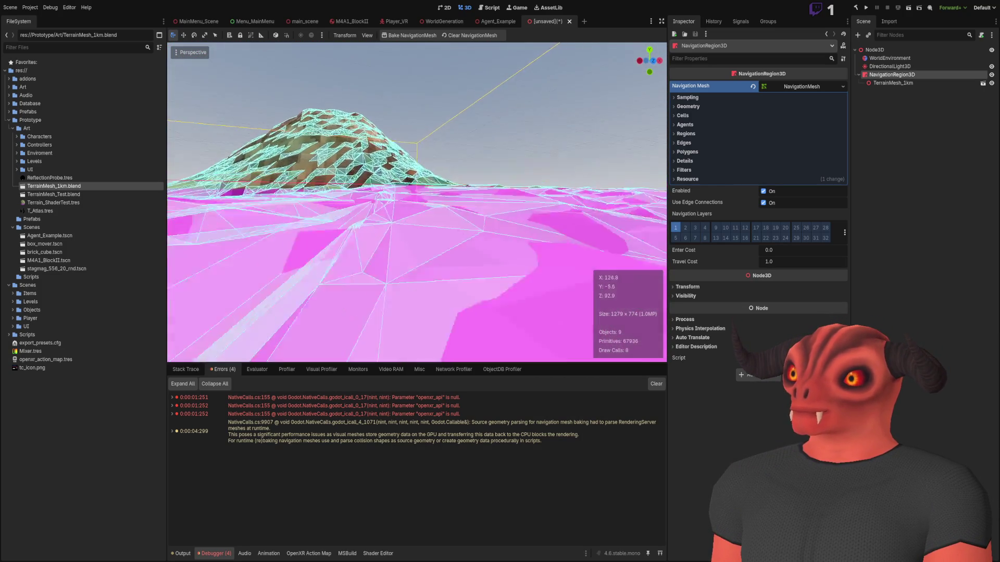
pyautogui.press('w')
pyautogui.click(707, 95)
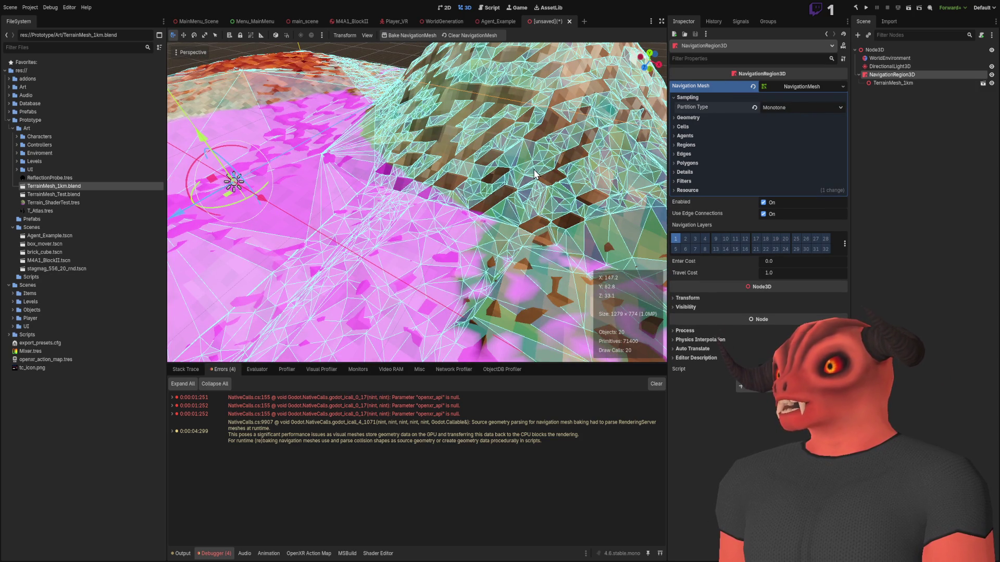
# - Switch the navigation mesh Partition Type to Layers
pyautogui.press('s')
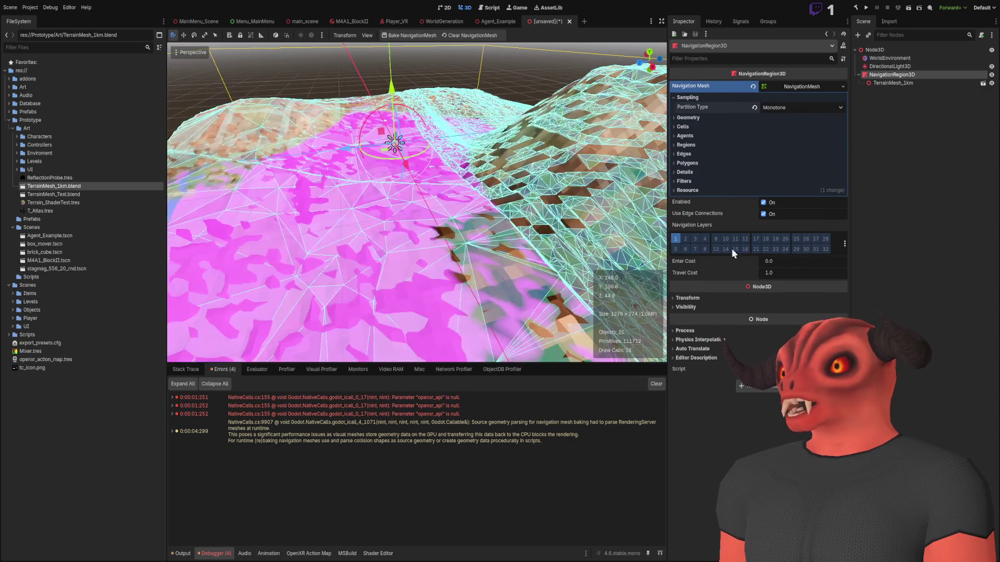
pyautogui.click(802, 107)
pyautogui.click(781, 139)
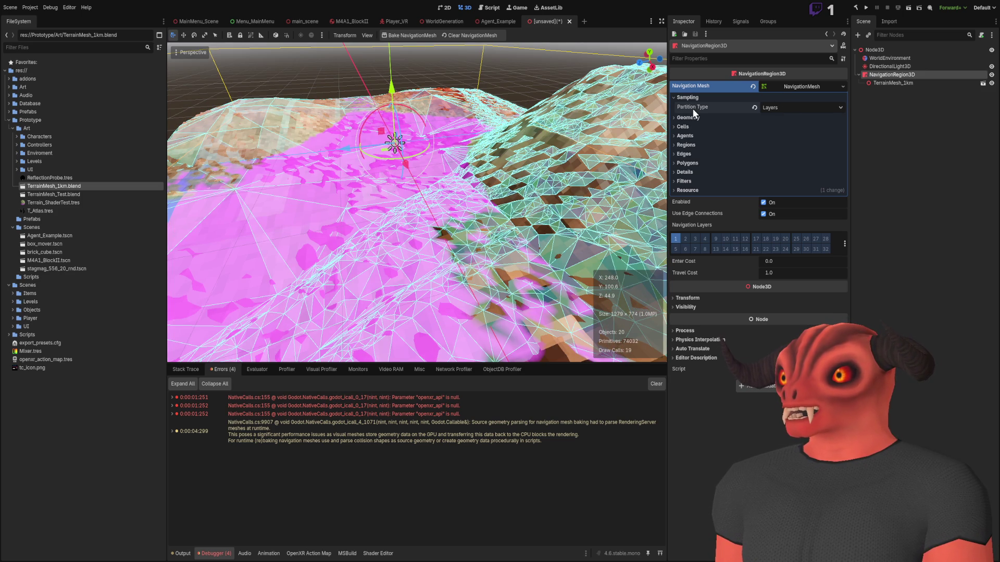
# - Orbit around the baked navmesh, then show Cell Size 1.0, Cell Height 0.25, Border Size 0.0
pyautogui.moveTo(536, 141)
pyautogui.mouseDown()
pyautogui.moveTo(468, 156)
pyautogui.moveTo(406, 188)
pyautogui.moveTo(401, 169)
pyautogui.moveTo(172, 274)
pyautogui.moveTo(512, 358)
pyautogui.mouseUp()
pyautogui.moveTo(328, 248)
pyautogui.mouseDown()
pyautogui.moveTo(196, 200)
pyautogui.moveTo(328, 251)
pyautogui.mouseUp()
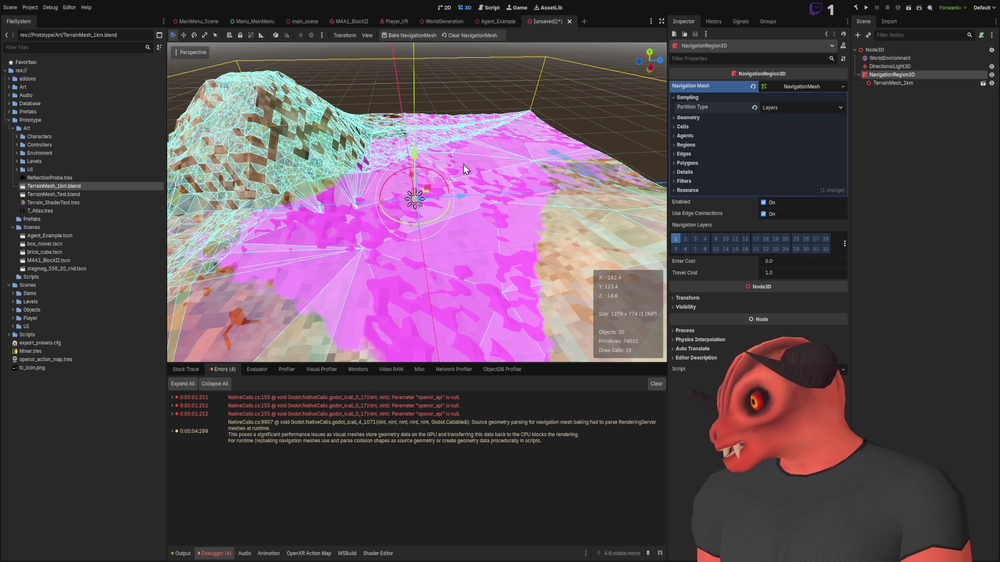
pyautogui.moveTo(453, 279); pyautogui.dragTo(454, 279)
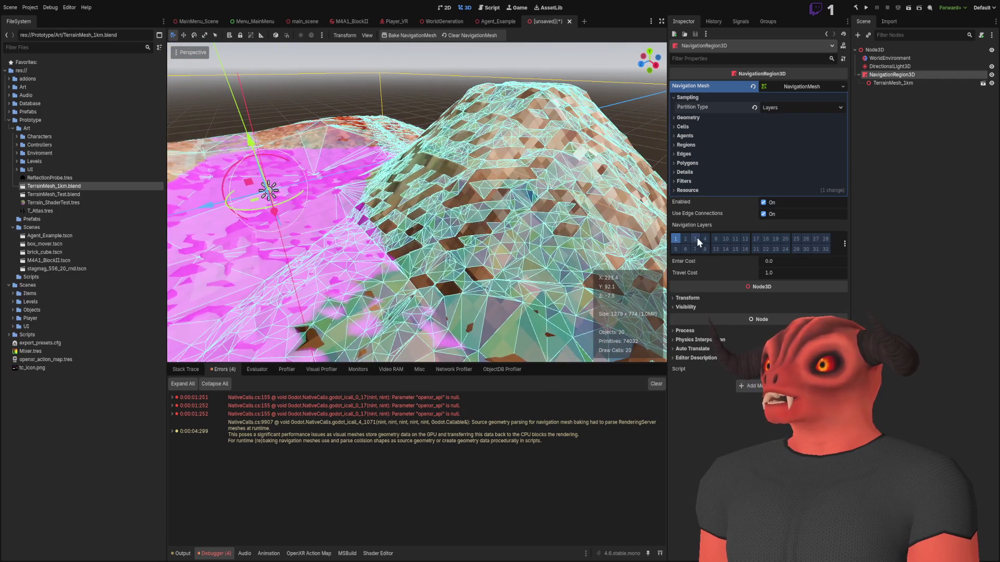
pyautogui.click(696, 126)
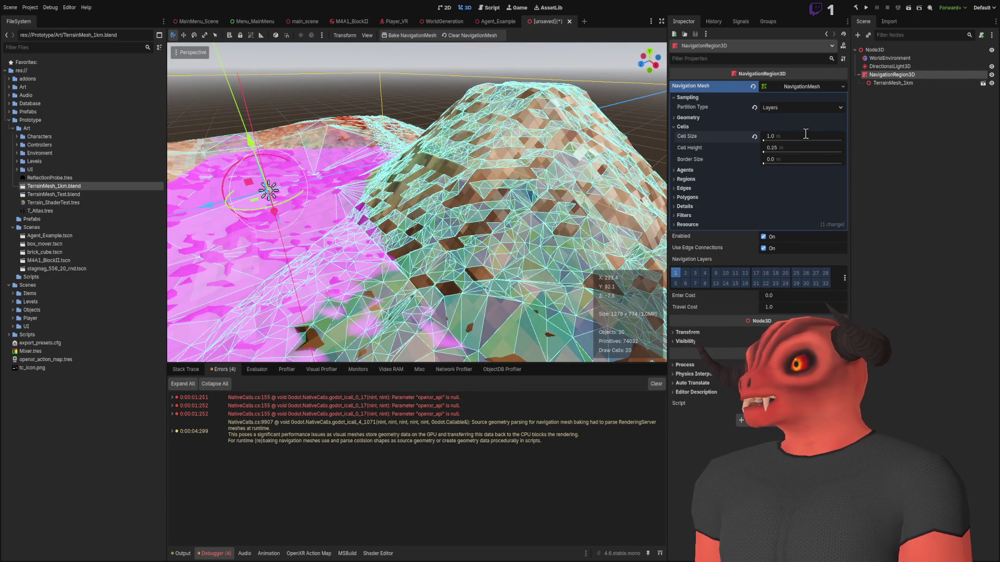
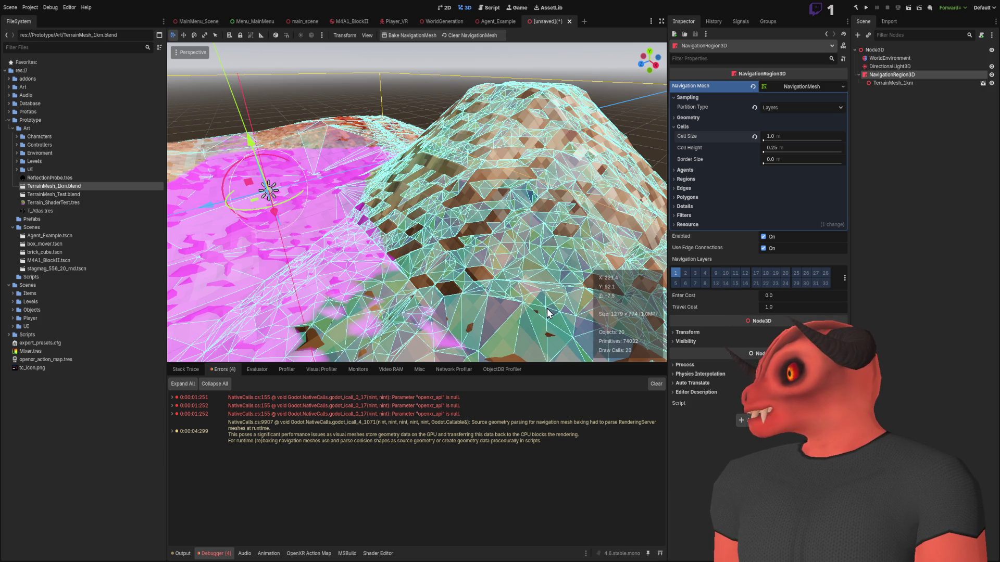
# - Revert Partition Type, clear the baked navmesh, and empty the Errors list
pyautogui.click(754, 108)
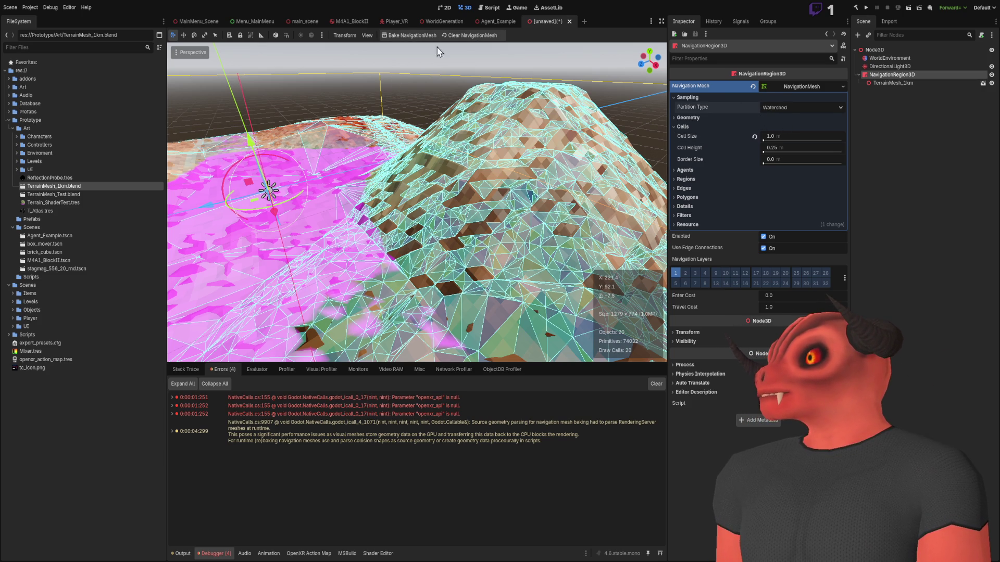
pyautogui.click(469, 35)
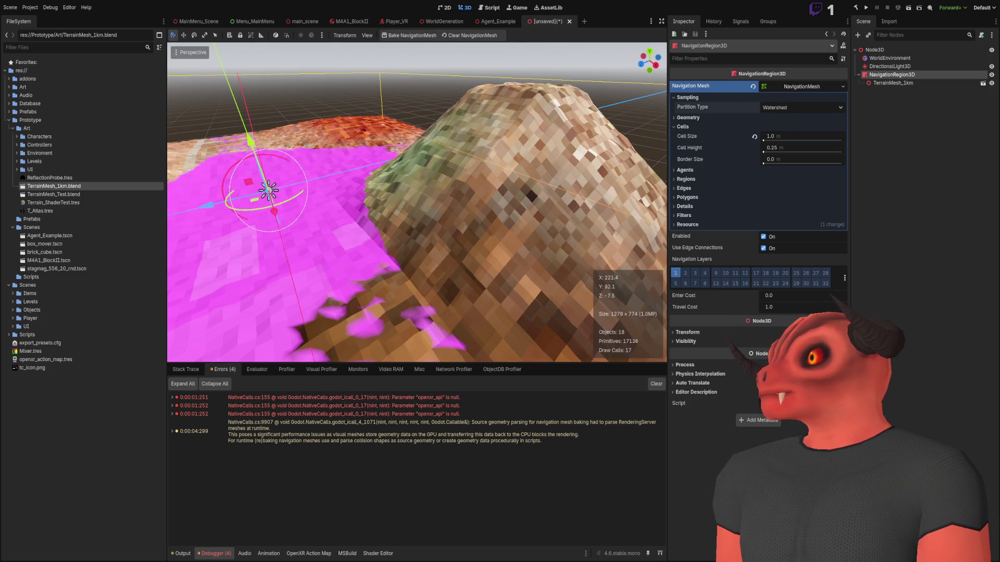
pyautogui.click(656, 383)
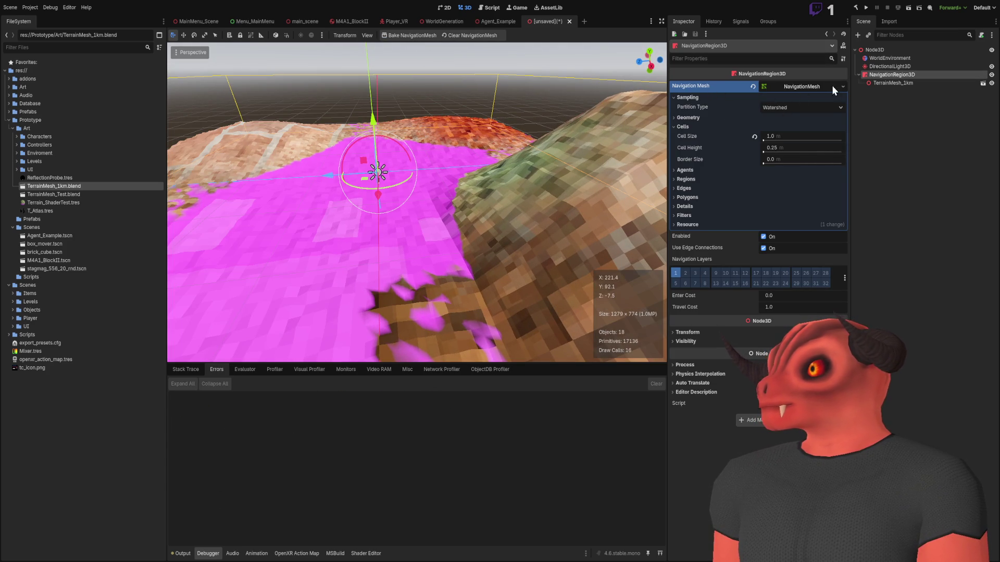
# - Clear the region's Navigation Mesh property and assign a New NavigationMesh
pyautogui.click(932, 83)
pyautogui.click(923, 75)
pyautogui.click(753, 86)
pyautogui.click(779, 85)
pyautogui.click(810, 105)
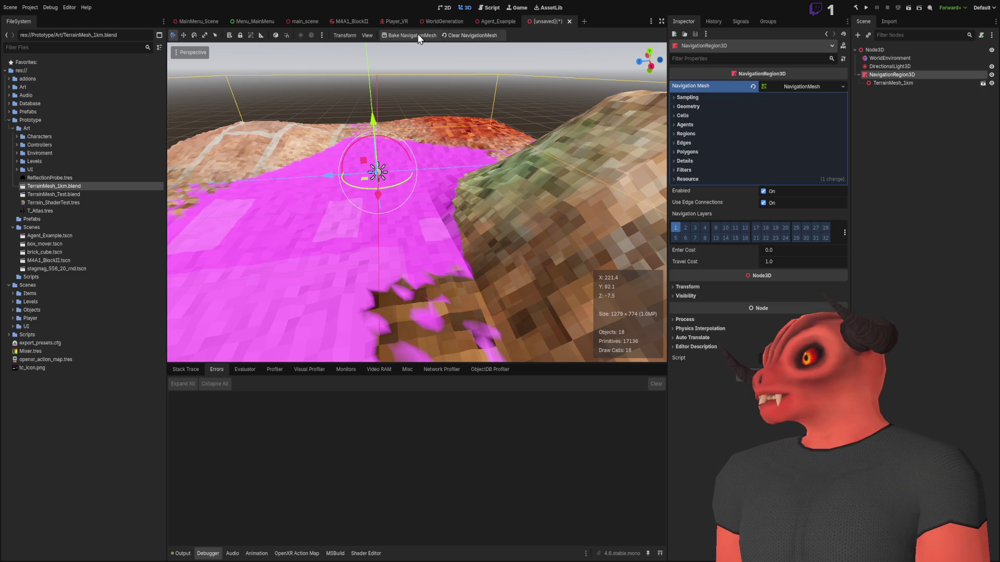
# - Check the navigation warnings log, return to Errors, and reselect NavigationRegion3D
pyautogui.click(182, 554)
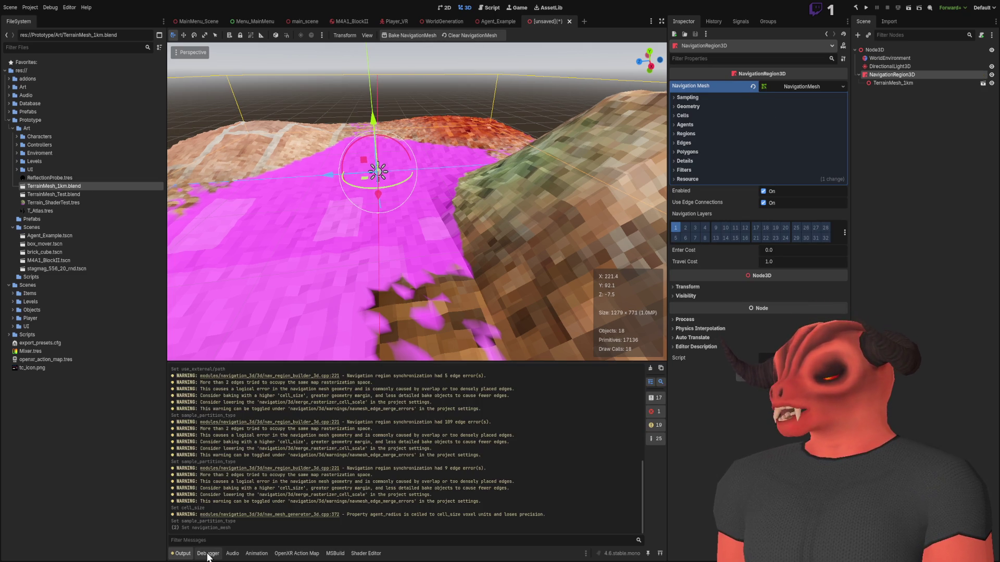
pyautogui.click(208, 554)
pyautogui.click(908, 181)
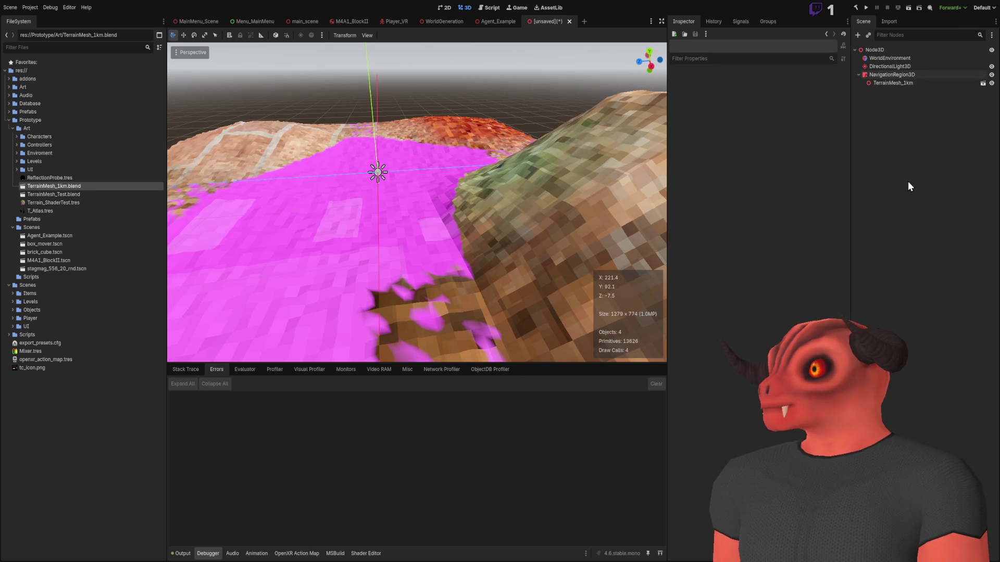
pyautogui.click(898, 79)
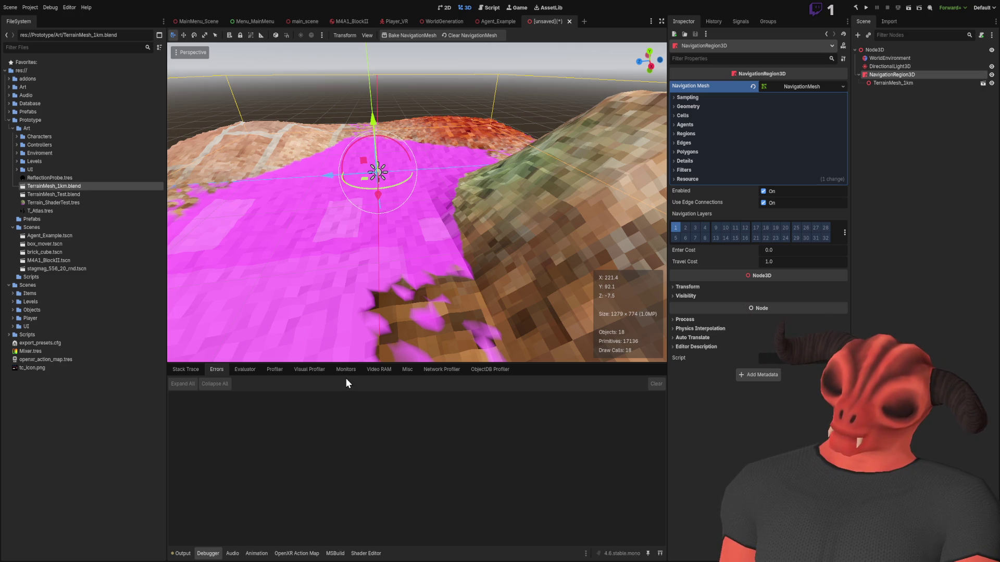
# - Save the scene as TerrainNavigationTest and reopen the Terror Country Development project
pyautogui.hotkey('ctrl', 's')
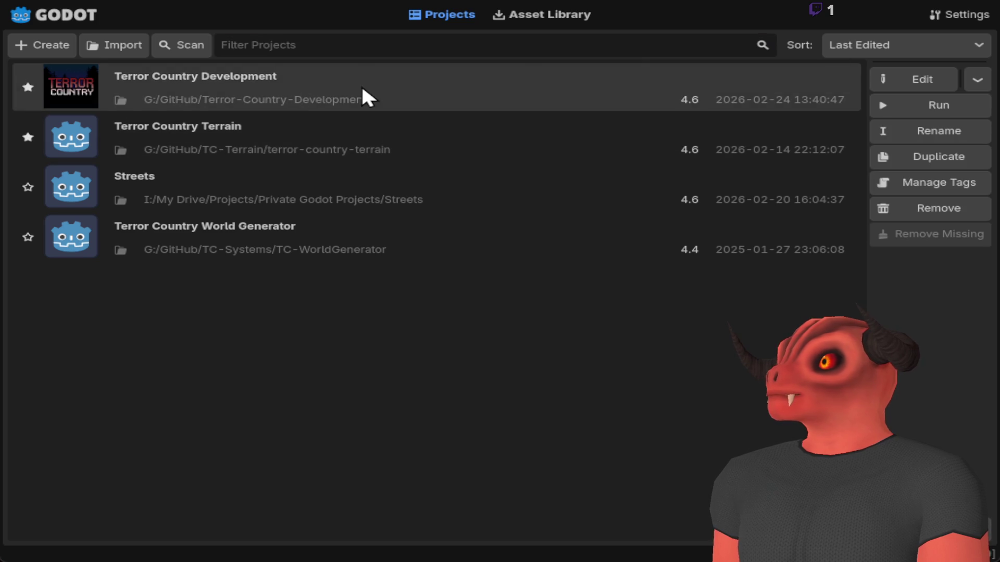
pyautogui.doubleClick(362, 87)
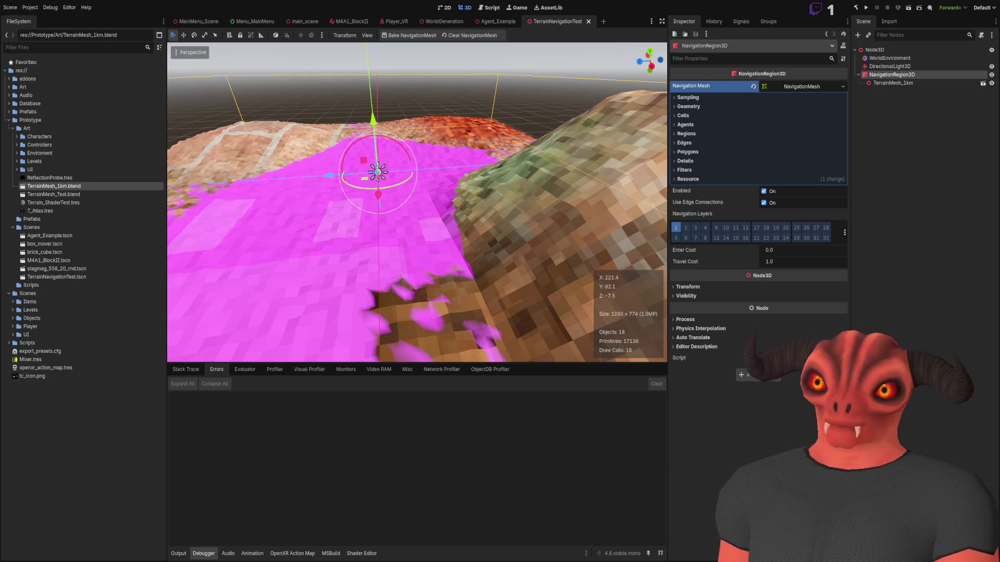
# - Bake the navmesh, clear it, and rebake it with a 1.0 m Cell Size
pyautogui.moveTo(292, 291); pyautogui.dragTo(469, 198)
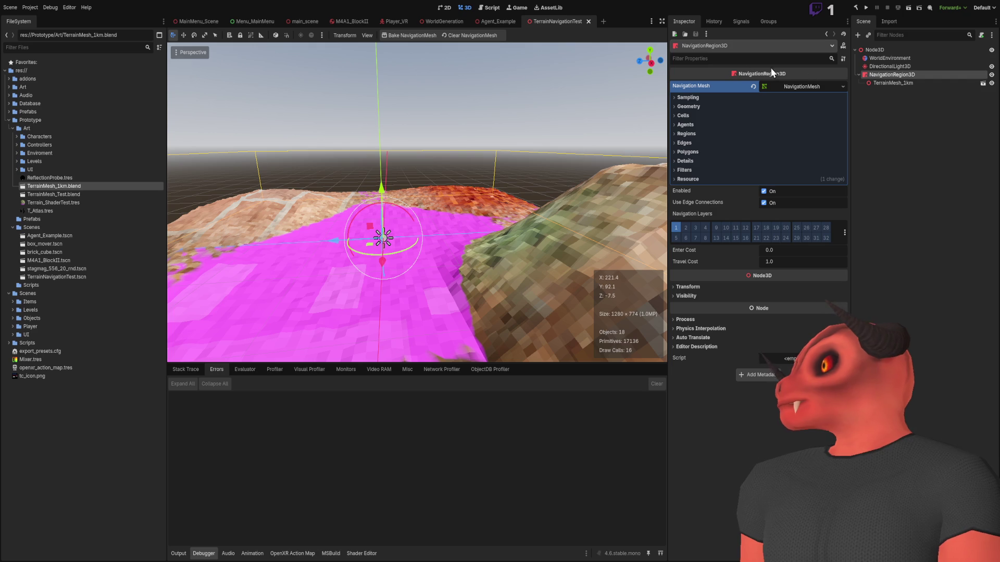
pyautogui.click(412, 35)
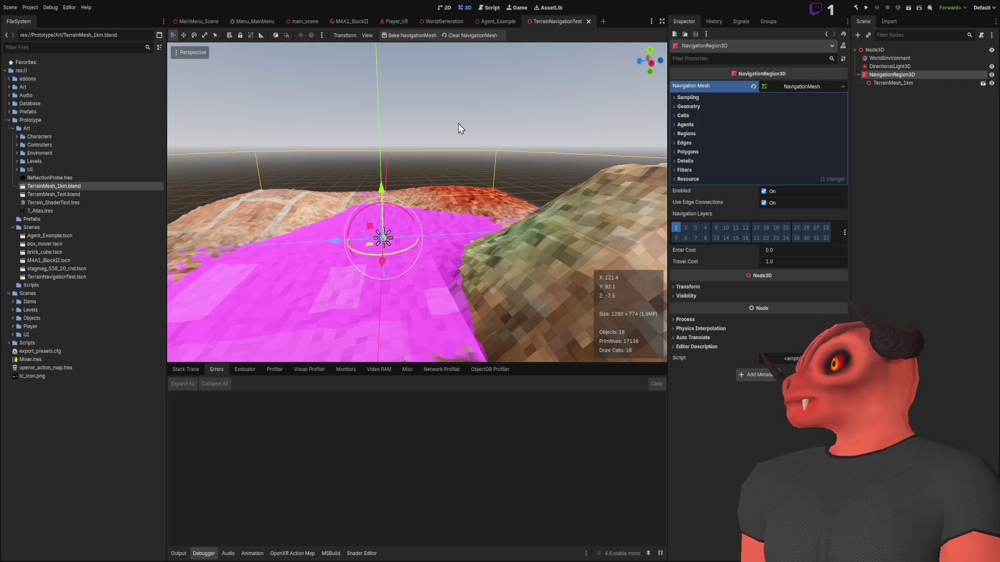
pyautogui.moveTo(461, 128); pyautogui.dragTo(692, 183)
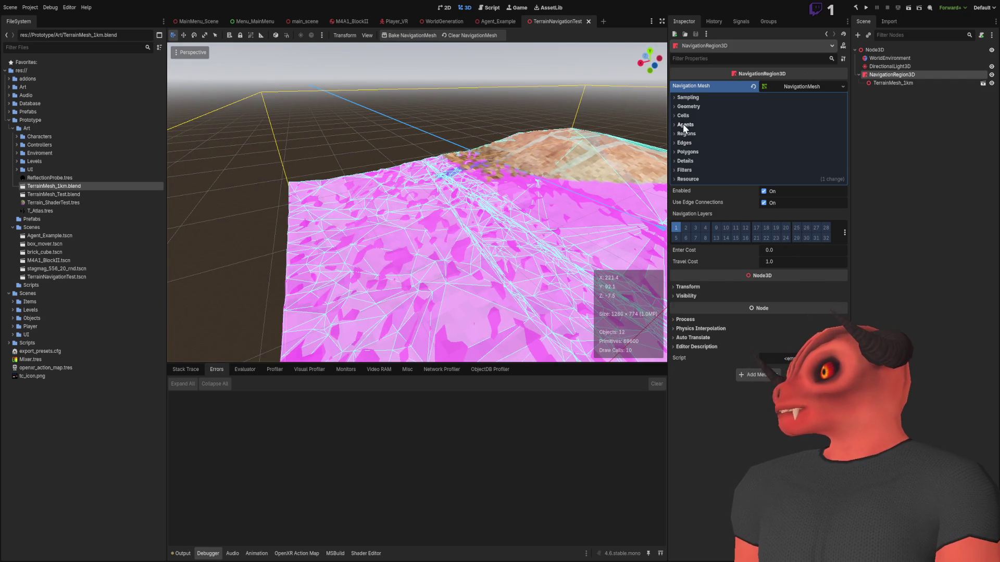
pyautogui.click(682, 116)
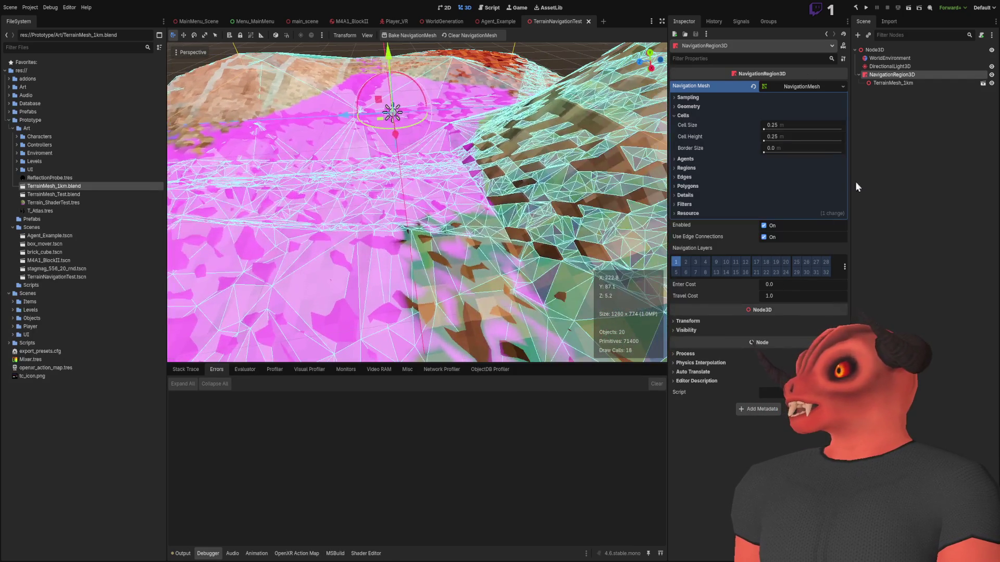
pyautogui.click(469, 36)
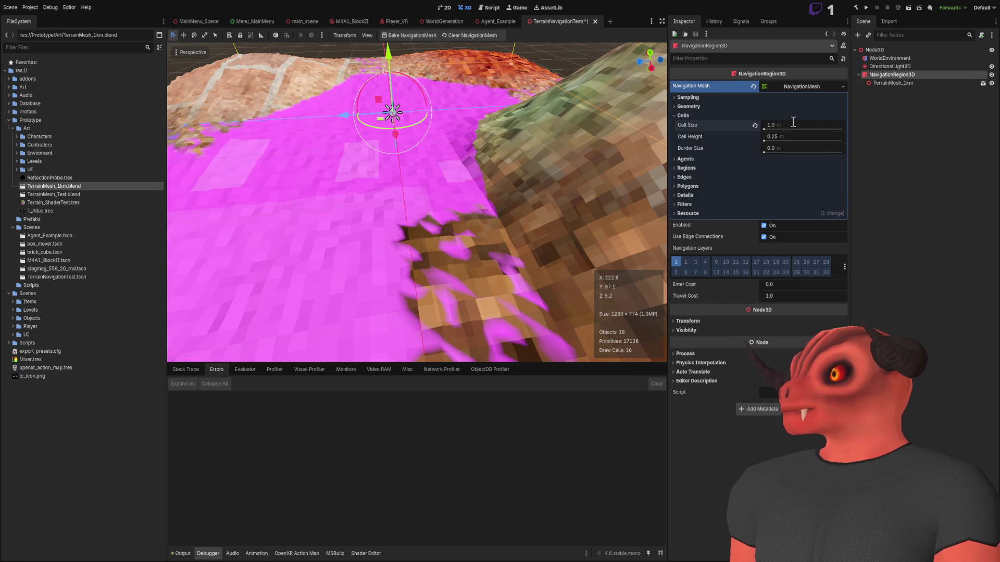
pyautogui.click(412, 37)
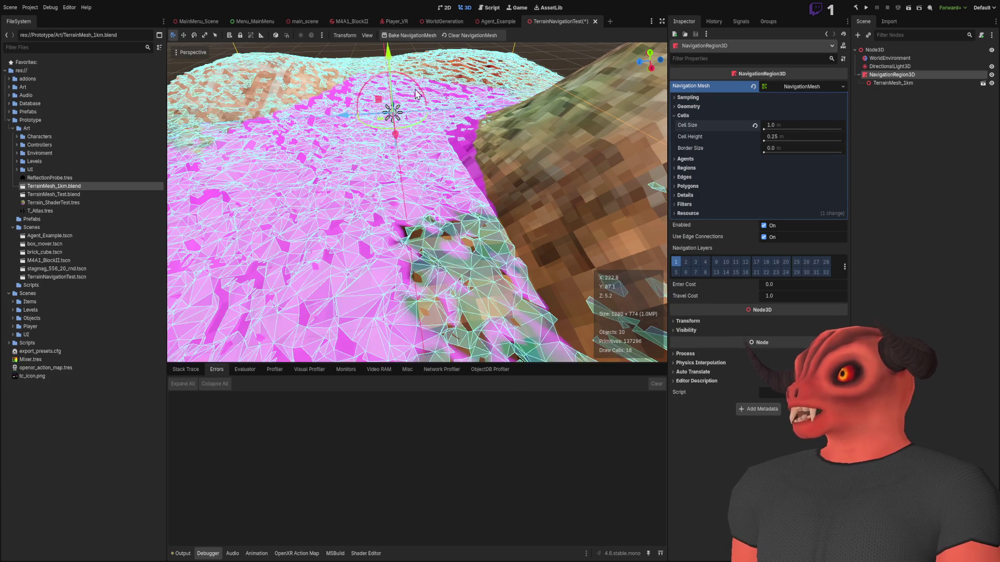
# - Fly around the terrain in freelook to inspect the 1.0 m cell navmesh
pyautogui.scroll(-5, 421, 186)
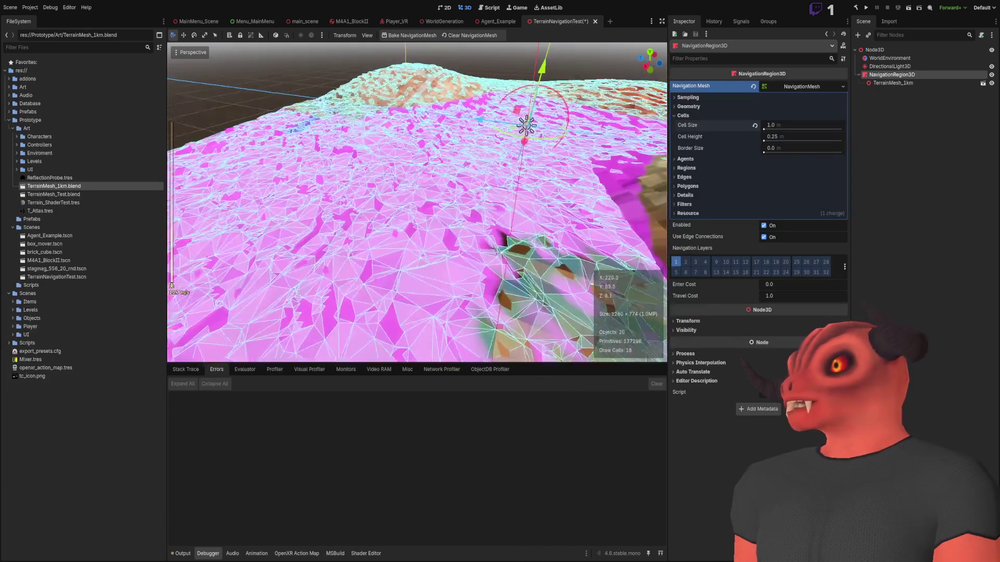
pyautogui.scroll(10, 417, 202)
pyautogui.press('w')
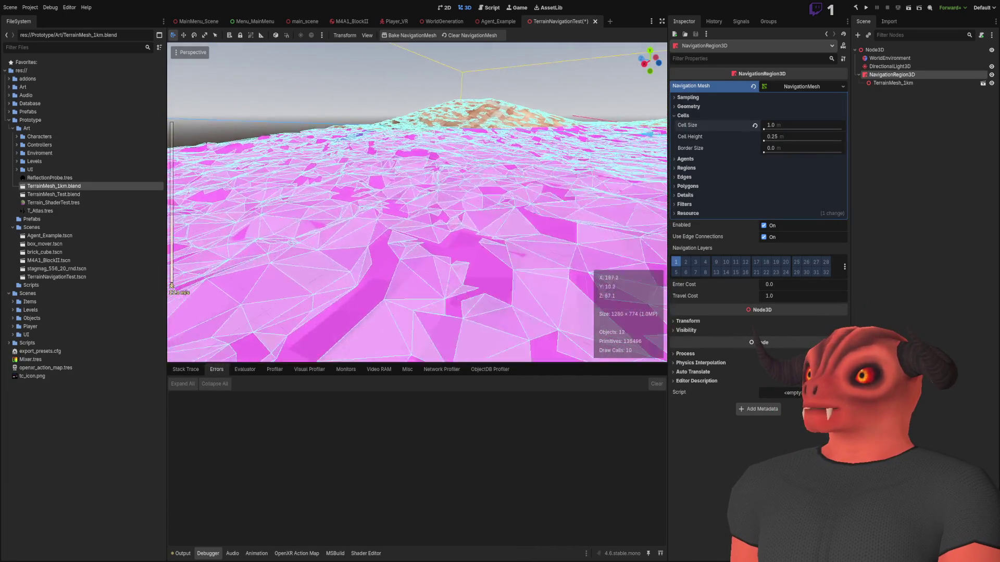
pyautogui.press('e')
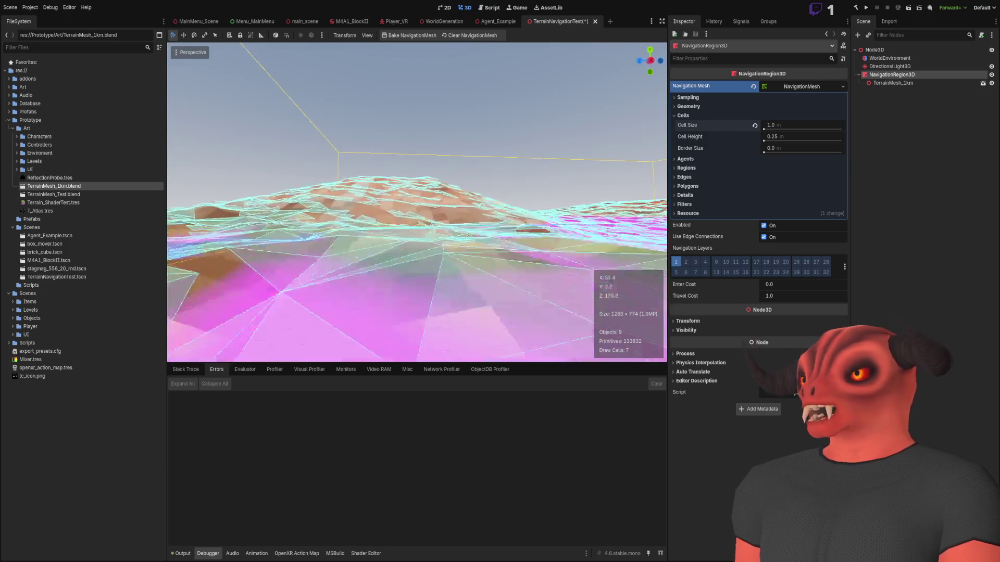
pyautogui.press('e')
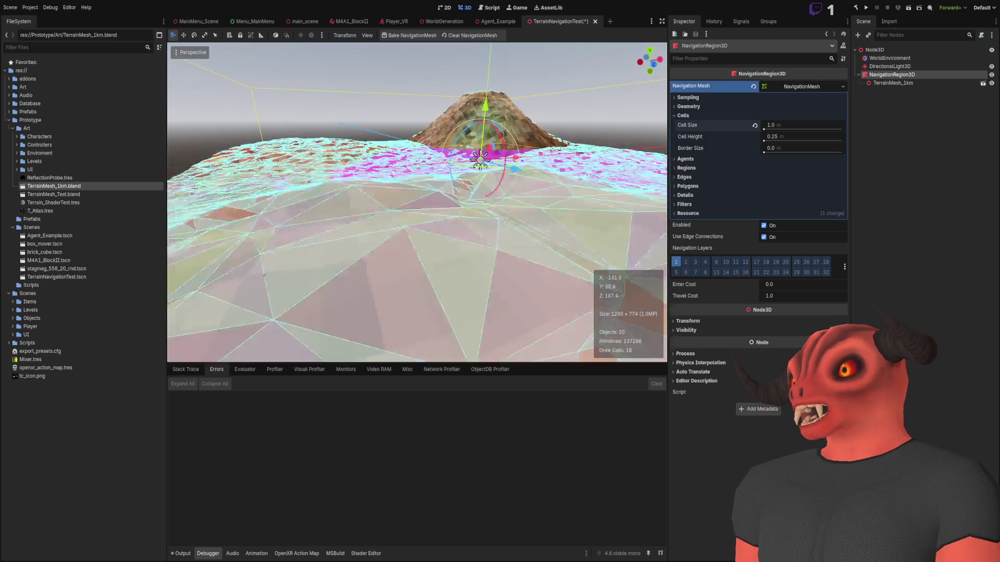
pyautogui.press('w')
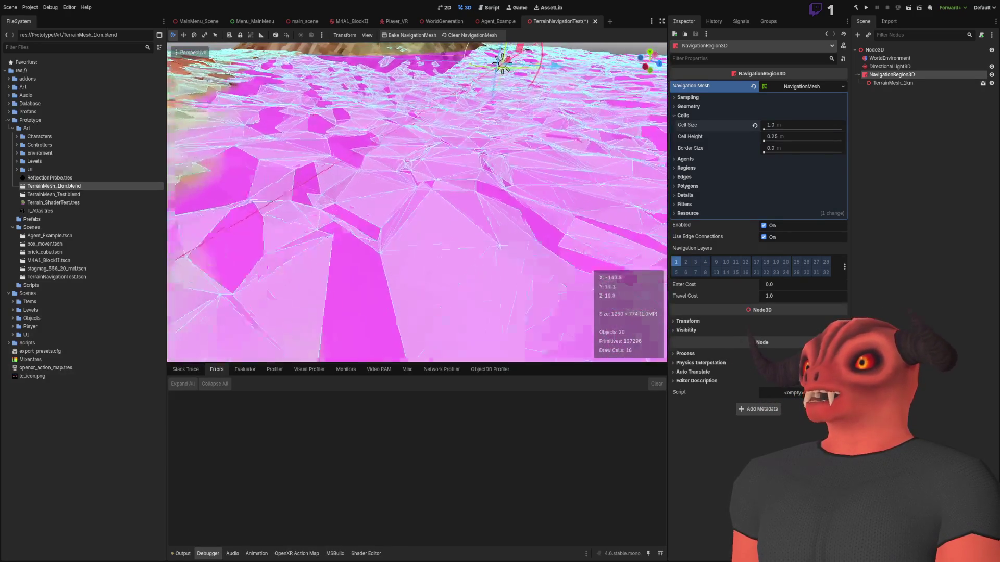
pyautogui.press('s')
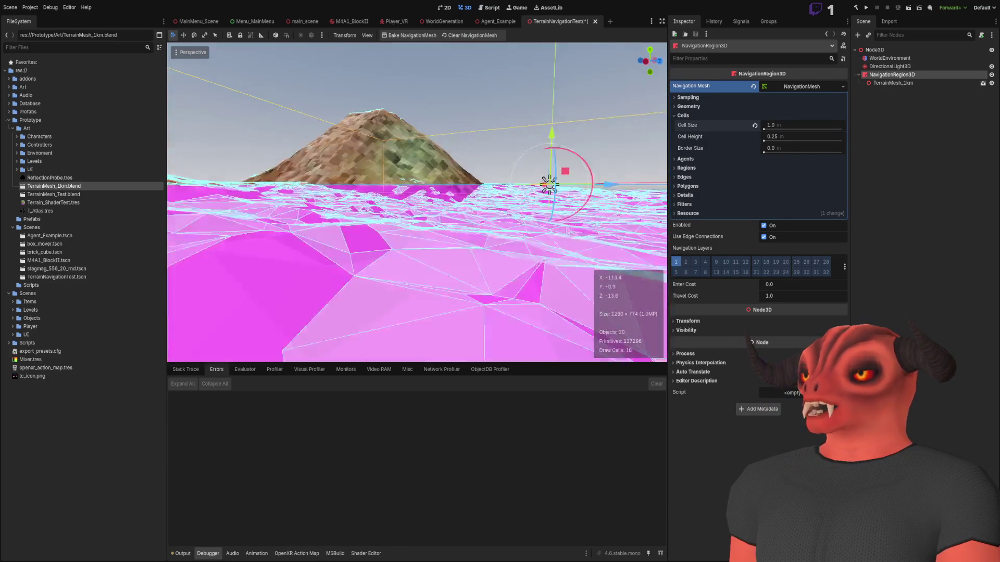
pyautogui.press('s')
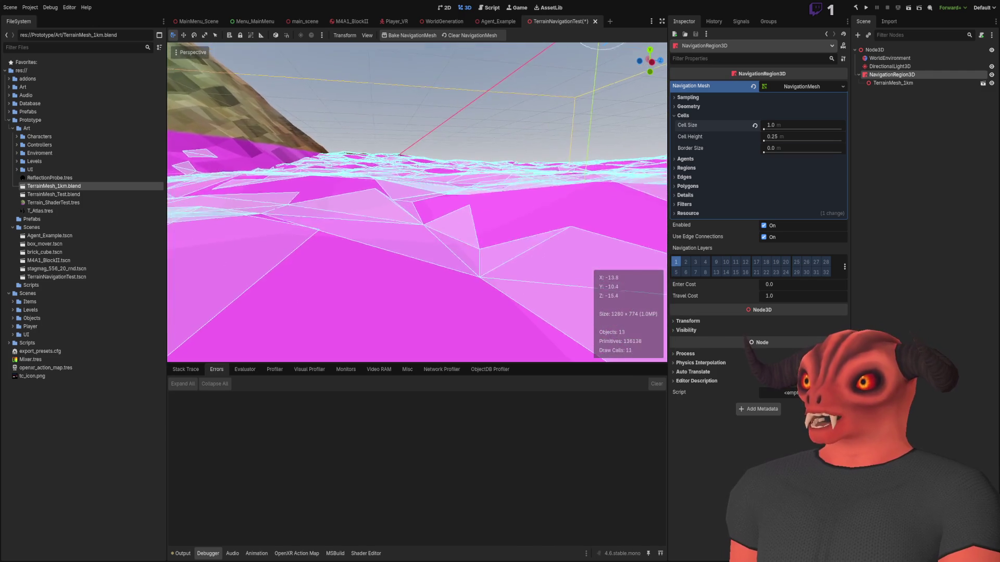
pyautogui.press('w')
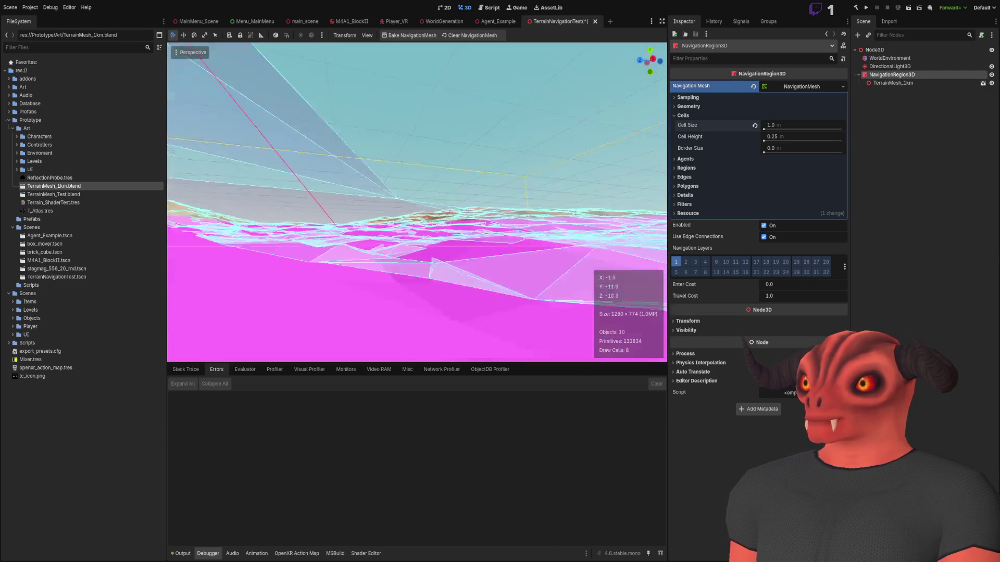
pyautogui.press('w')
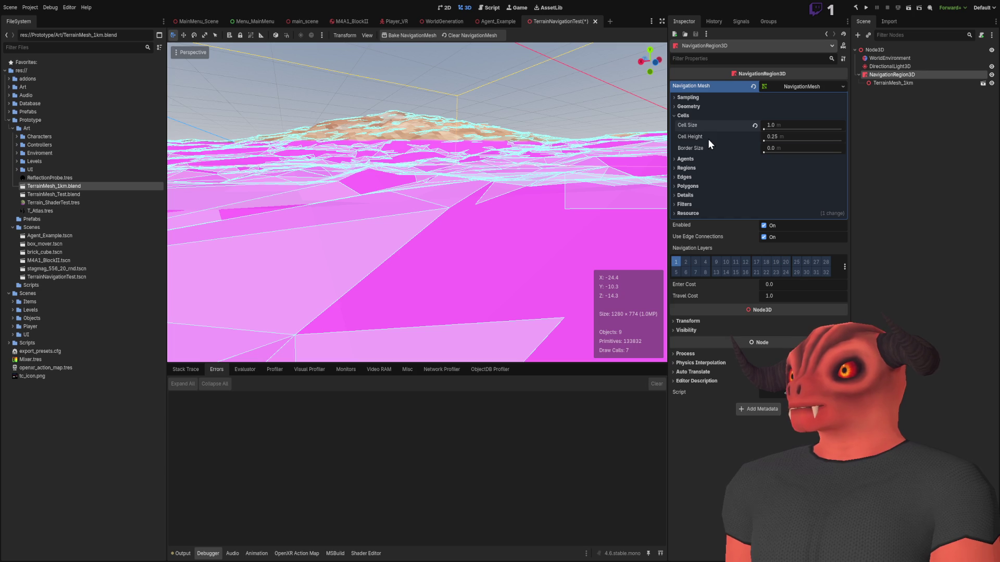
# - Set Cell Height to 1 and fly over the navmesh to check it
pyautogui.click(783, 137)
pyautogui.write('1')
pyautogui.press('Return')
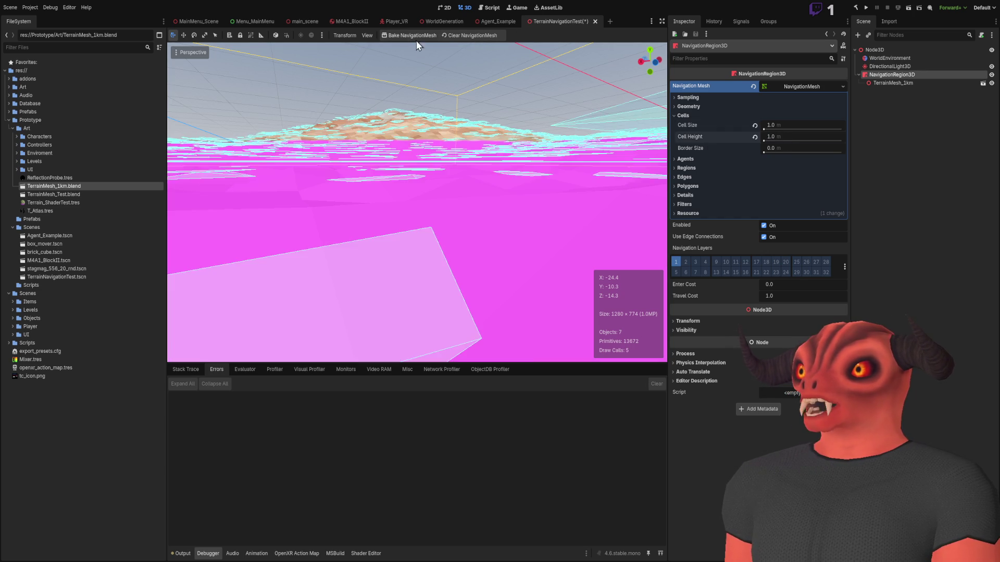
pyautogui.press('w')
pyautogui.press('w')
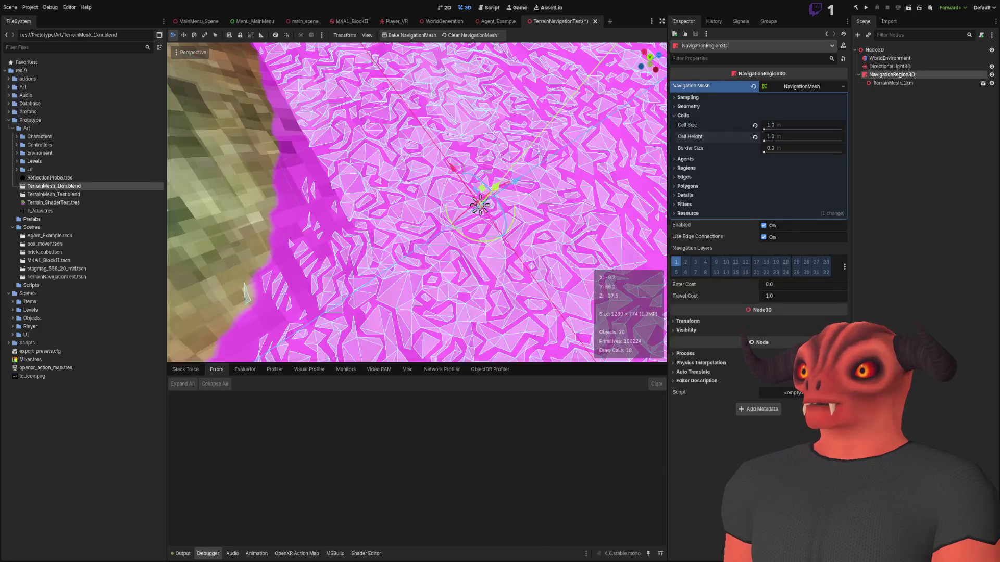
pyautogui.press('q')
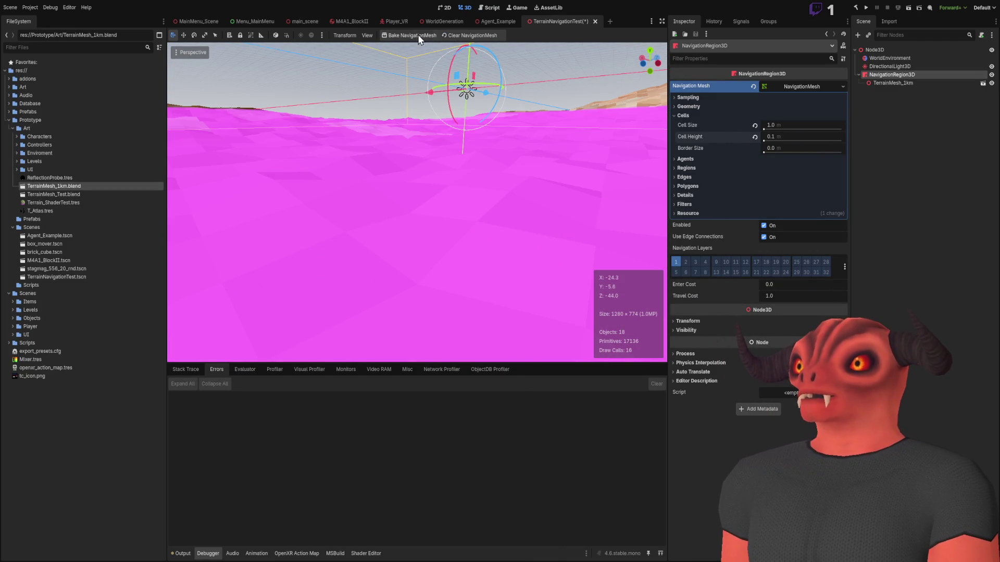
pyautogui.press('e')
pyautogui.press('w')
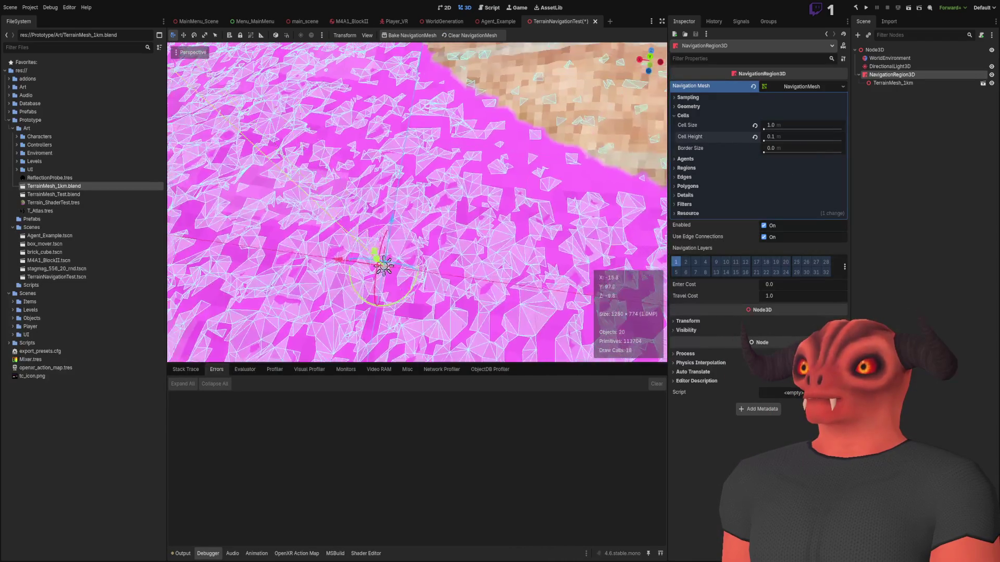
# - Set Cell Size to 0.5 and rebake the terrain's navigation mesh
pyautogui.click(783, 123)
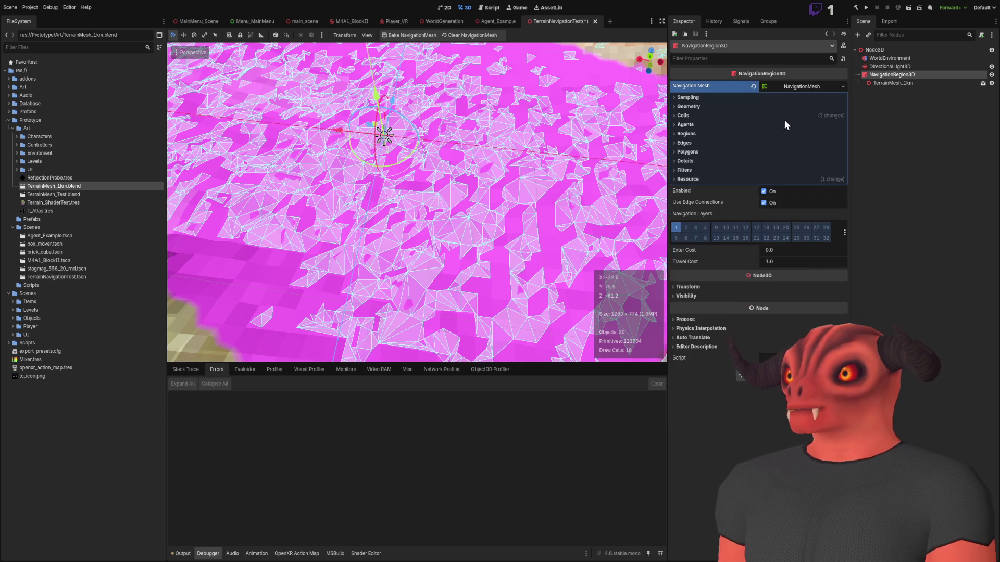
pyautogui.write('0.5')
pyautogui.press('Return')
pyautogui.click(426, 35)
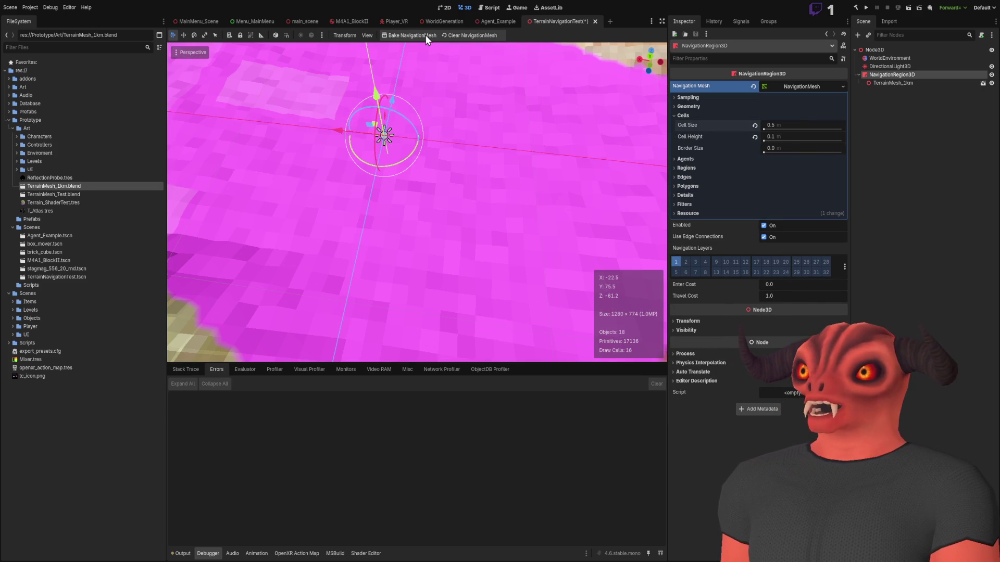
# - Fly around the denser 0.5 m navmesh in freelook, from above and below
pyautogui.press('w')
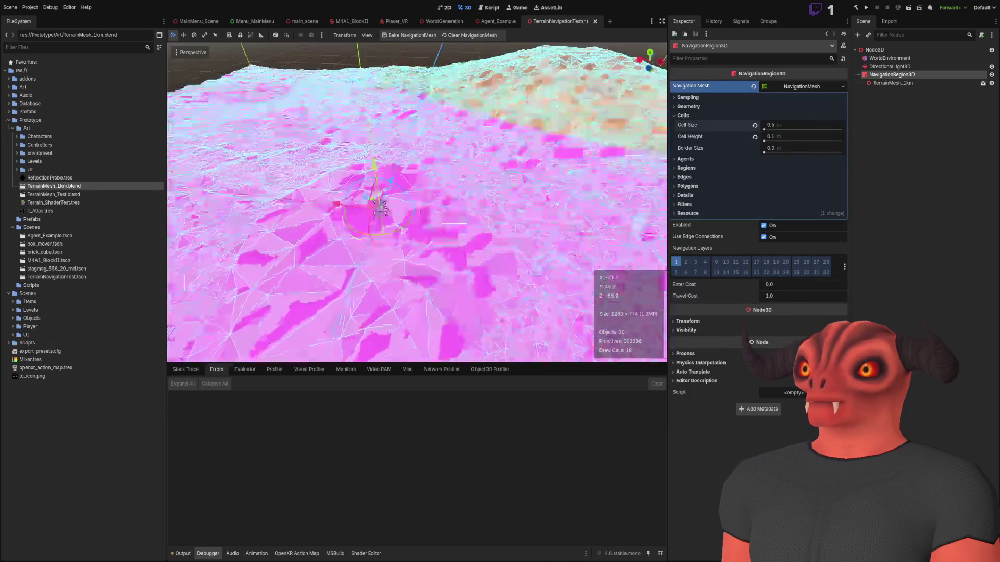
pyautogui.press('w')
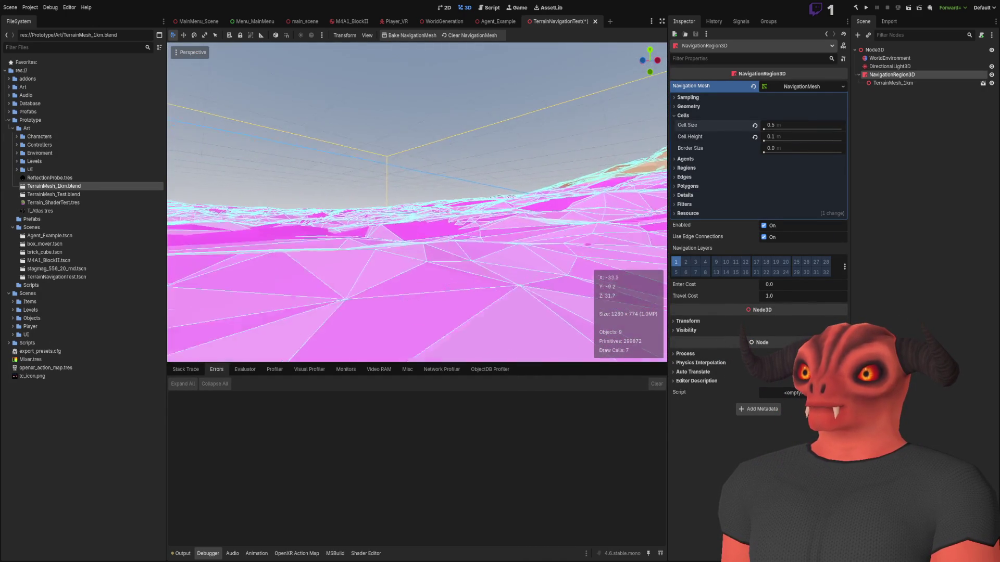
pyautogui.press('q')
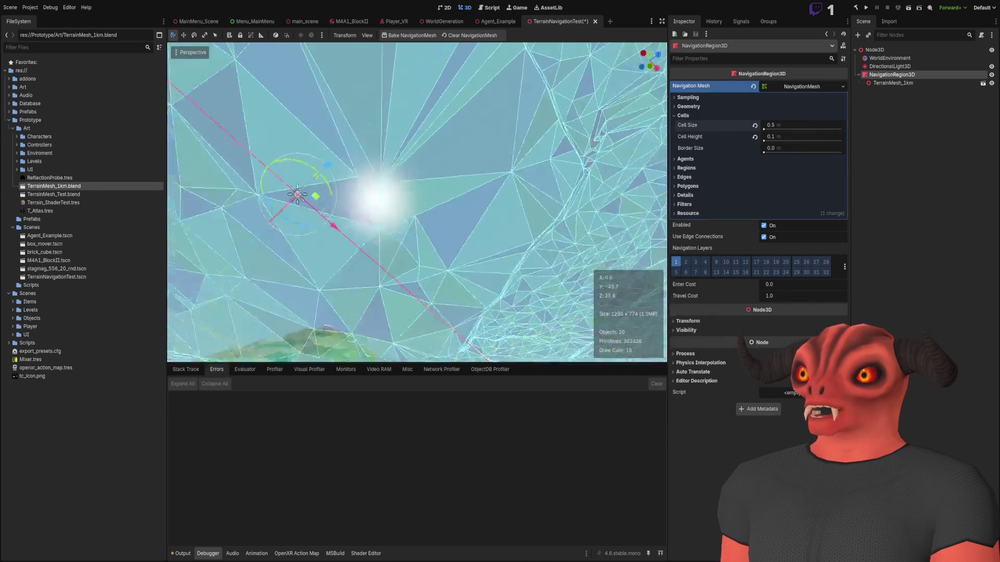
pyautogui.press('e')
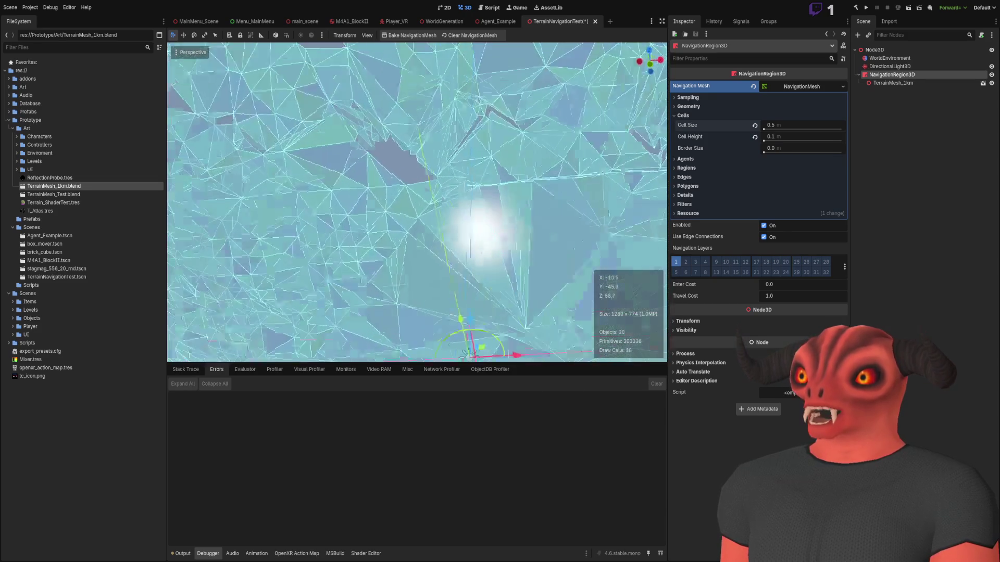
pyautogui.press('w')
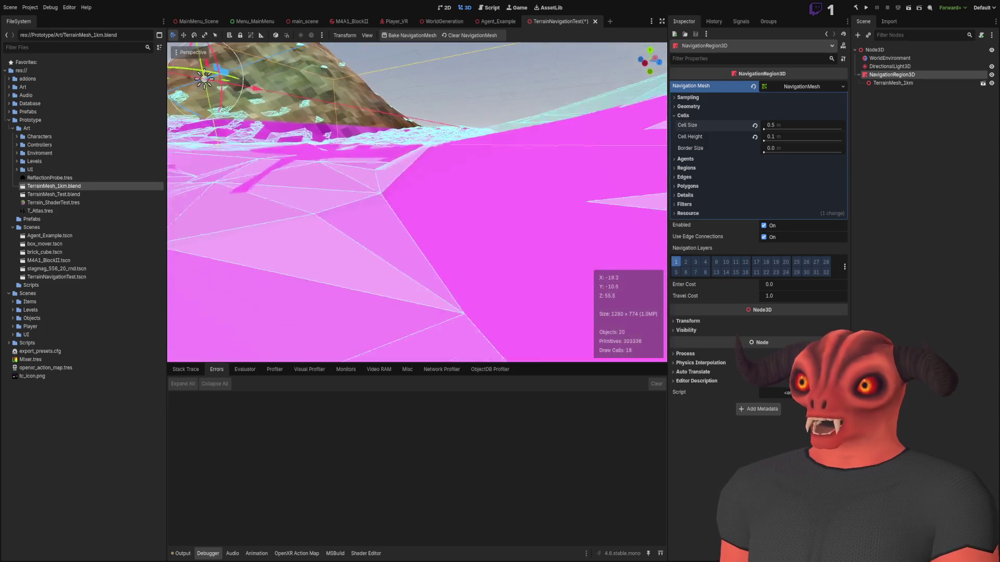
pyautogui.press('w')
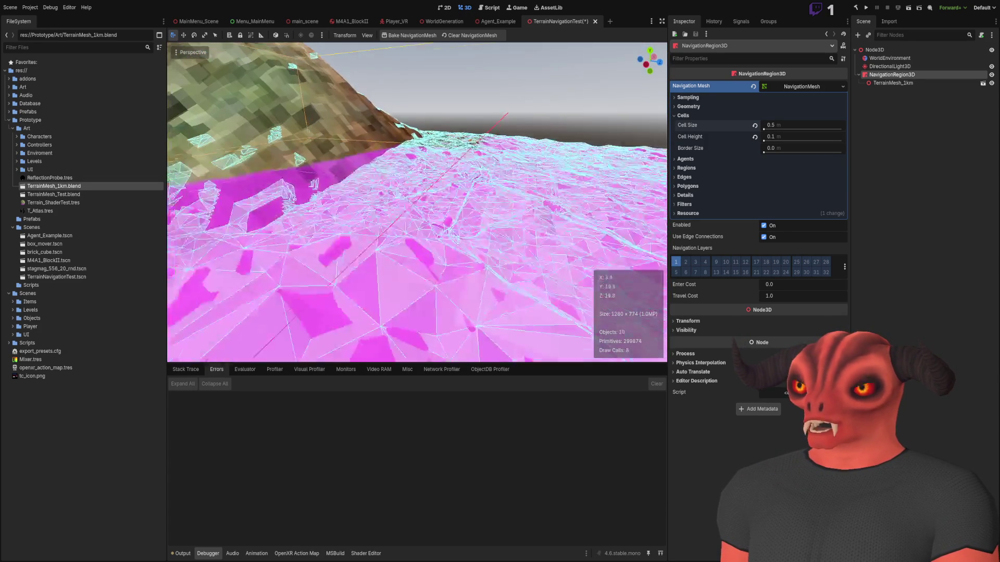
pyautogui.press('w')
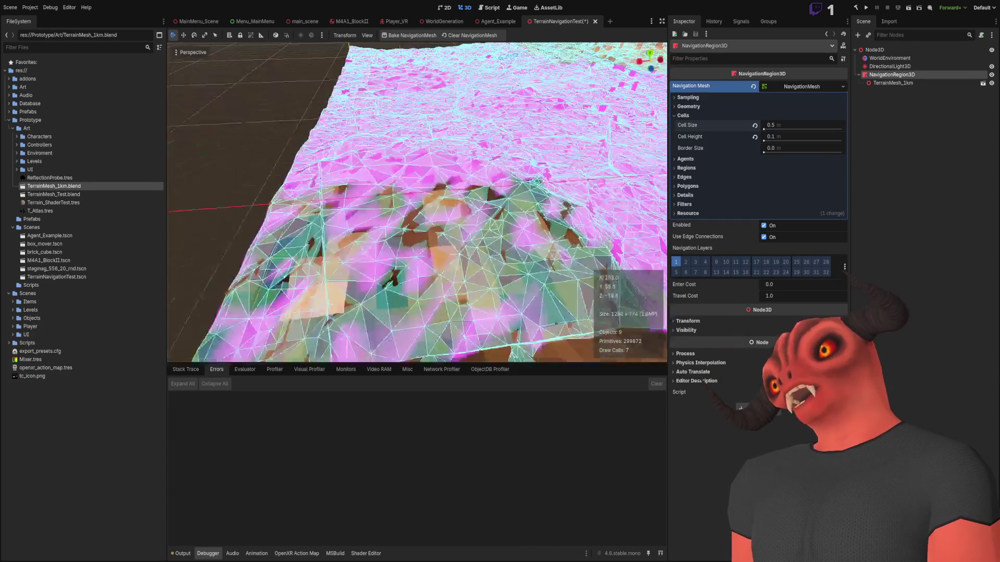
pyautogui.press('w')
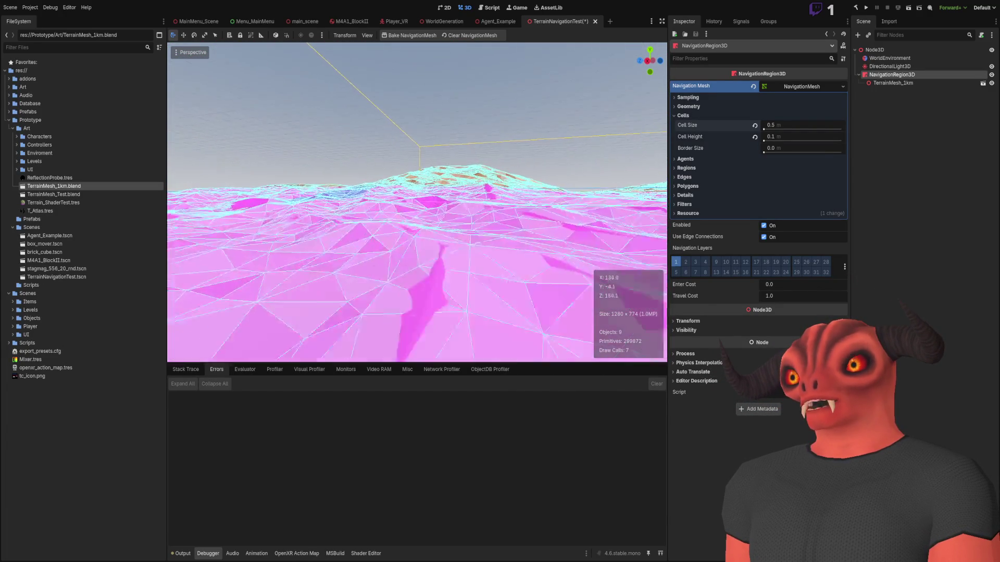
pyautogui.press('e')
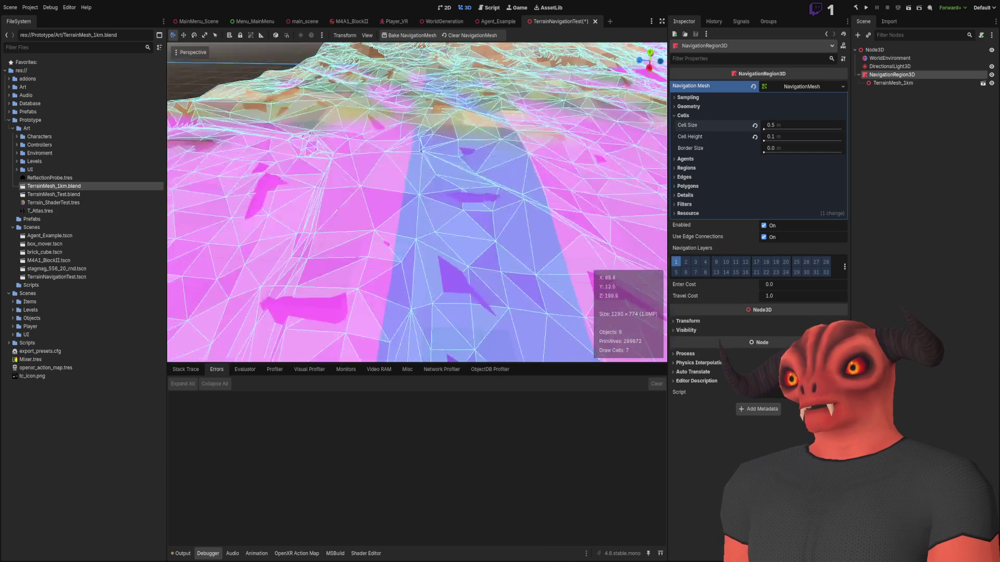
pyautogui.press('a')
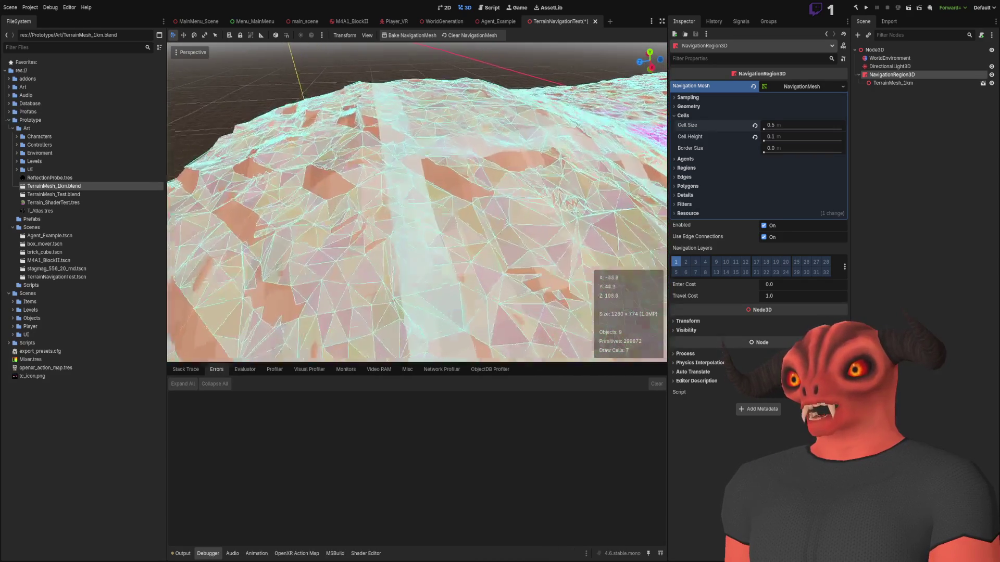
pyautogui.press('w')
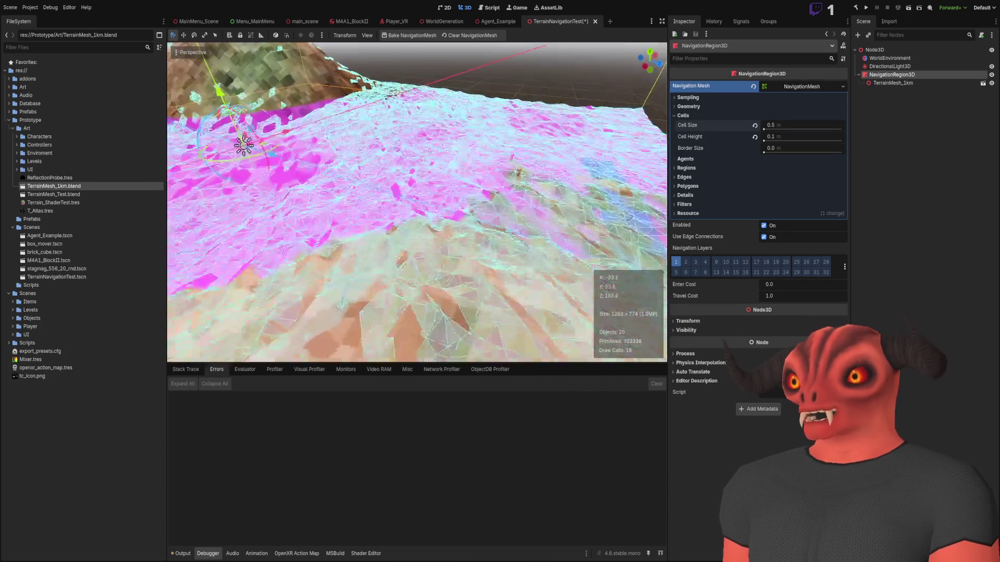
pyautogui.press('w')
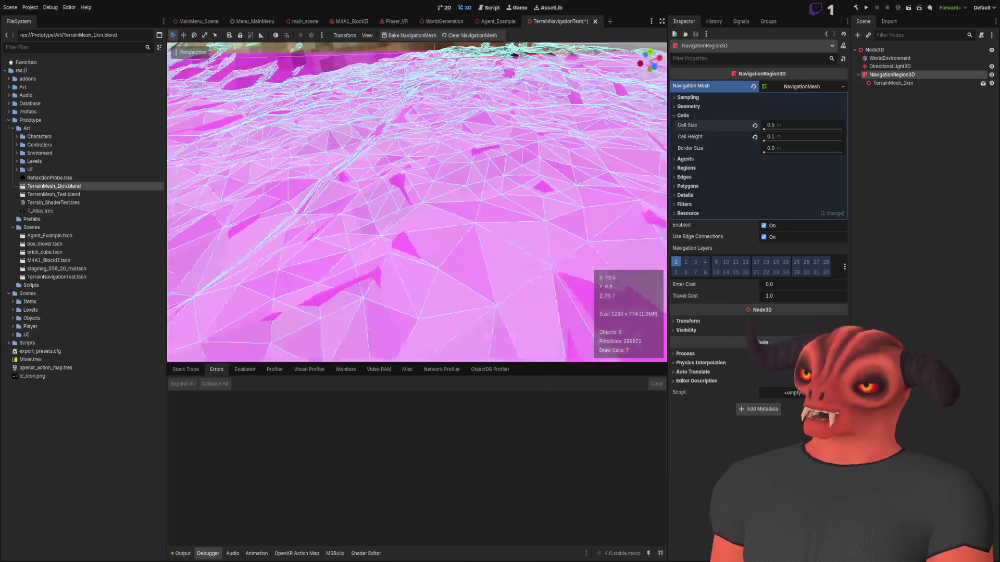
pyautogui.press('e')
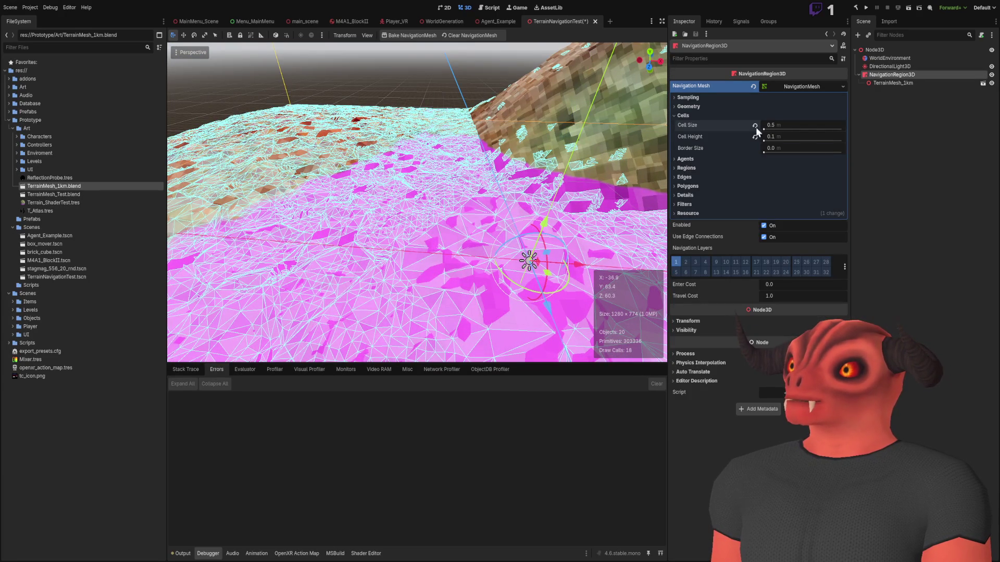
pyautogui.click(702, 114)
pyautogui.click(701, 105)
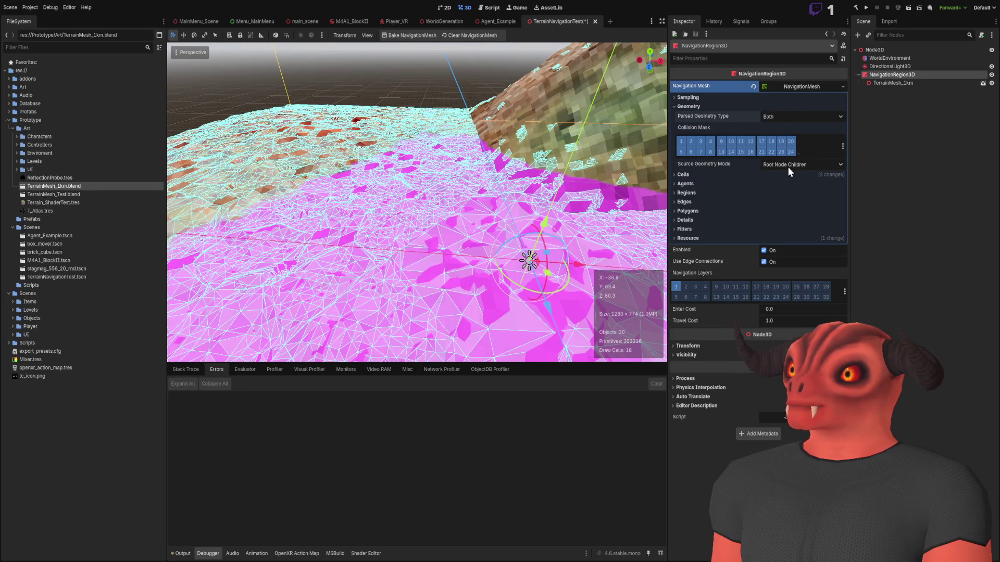
# - Collapse Geometry and expand the Sampling and Filters sections of the NavigationMesh
pyautogui.click(700, 106)
pyautogui.click(699, 98)
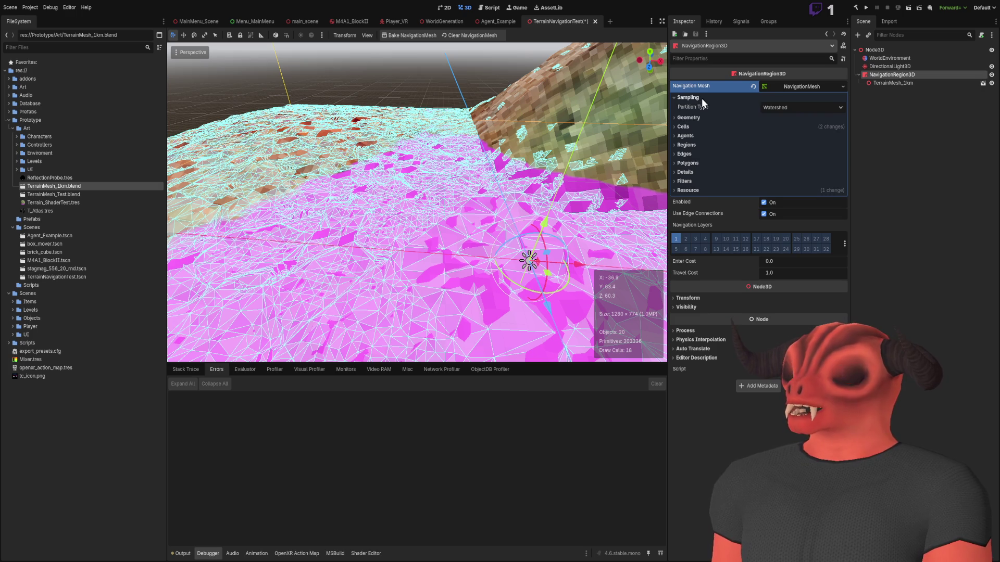
pyautogui.click(701, 97)
pyautogui.click(789, 97)
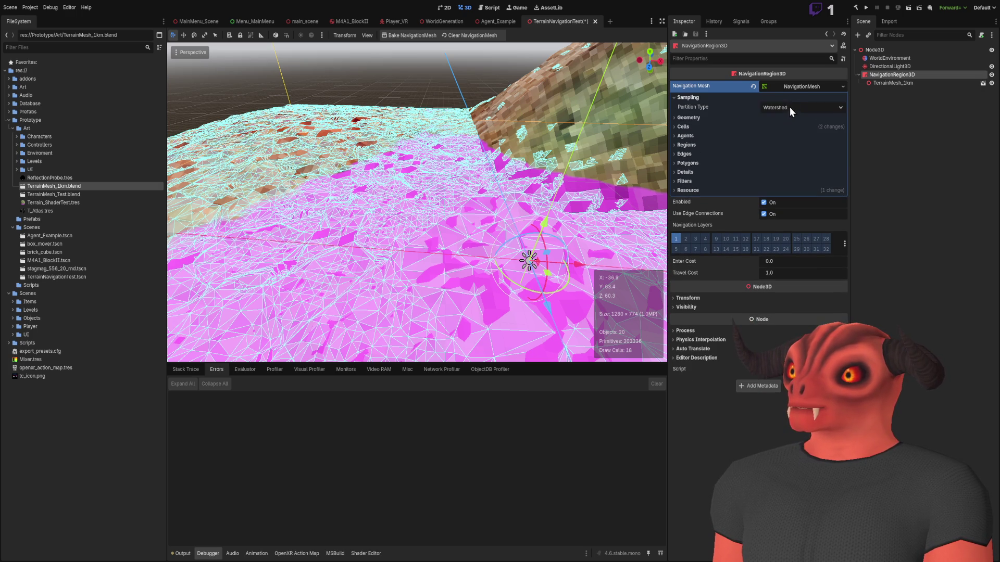
pyautogui.click(744, 99)
pyautogui.click(798, 96)
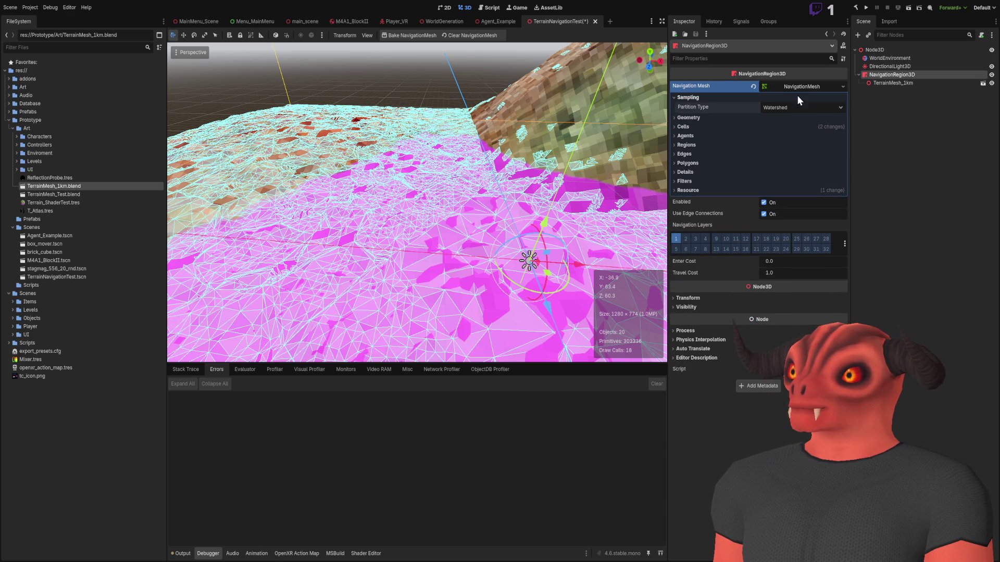
pyautogui.click(796, 92)
pyautogui.click(797, 92)
pyautogui.click(687, 182)
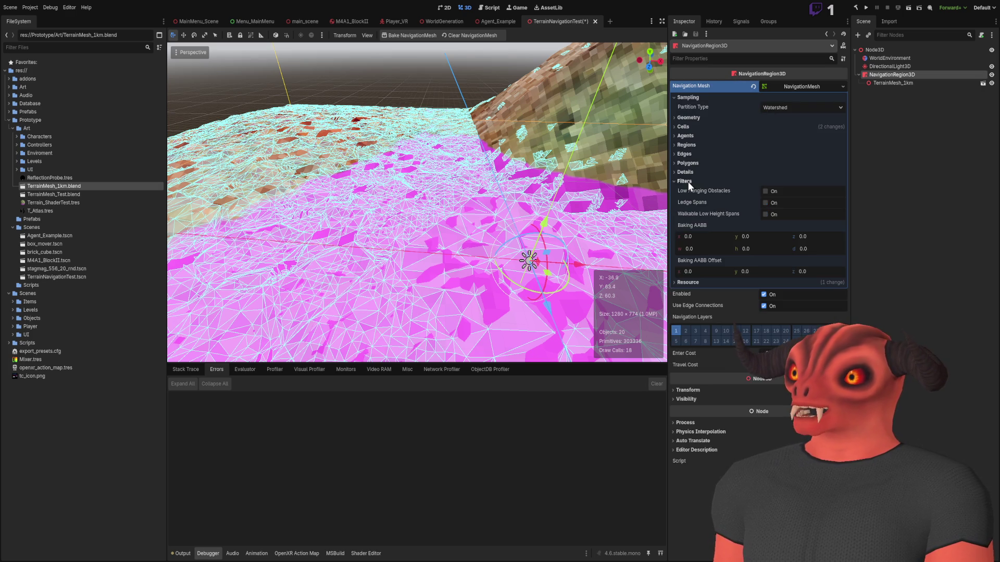
# - Review Details, Edges and Polygons, confirm 3 Vertices per Polygon, and rebake
pyautogui.click(684, 181)
pyautogui.click(686, 173)
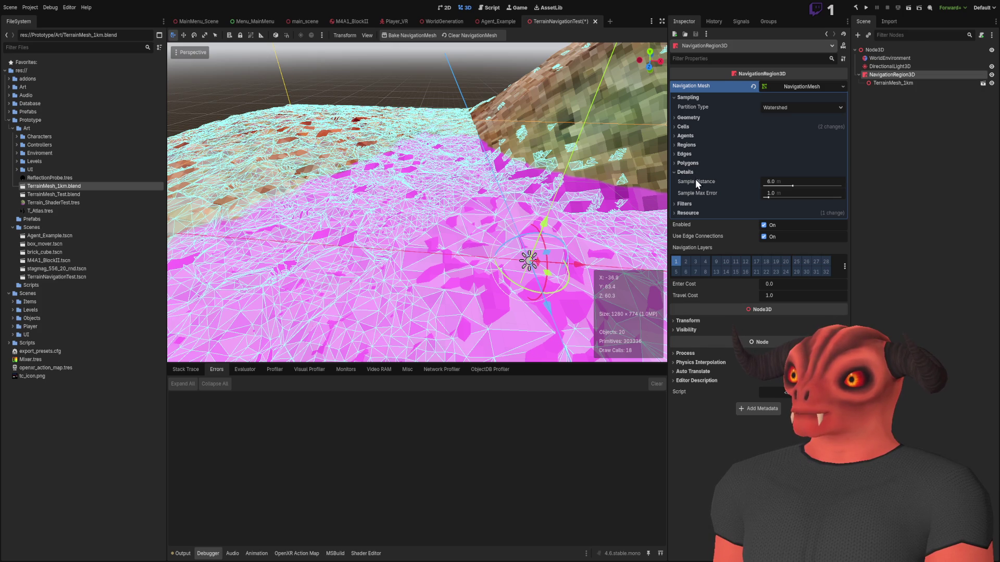
pyautogui.click(694, 172)
pyautogui.click(692, 163)
pyautogui.click(693, 163)
pyautogui.click(684, 154)
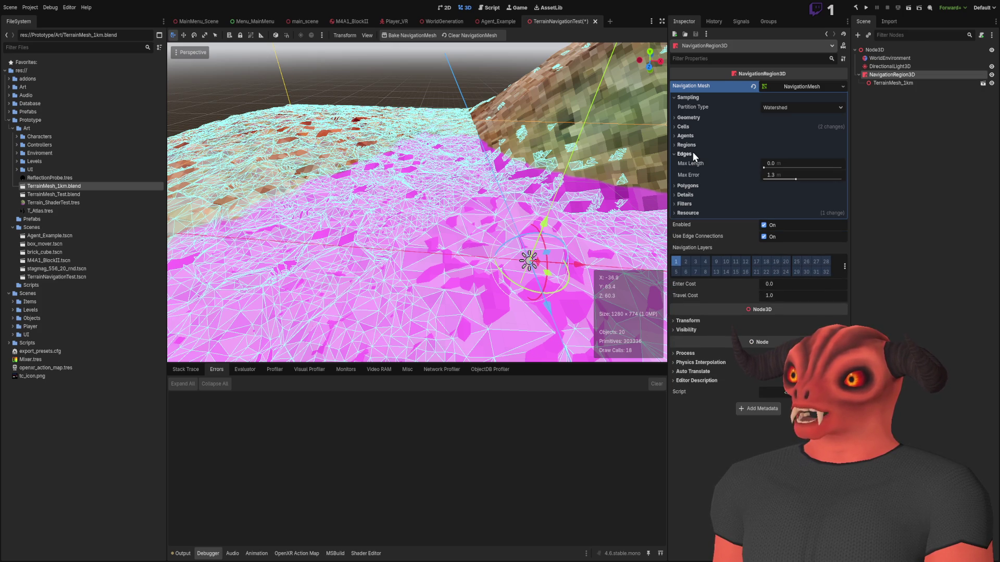
pyautogui.click(692, 153)
pyautogui.click(689, 163)
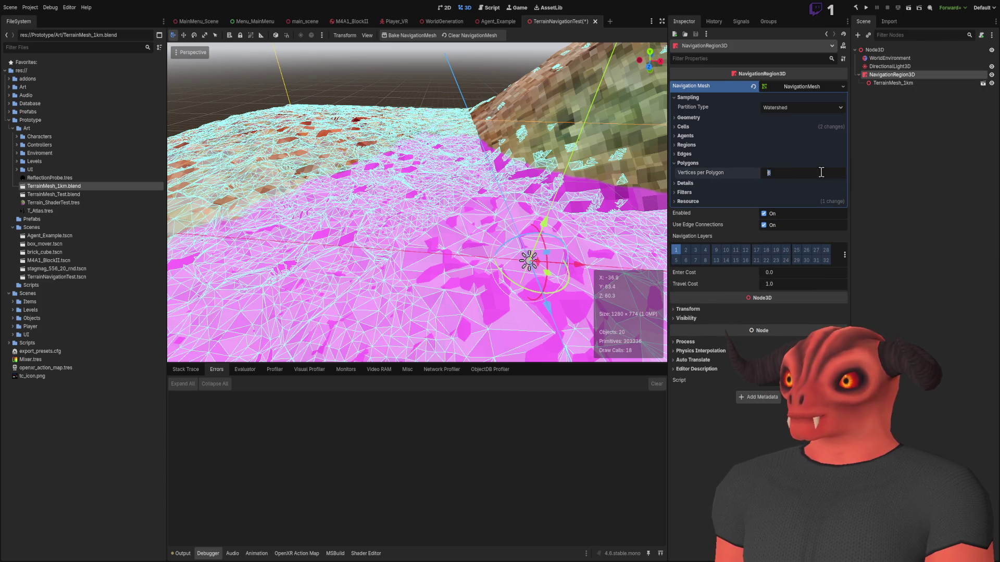
pyautogui.click(417, 35)
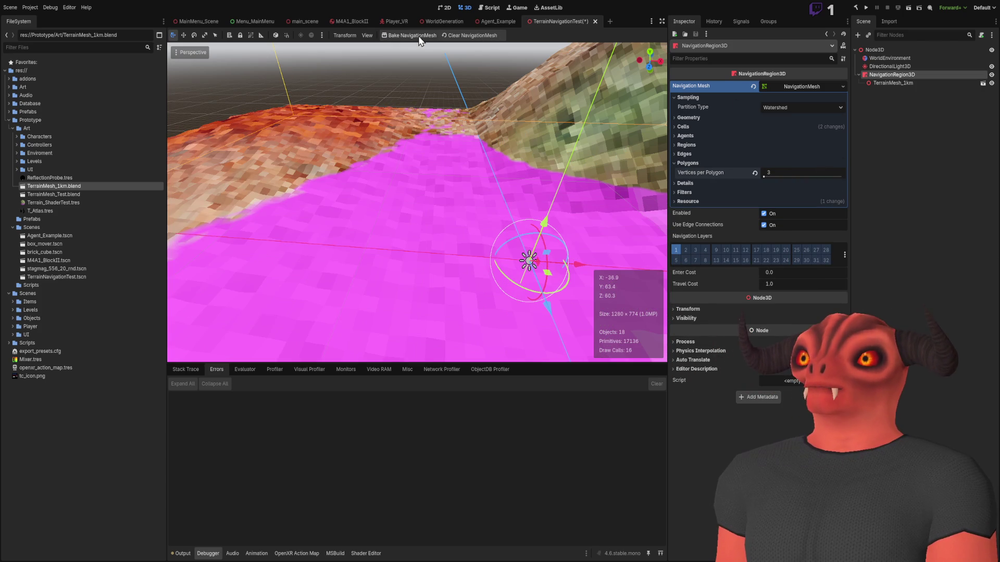
# - Orbit and zoom around the new navmesh wireframe, then clear the region's Navigation Mesh
pyautogui.moveTo(417, 208)
pyautogui.mouseDown()
pyautogui.moveTo(438, 188)
pyautogui.moveTo(438, 265)
pyautogui.mouseUp()
pyautogui.moveTo(430, 174); pyautogui.dragTo(434, 166)
pyautogui.moveTo(538, 311); pyautogui.dragTo(538, 311)
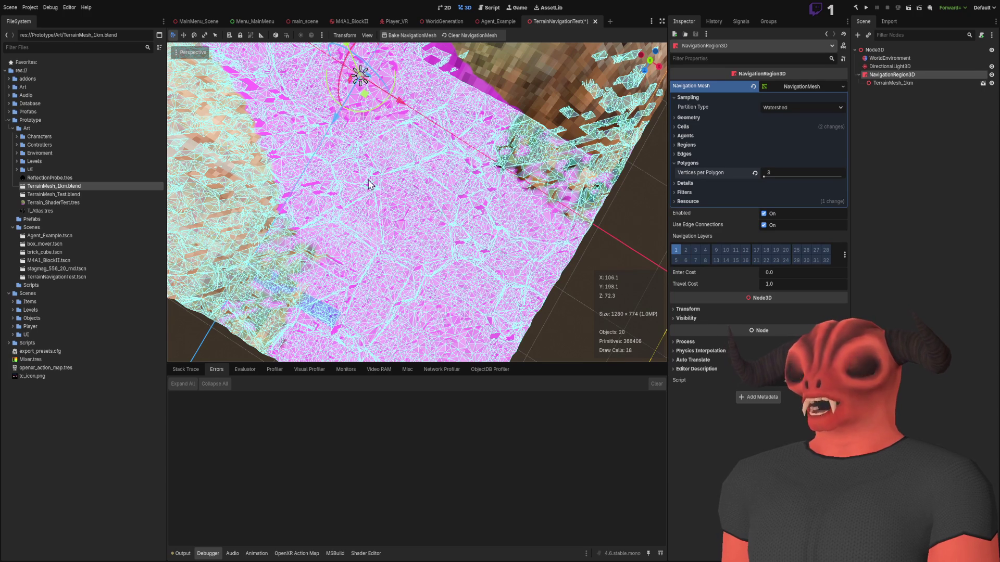
pyautogui.scroll(6, 461, 231)
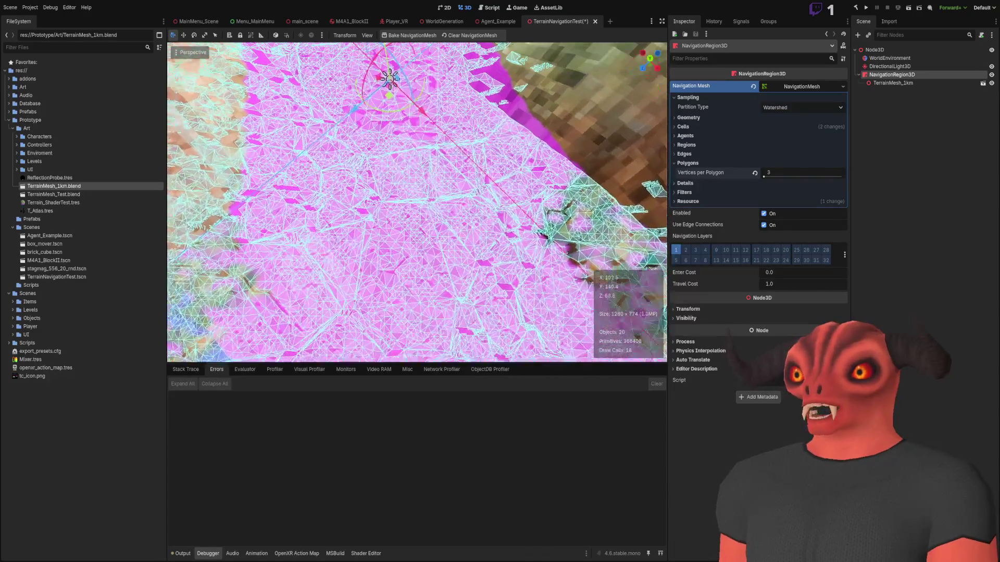
pyautogui.moveTo(462, 231); pyautogui.dragTo(461, 231)
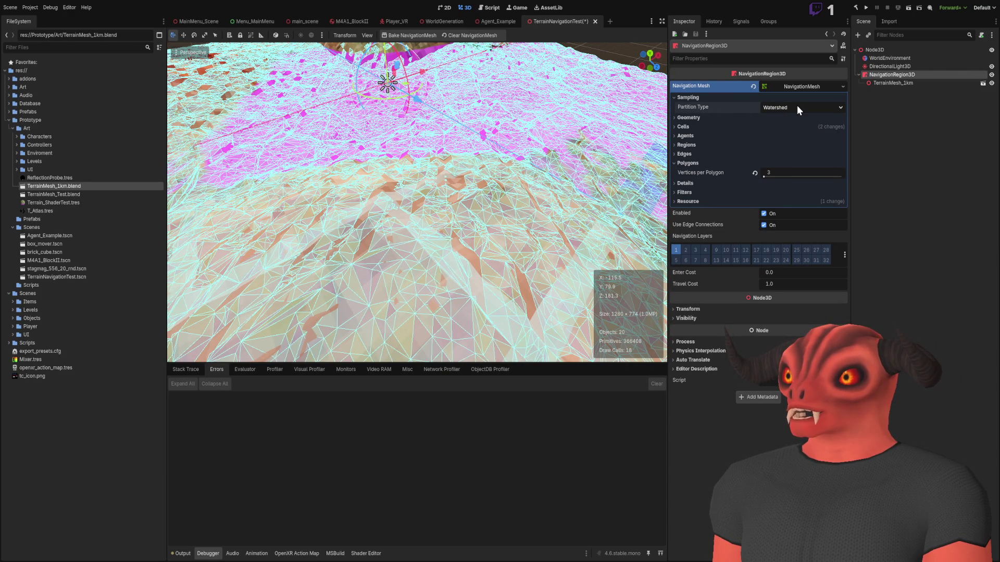
pyautogui.click(753, 87)
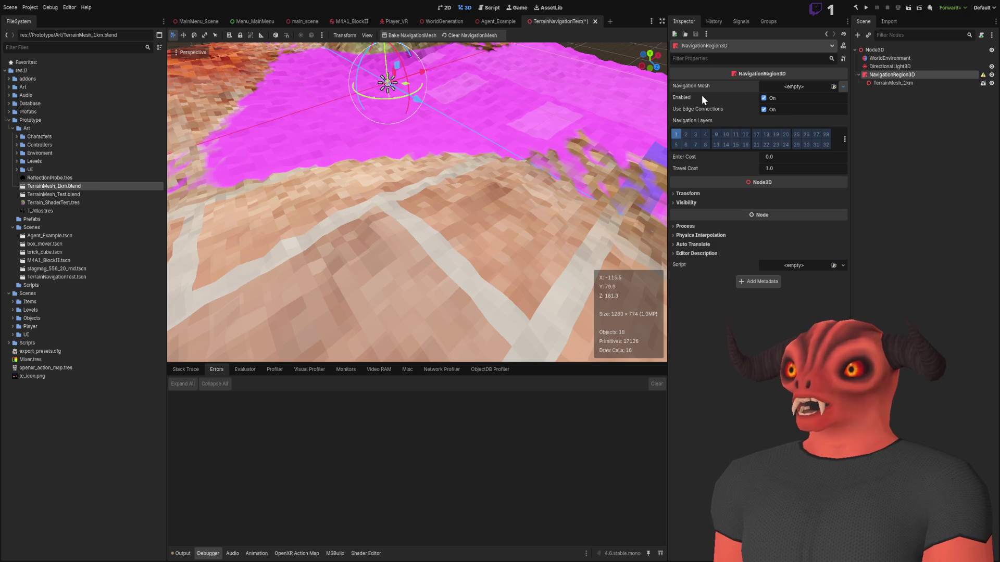
pyautogui.hotkey('ctrl', 'z')
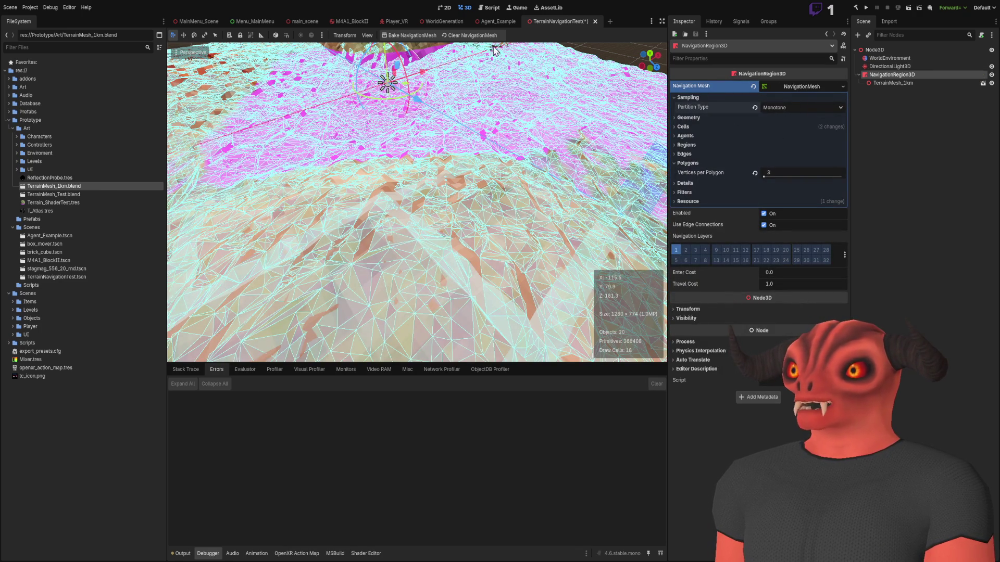
pyautogui.click(448, 35)
pyautogui.click(395, 36)
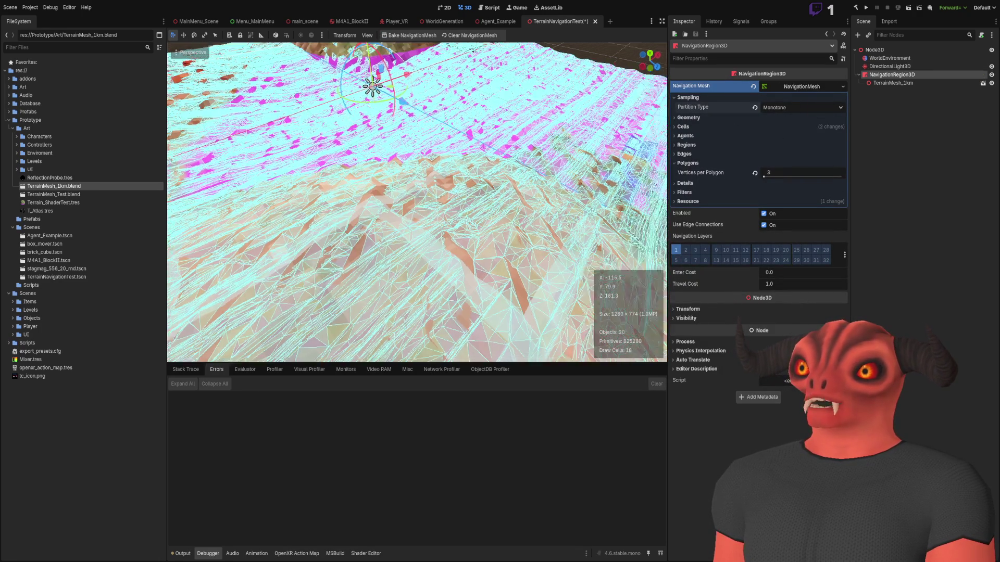
pyautogui.press('w')
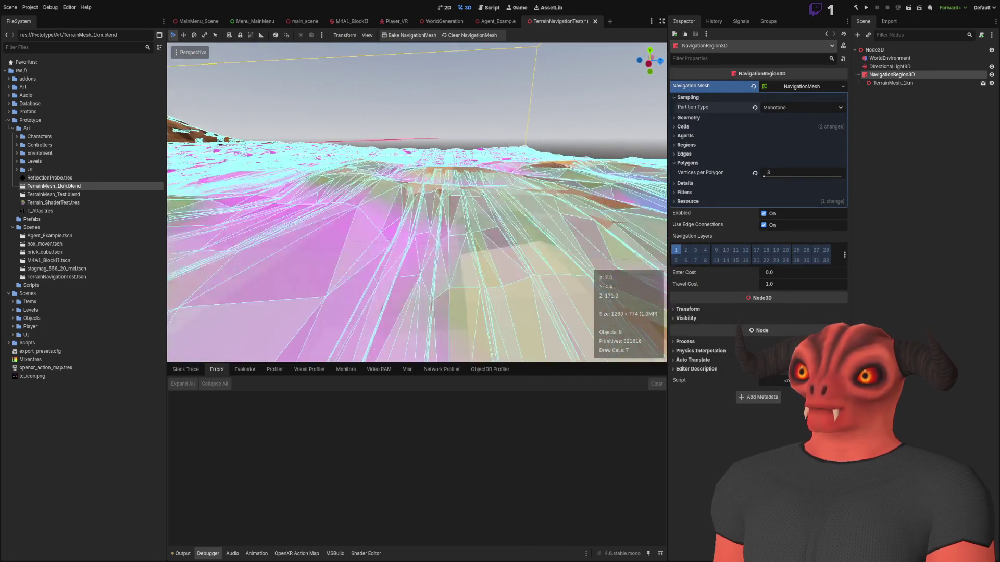
pyautogui.press('w')
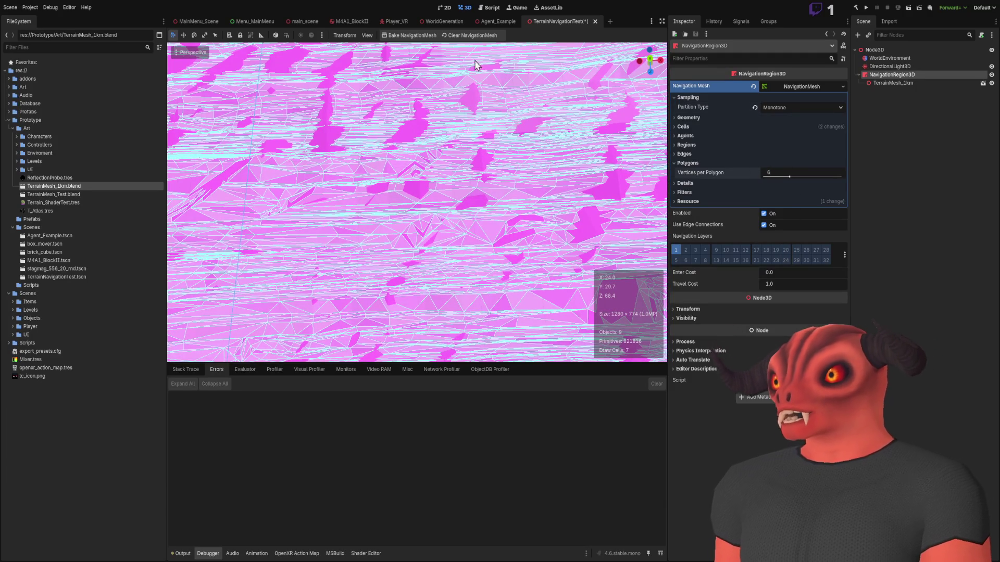
pyautogui.press('w')
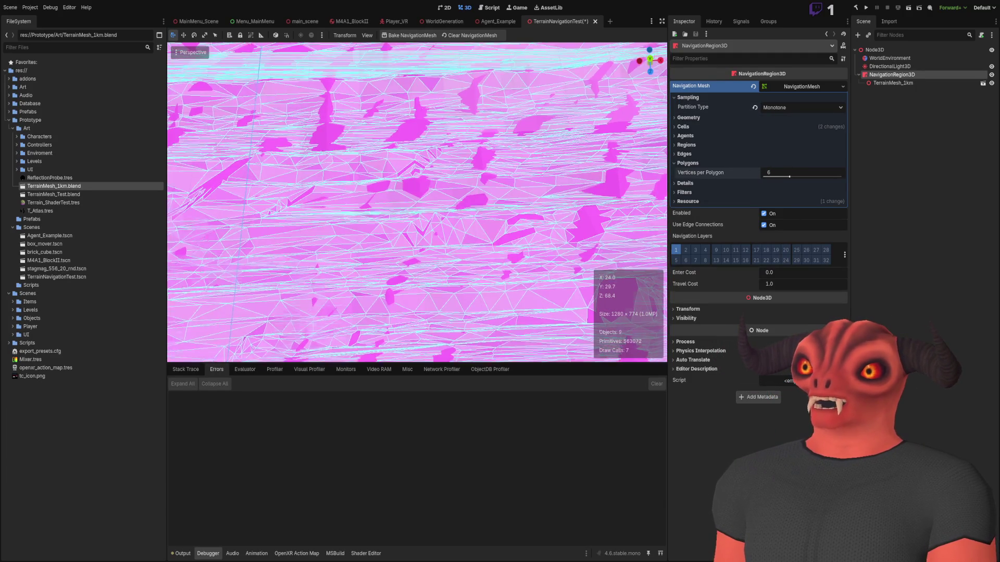
pyautogui.press('w')
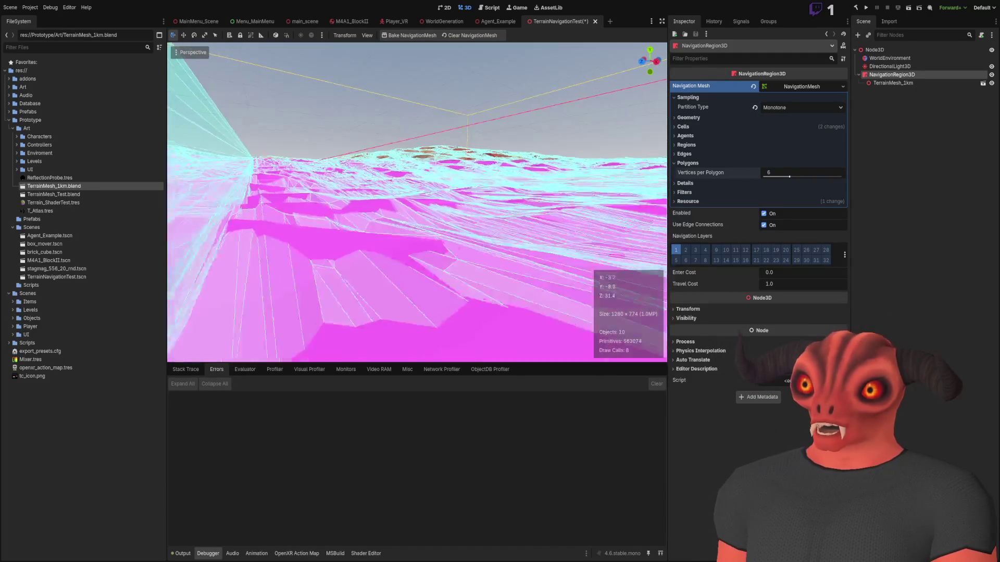
pyautogui.press('w')
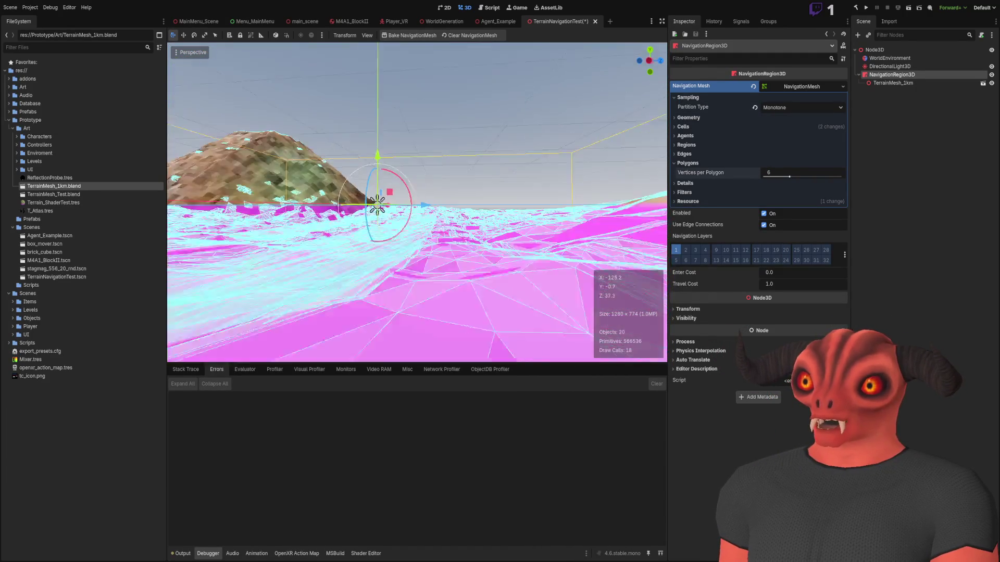
pyautogui.press('w')
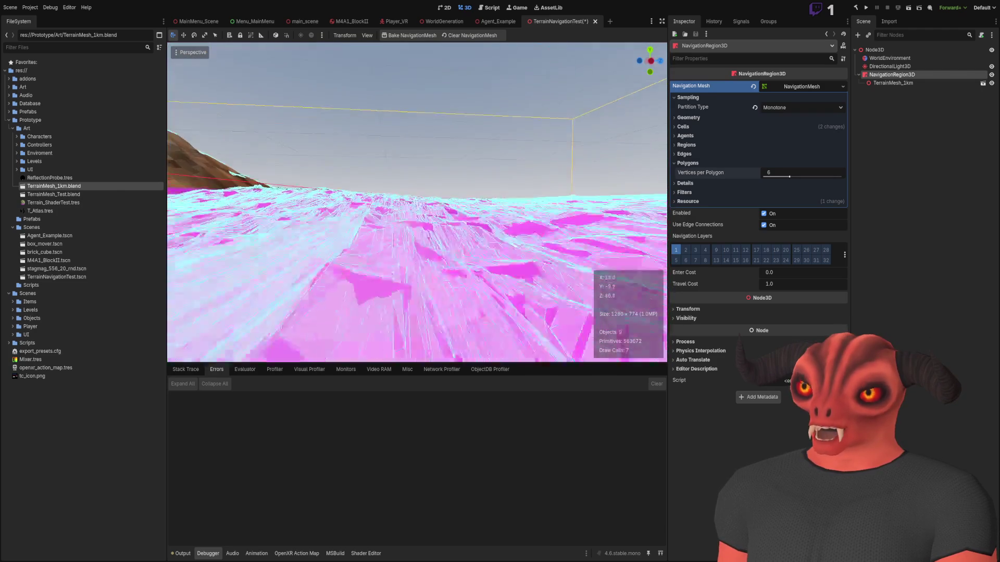
pyautogui.click(714, 99)
# - Rebake with Parsed Geometry Type Mesh Instances, then switch it back to Both
pyautogui.click(714, 99)
pyautogui.click(683, 118)
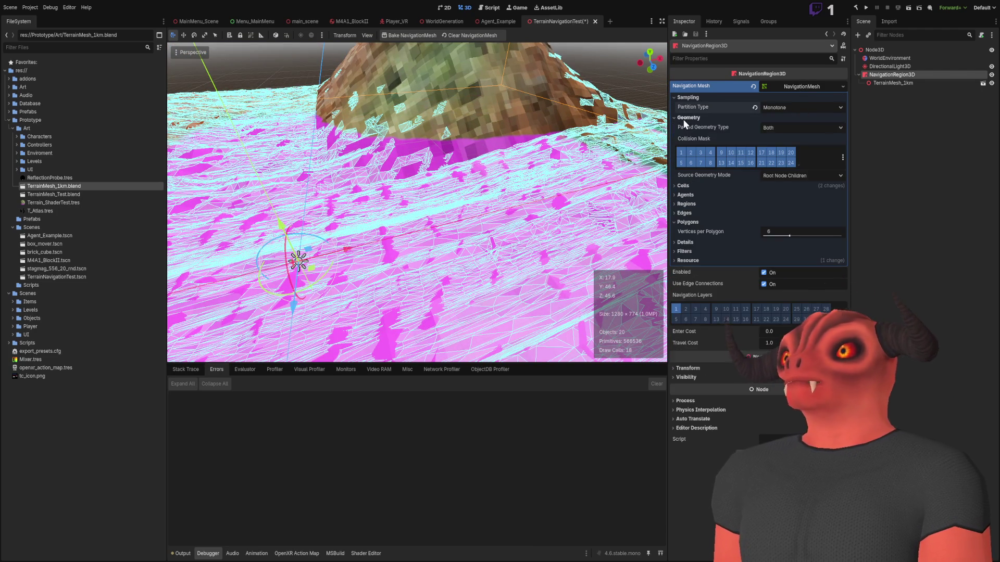
pyautogui.click(777, 148)
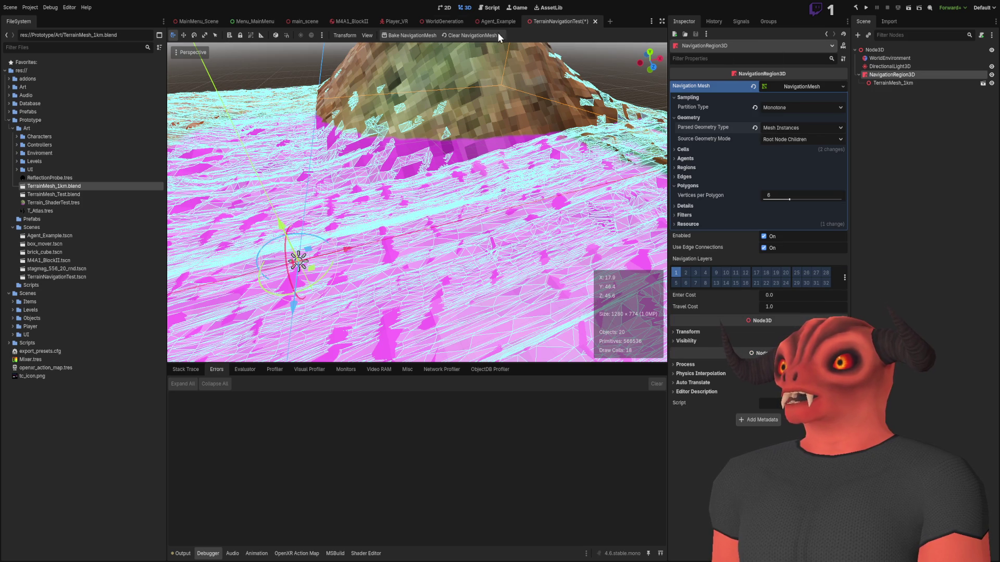
pyautogui.click(477, 36)
pyautogui.click(417, 36)
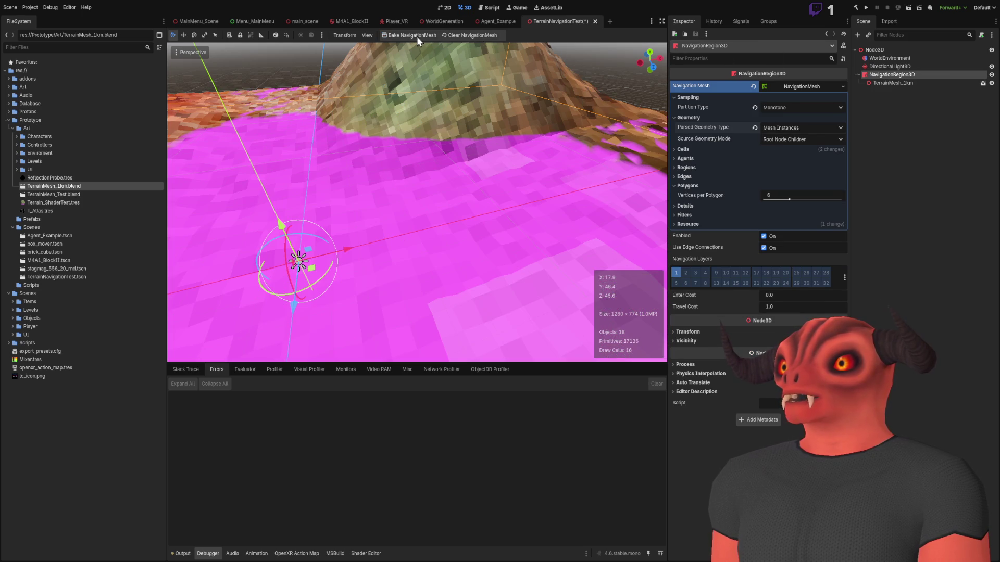
pyautogui.click(802, 128)
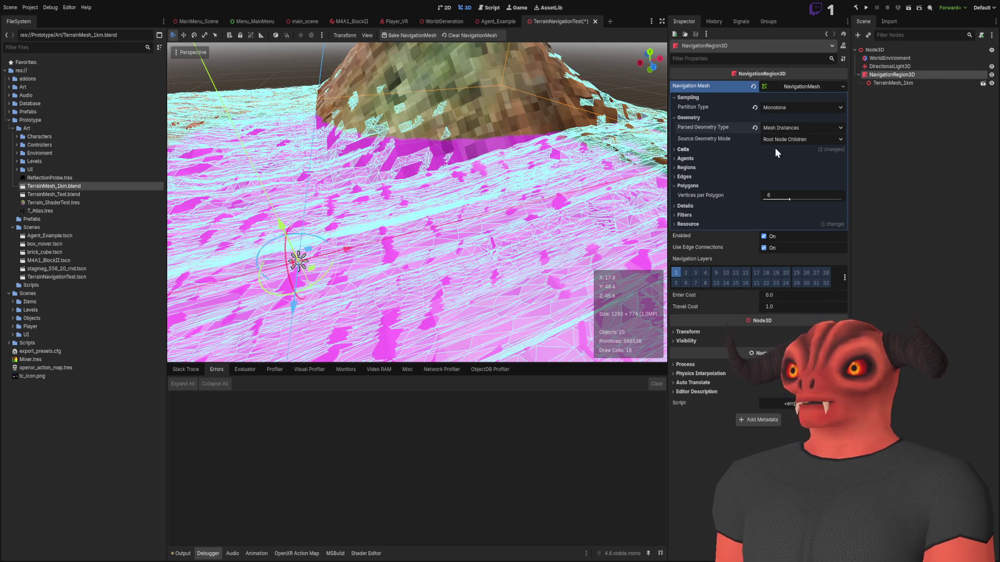
pyautogui.click(745, 128)
# - Set edge Max Length to 1.0 m, then clear and rebake the navmesh
pyautogui.click(695, 185)
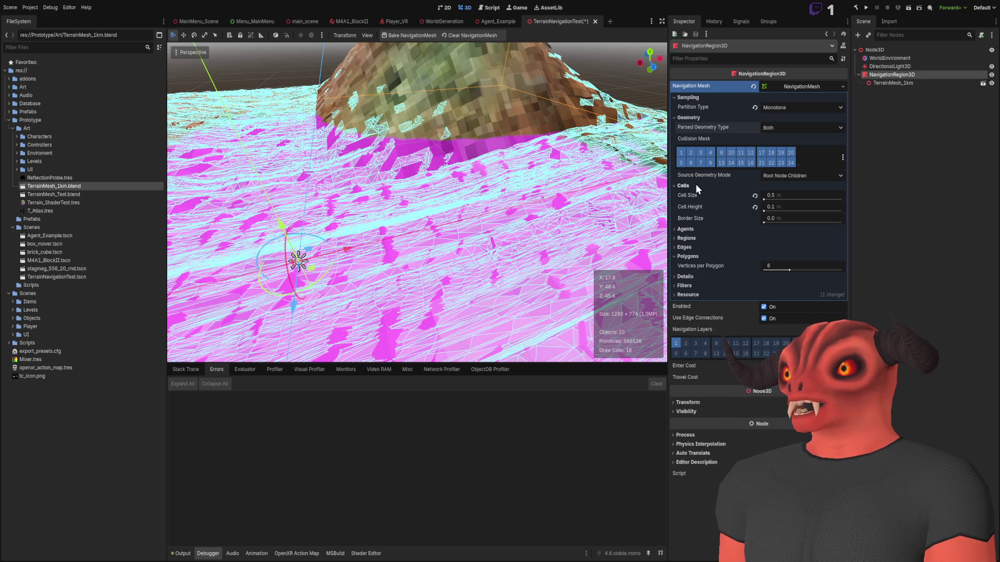
pyautogui.click(691, 229)
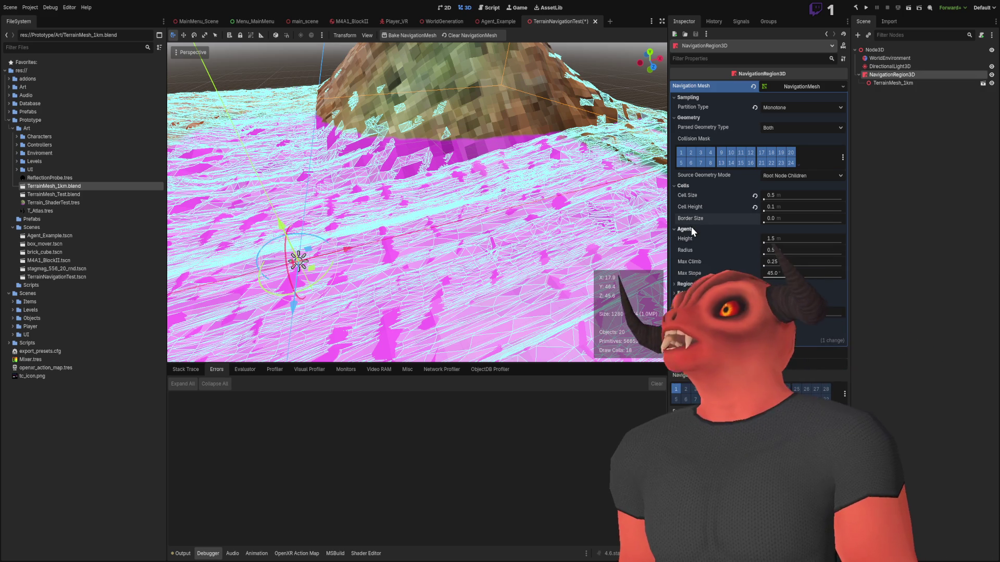
pyautogui.click(684, 285)
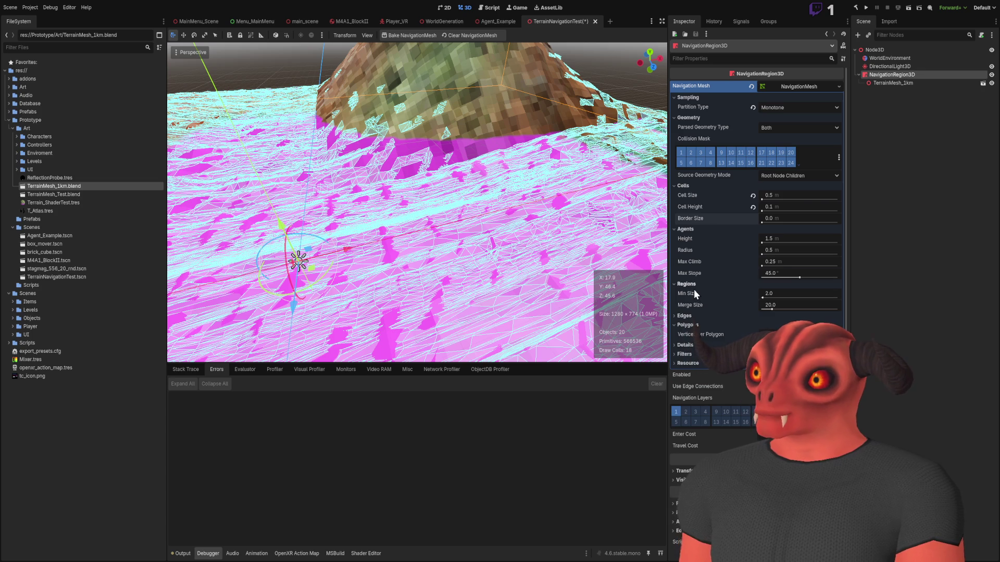
pyautogui.click(688, 284)
pyautogui.click(690, 294)
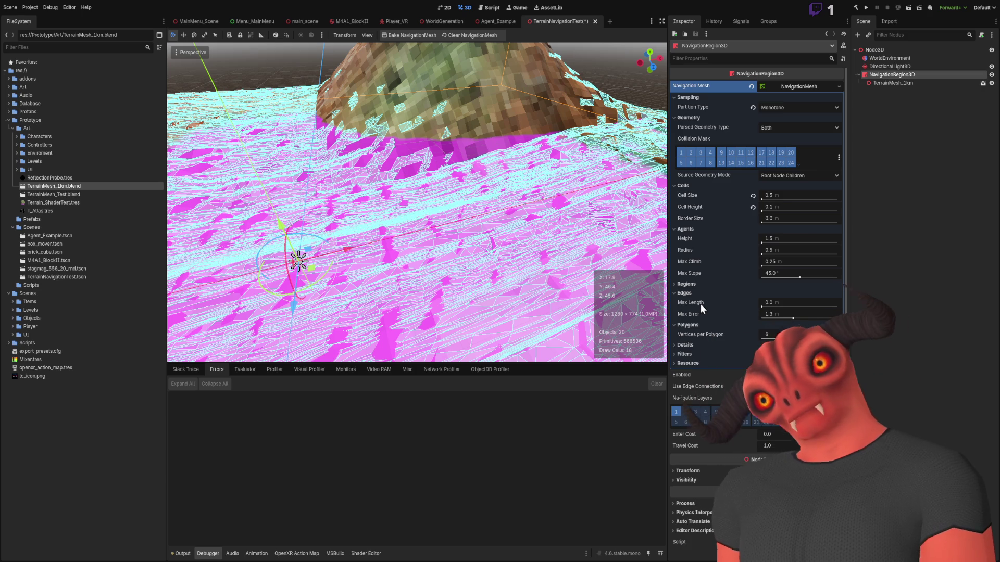
pyautogui.click(790, 303)
pyautogui.write('1')
pyautogui.press('Return')
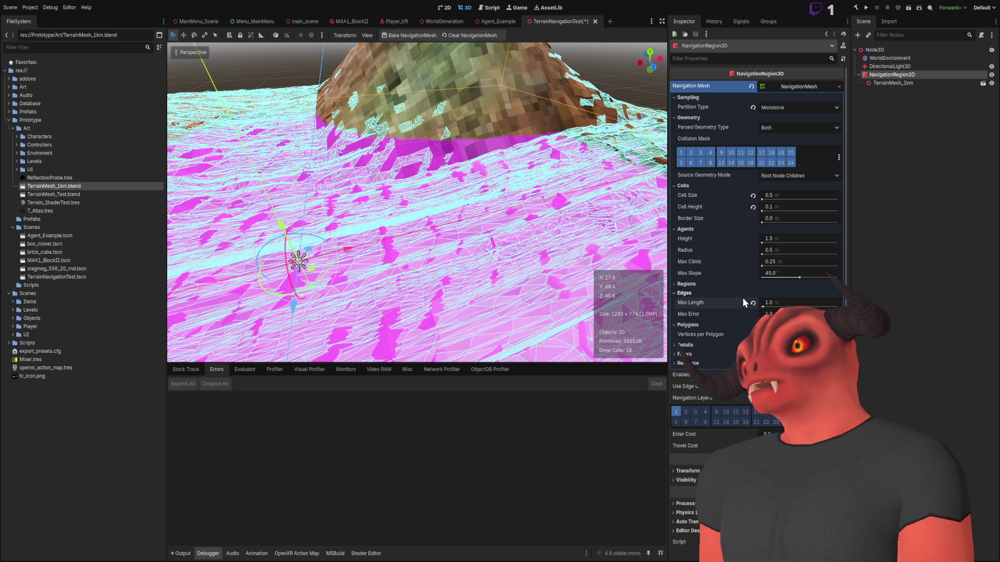
pyautogui.click(480, 36)
pyautogui.click(408, 35)
# - Fly past the mountain to a close view of the dense navmesh triangles
pyautogui.press('w')
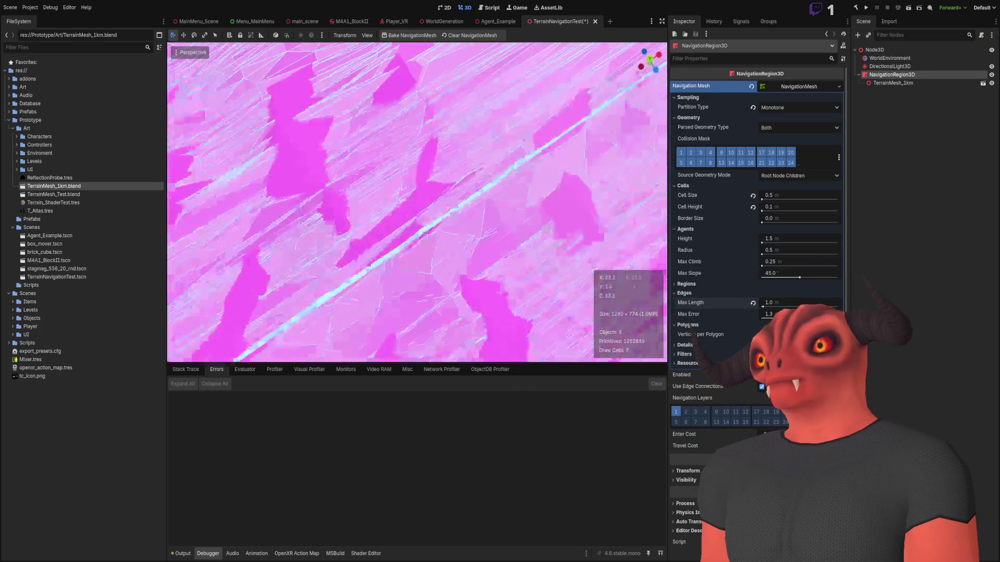
pyautogui.press('s')
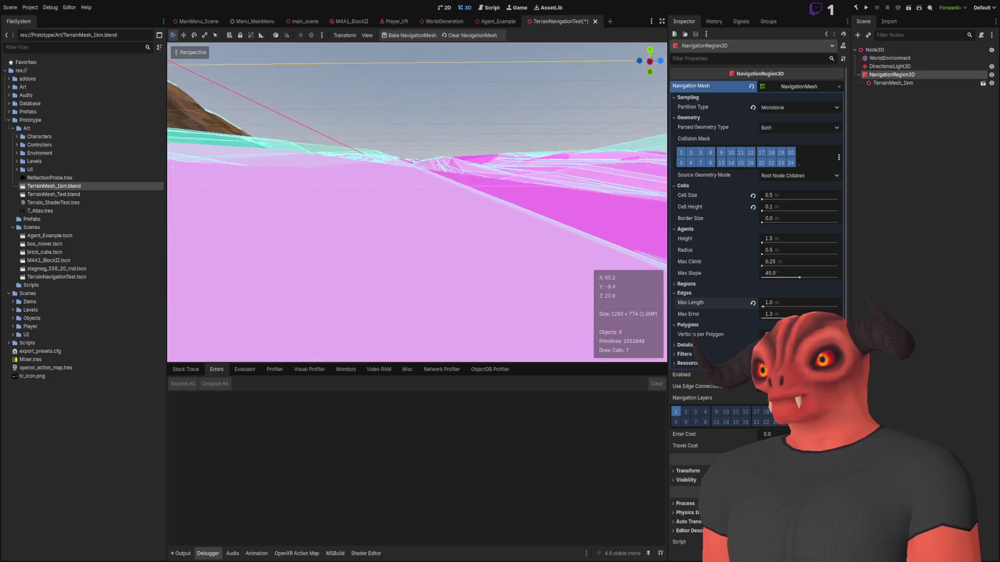
pyautogui.press('a')
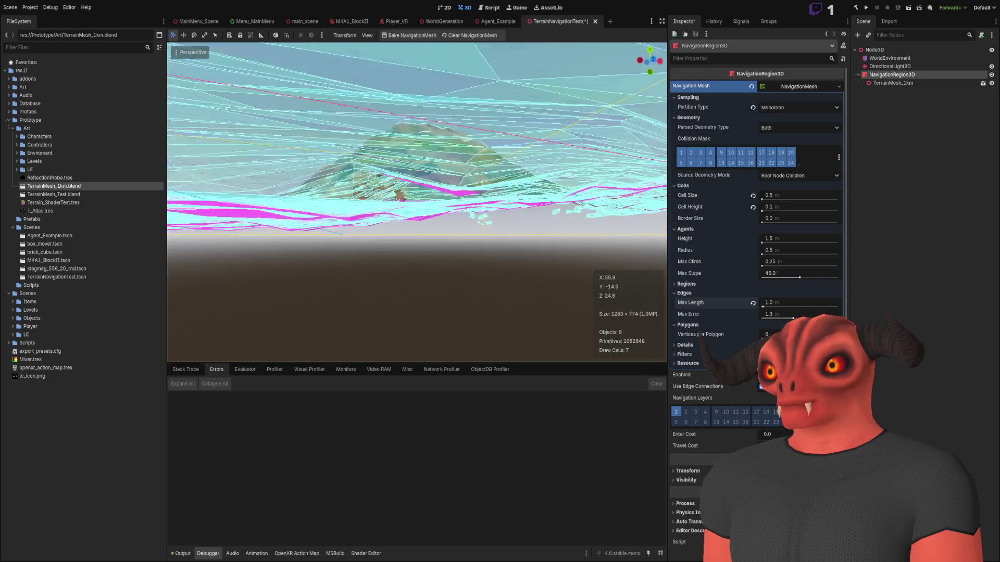
pyautogui.press('w')
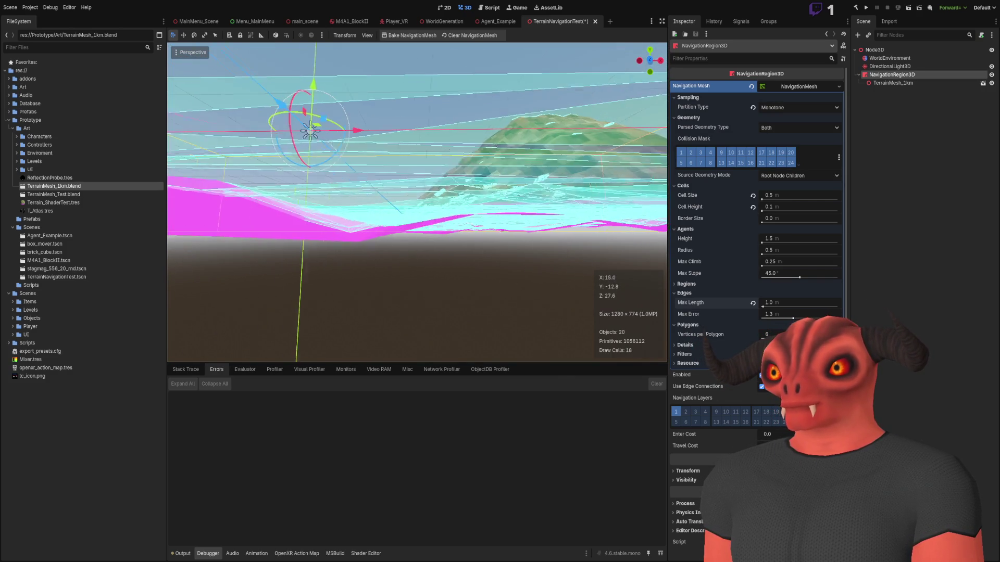
pyautogui.press('w')
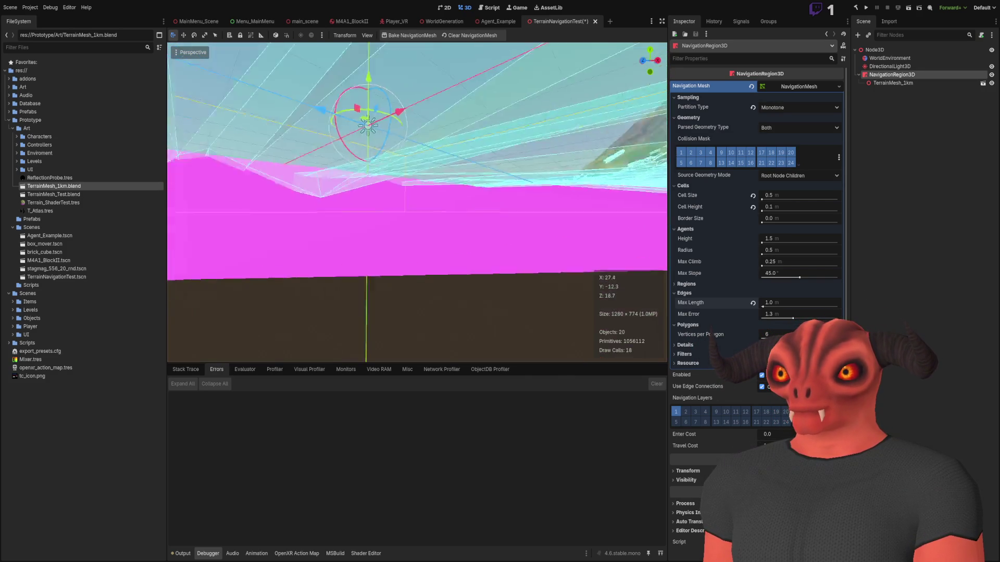
pyautogui.press('w')
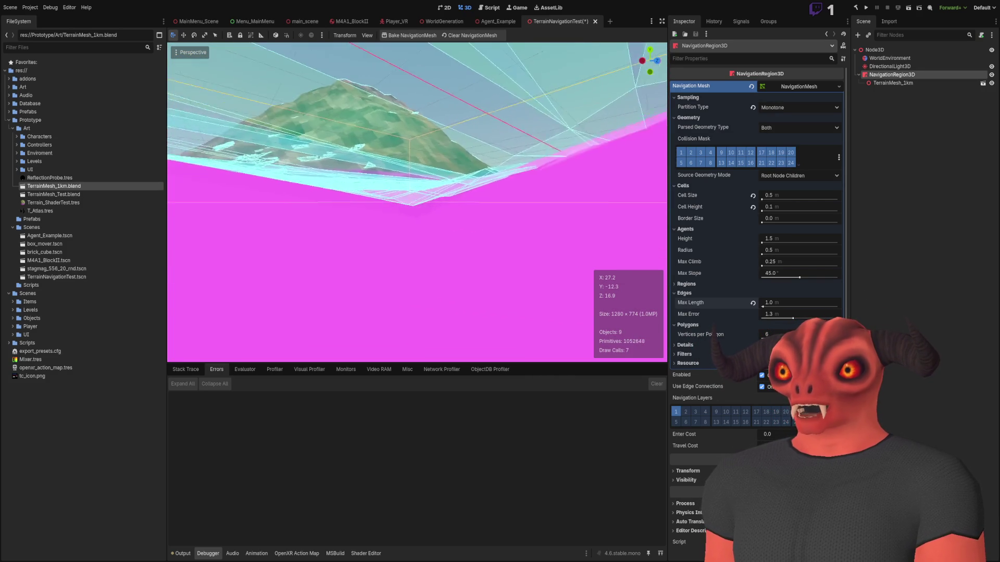
pyautogui.press('w')
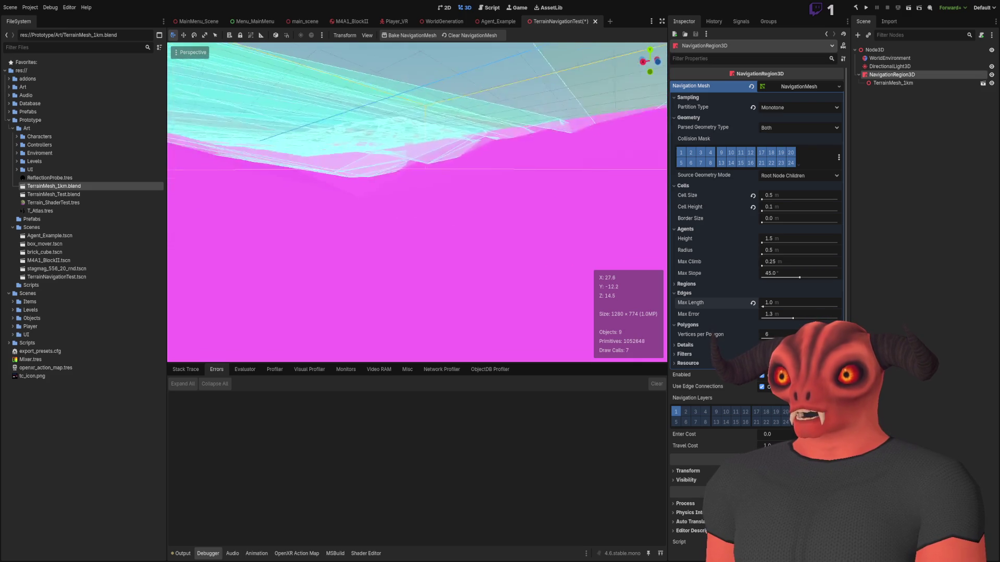
# - Revert Partition Type to Watershed, clear the navmesh, and orbit to review the terrain
pyautogui.click(754, 107)
pyautogui.click(448, 35)
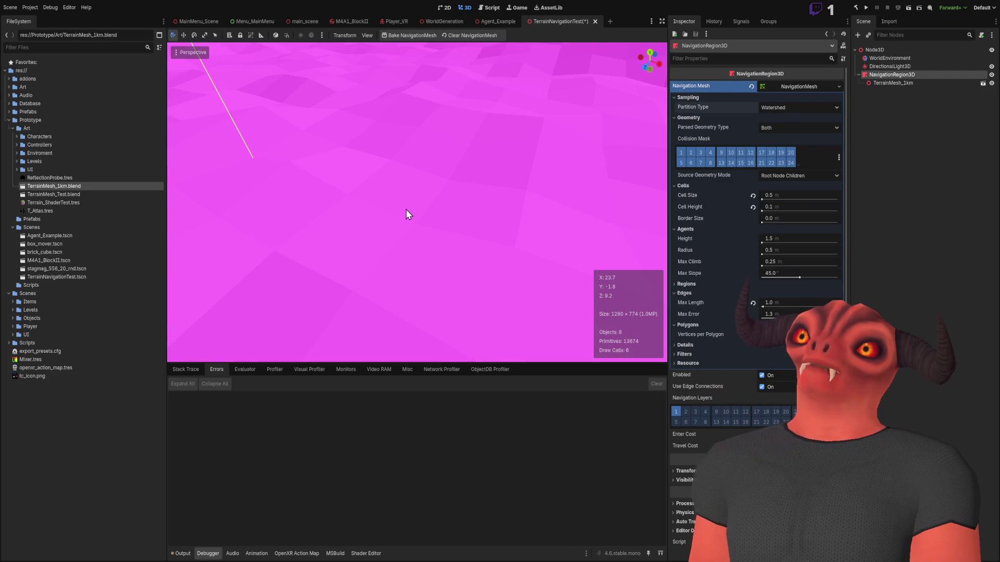
pyautogui.scroll(-5, 402, 207)
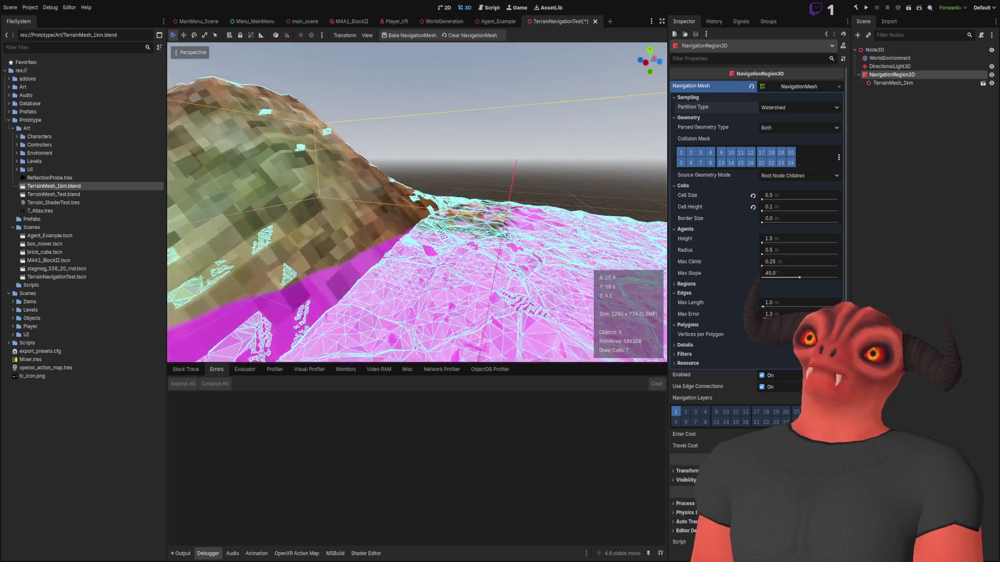
pyautogui.moveTo(417, 203)
pyautogui.mouseDown()
pyautogui.moveTo(365, 218)
pyautogui.moveTo(372, 289)
pyautogui.moveTo(406, 210)
pyautogui.mouseUp()
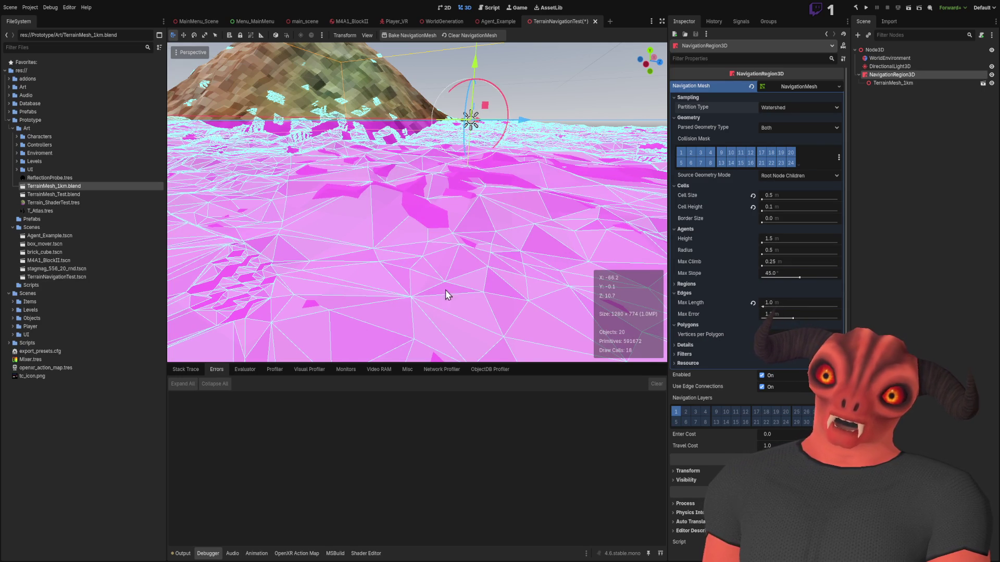
pyautogui.moveTo(509, 153); pyautogui.dragTo(352, 98)
pyautogui.moveTo(496, 163); pyautogui.dragTo(521, 209)
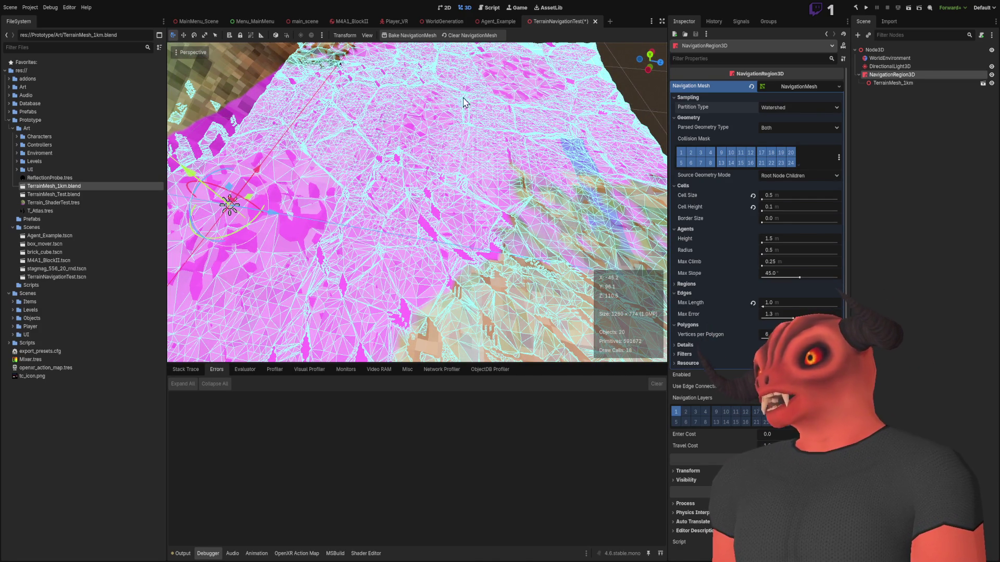
pyautogui.moveTo(283, 123)
pyautogui.mouseDown()
pyautogui.moveTo(289, 171)
pyautogui.moveTo(406, 188)
pyautogui.moveTo(395, 162)
pyautogui.mouseUp()
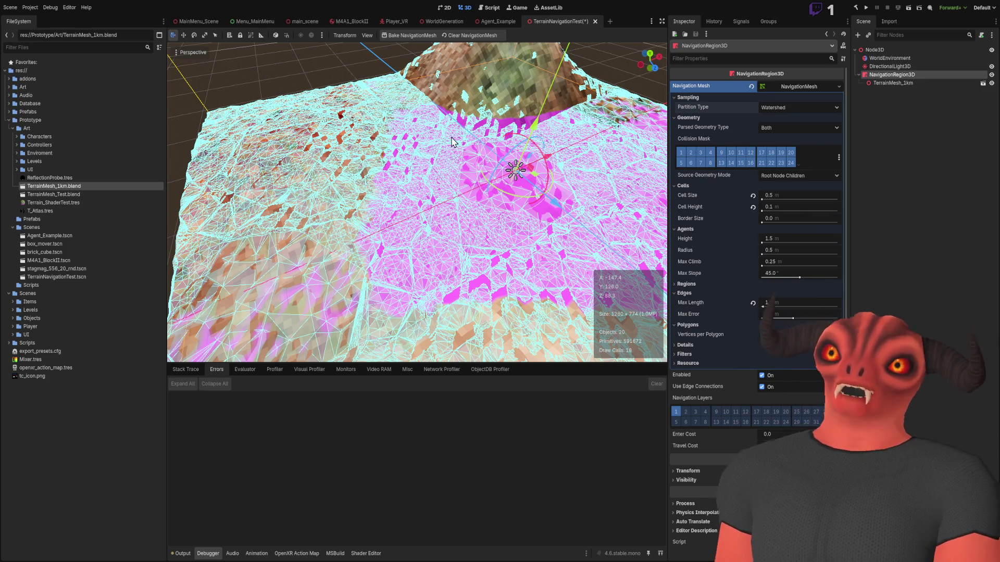
pyautogui.moveTo(395, 162); pyautogui.dragTo(375, 172)
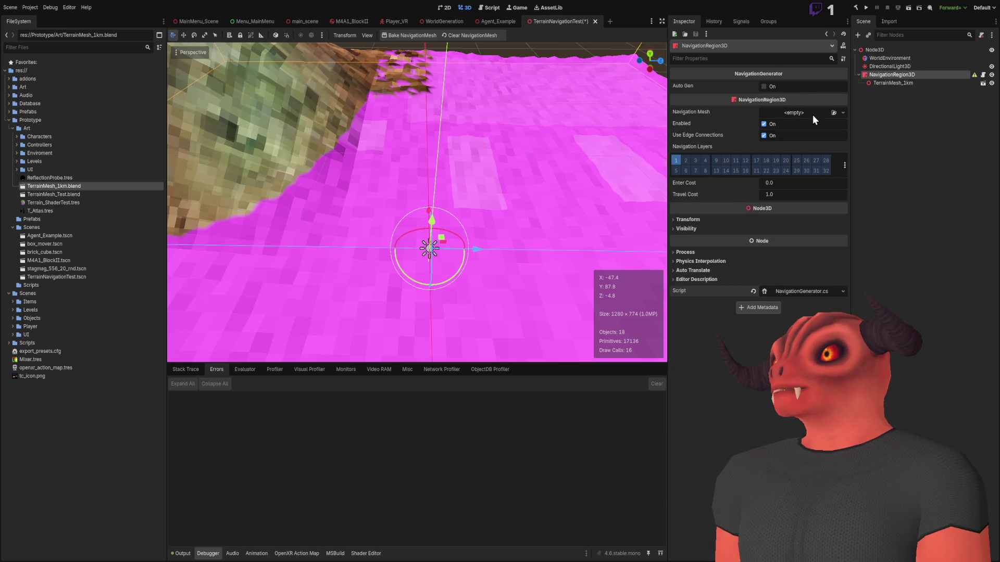
# - Assign a New NavigationMesh, enable Auto Gen, and bring up NavigationGenerator.cs in Visual Studio
pyautogui.click(814, 120)
pyautogui.click(771, 90)
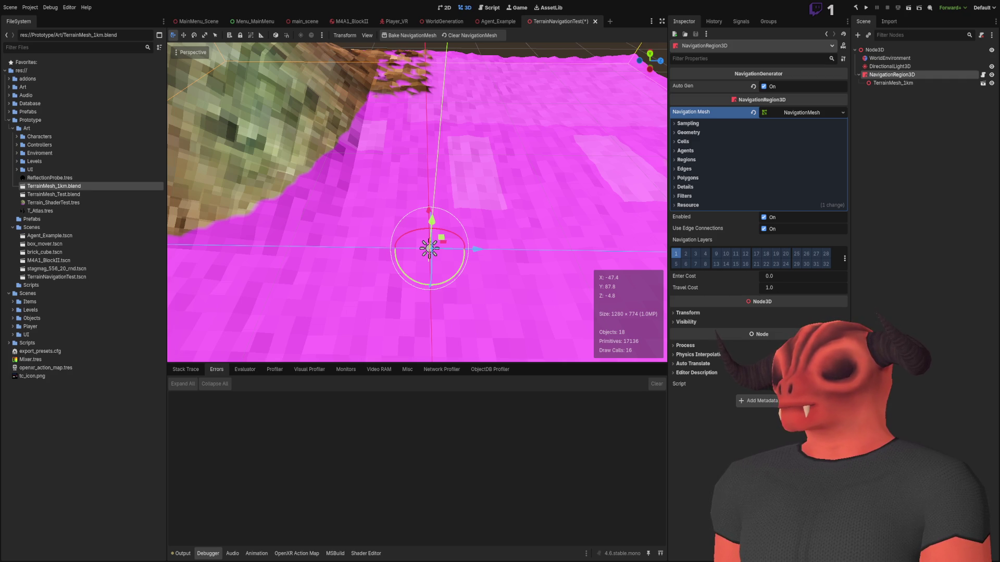
pyautogui.hotkey('alt', 'Tab')
pyautogui.hotkey('ctrl', 'Tab')
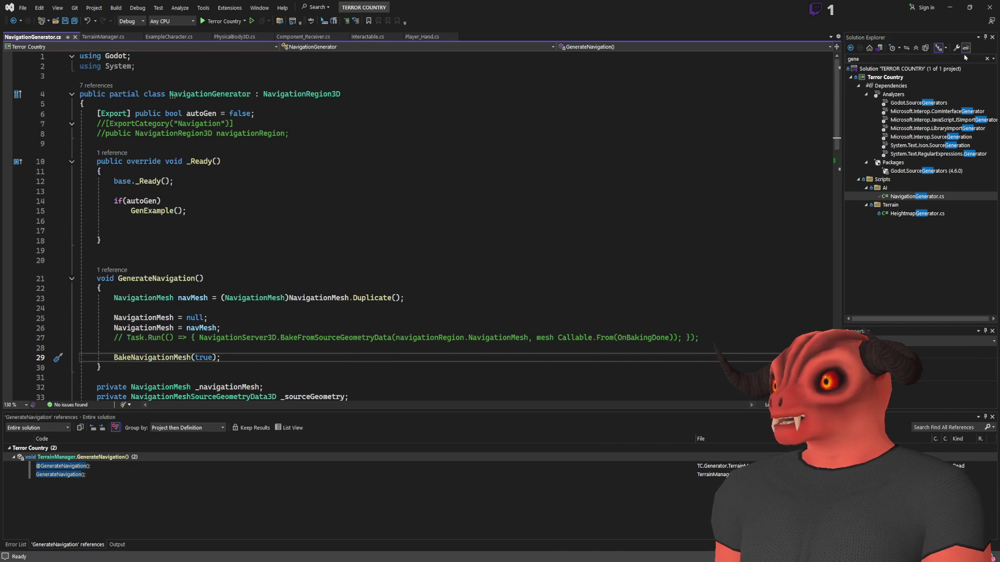
# - Open Viewport3D.cs, paste [Tool, GlobalClass] above the NavigationGenerator class, and save
pyautogui.click(987, 59)
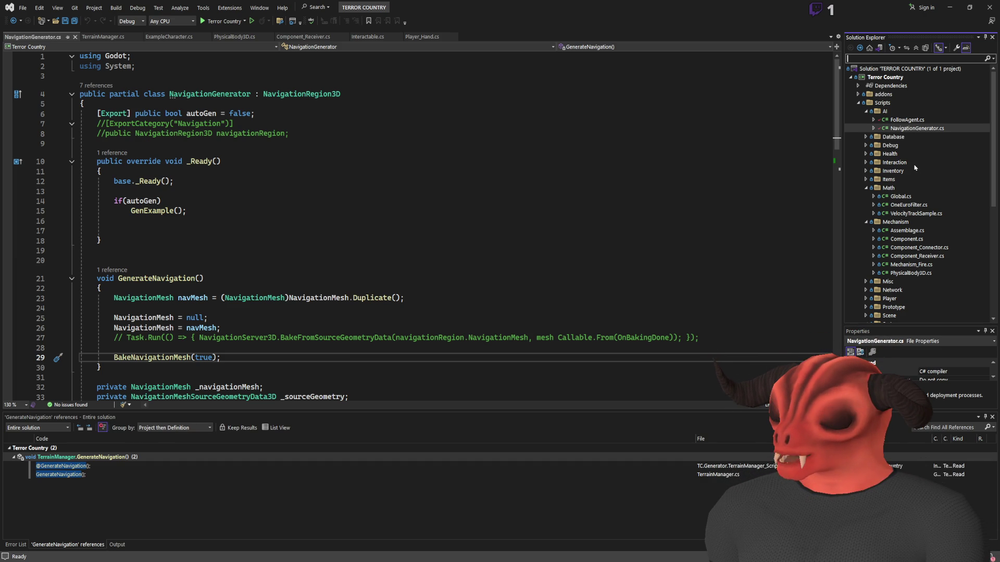
pyautogui.write('viewport')
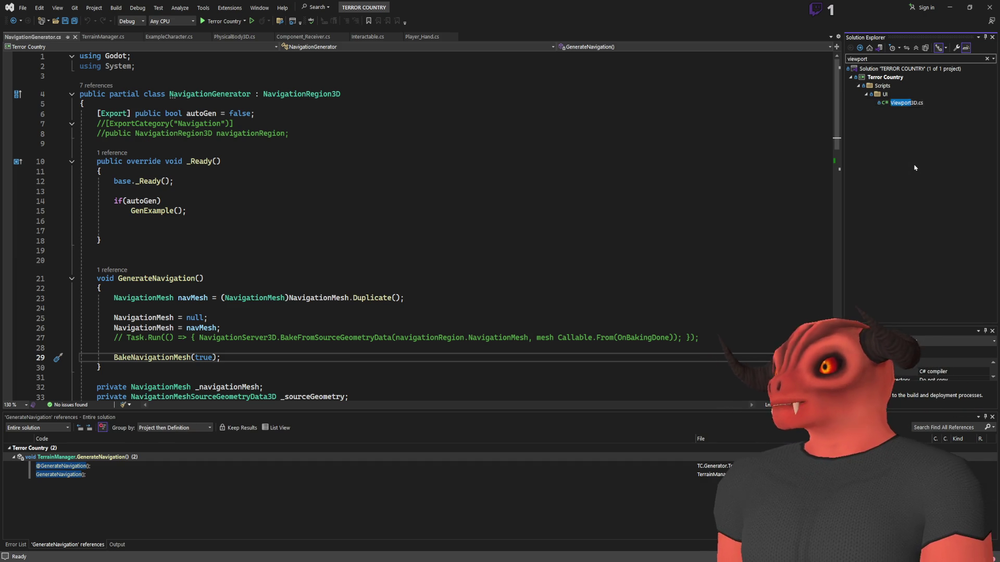
pyautogui.doubleClick(929, 104)
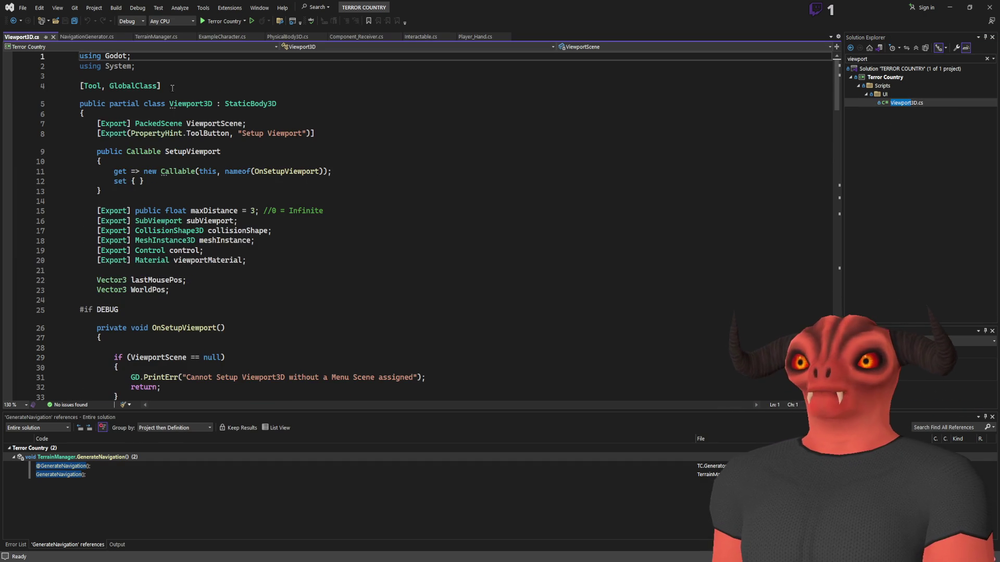
pyautogui.click(77, 36)
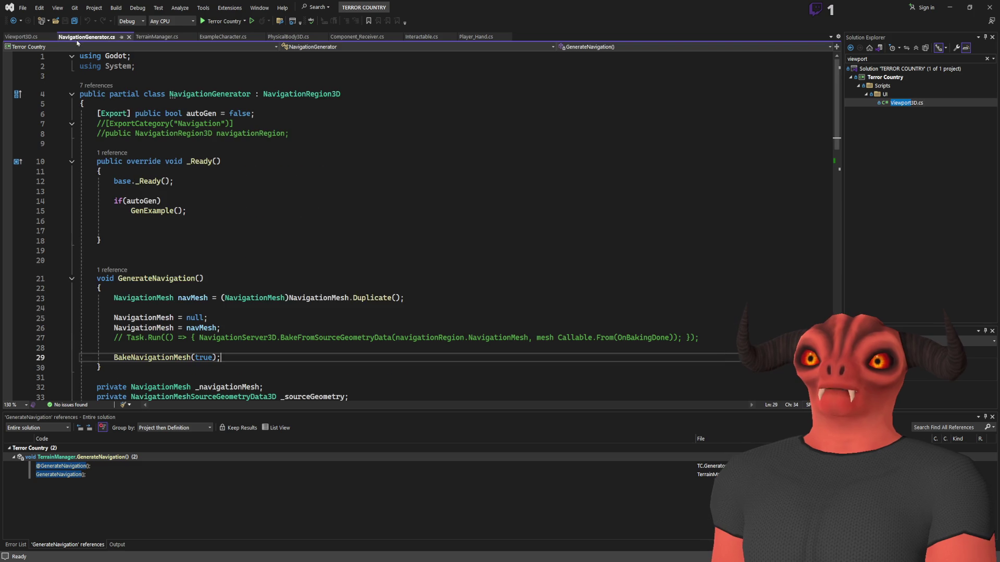
pyautogui.click(127, 81)
pyautogui.write('[Tool, GlobalClass]')
pyautogui.hotkey('ctrl', 's')
# - Copy Viewport3D's SetupViewport tool button export block into NavigationGenerator below the autoGen field
pyautogui.hotkey('ctrl', 'Tab')
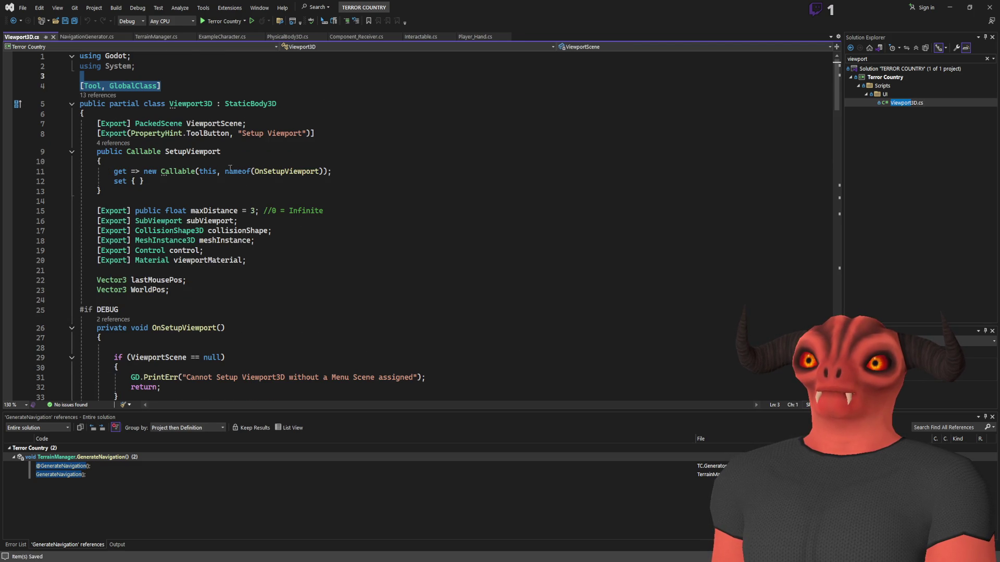
pyautogui.scroll(-8, 229, 168)
pyautogui.scroll(-20, 228, 184)
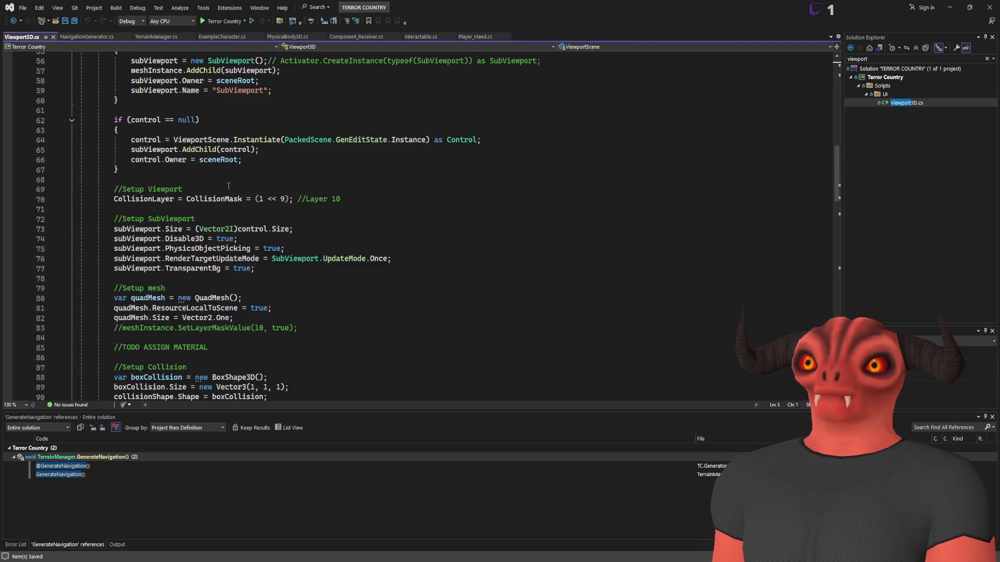
pyautogui.scroll(20, 238, 194)
pyautogui.scroll(14, 238, 195)
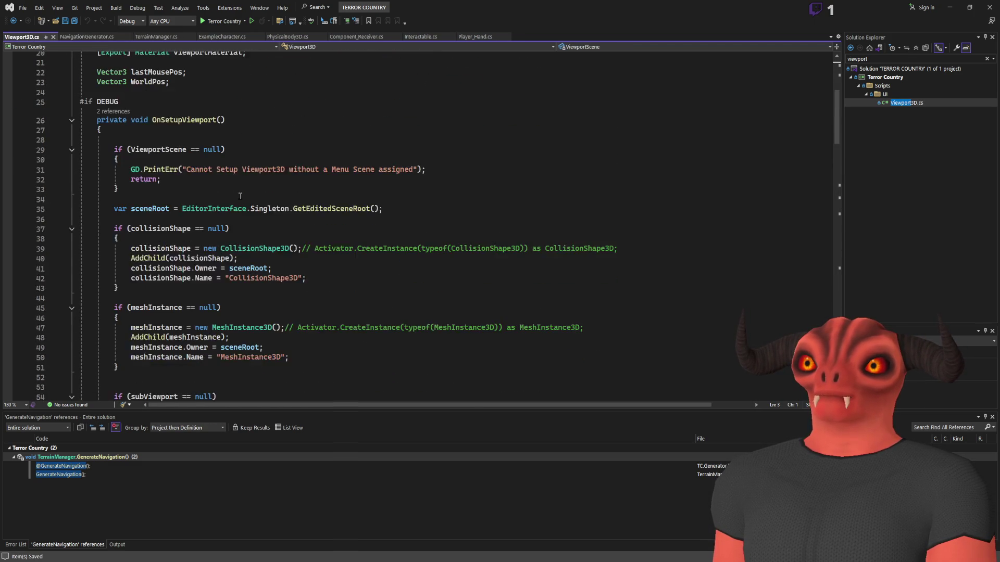
pyautogui.click(199, 189)
pyautogui.scroll(4, 338, 185)
pyautogui.scroll(1, 338, 186)
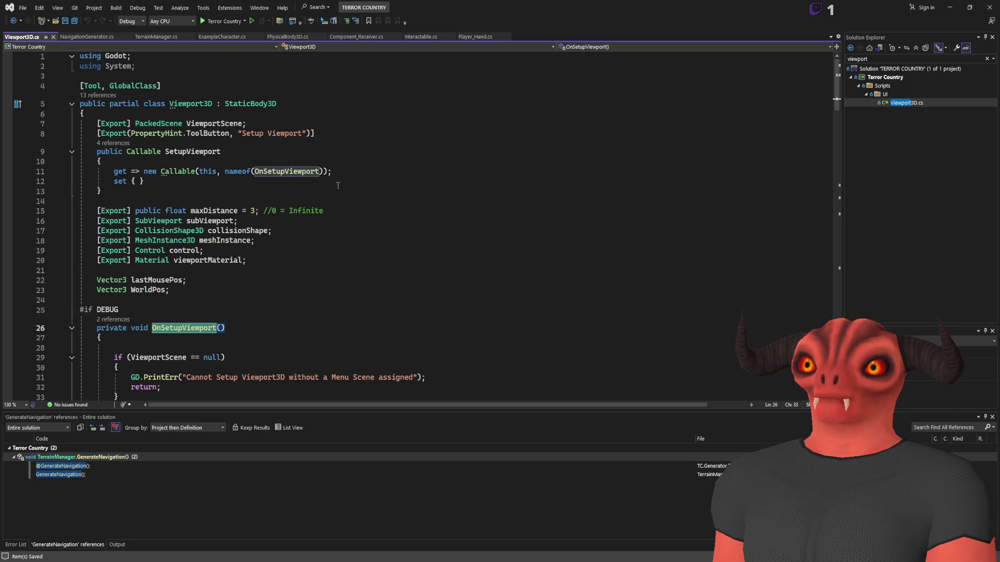
pyautogui.moveTo(200, 190)
pyautogui.mouseDown()
pyautogui.moveTo(315, 134)
pyautogui.moveTo(385, 127)
pyautogui.mouseUp()
pyautogui.hotkey('ctrl', 'c')
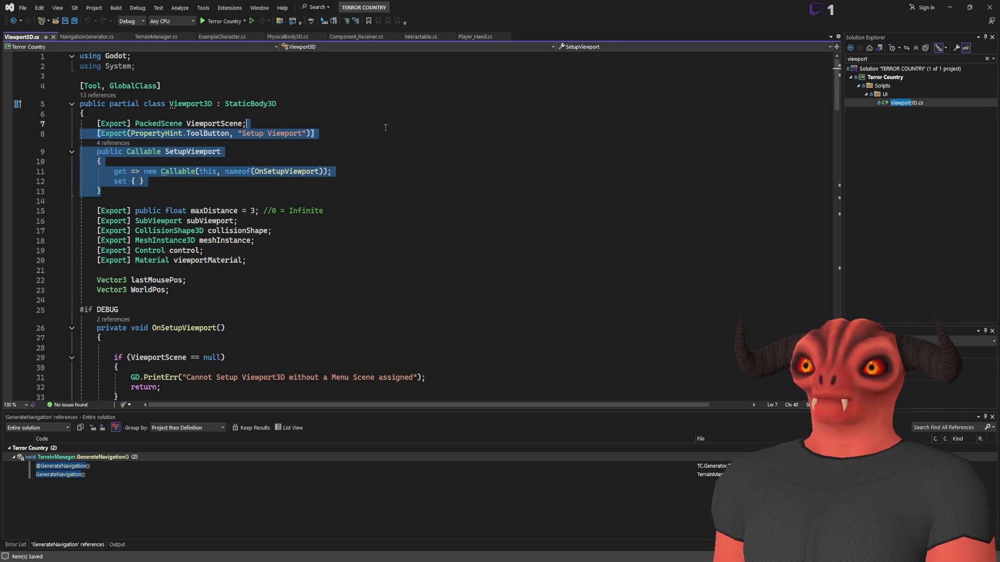
pyautogui.click(96, 40)
pyautogui.click(327, 124)
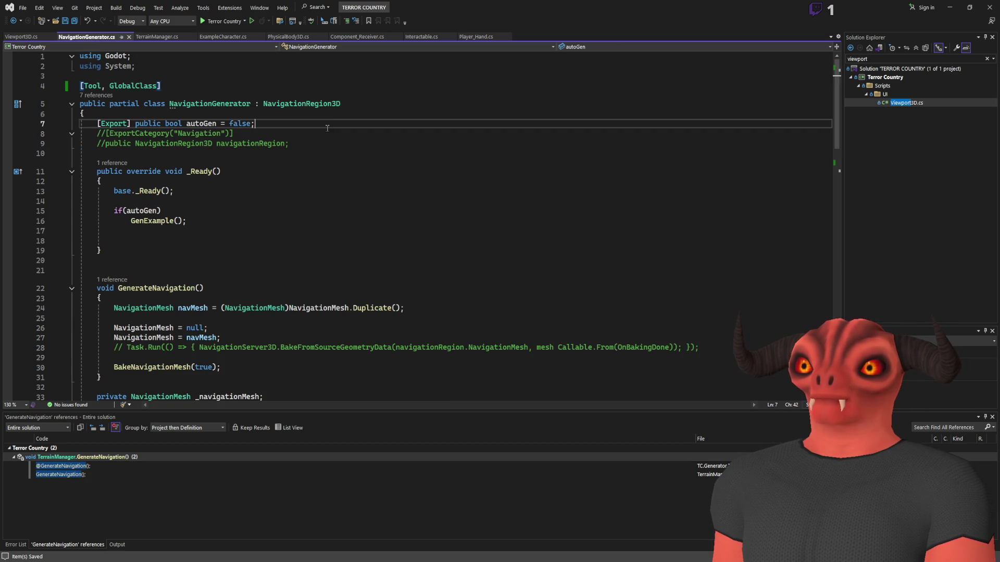
pyautogui.hotkey('ctrl', 'v')
pyautogui.click(327, 124)
pyautogui.press('Return')
# - Relabel the pasted tool button from 'Setup Viewport' to 'Generate Mesh'
pyautogui.click(241, 144)
pyautogui.doubleClick(286, 144)
pyautogui.press('BackSpace')
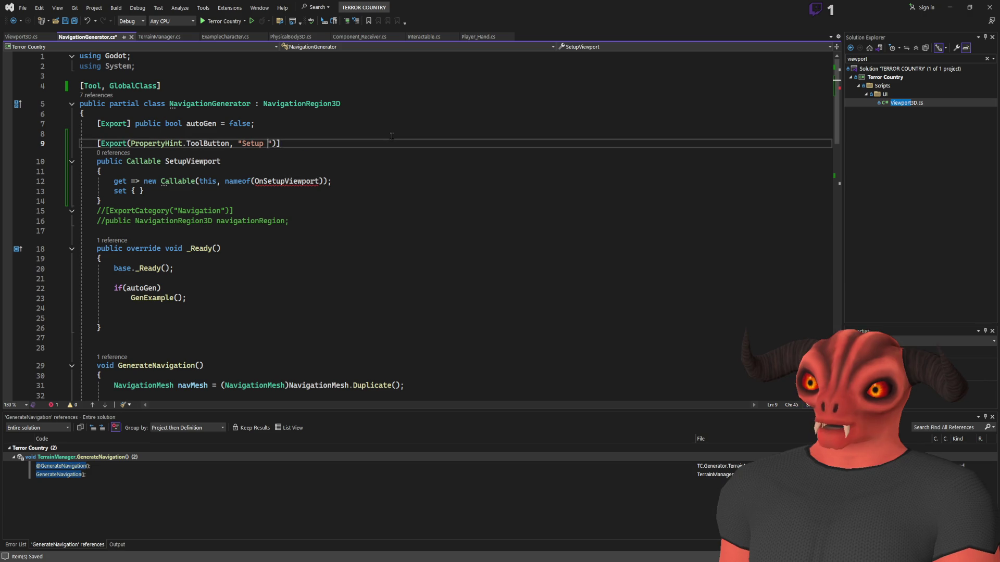
pyautogui.press('BackSpace')
pyautogui.press('BackSpace')
pyautogui.press('BackSpace')
pyautogui.write('Generate')
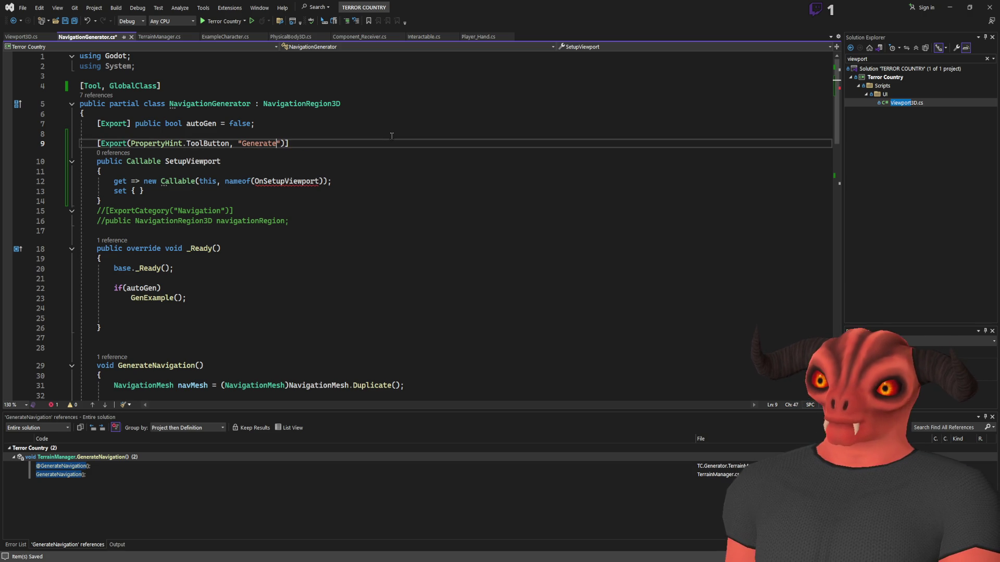
pyautogui.write(' Mesh')
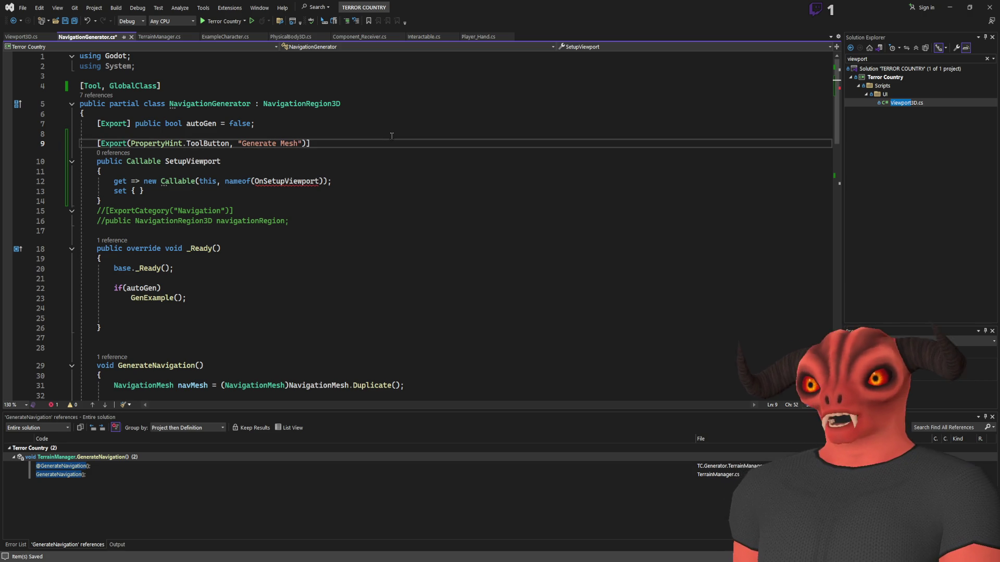
# - Make the tool button's callable use nameof(GenExample) and save NavigationGenerator.cs
pyautogui.scroll(-5, 392, 136)
pyautogui.scroll(3, 312, 208)
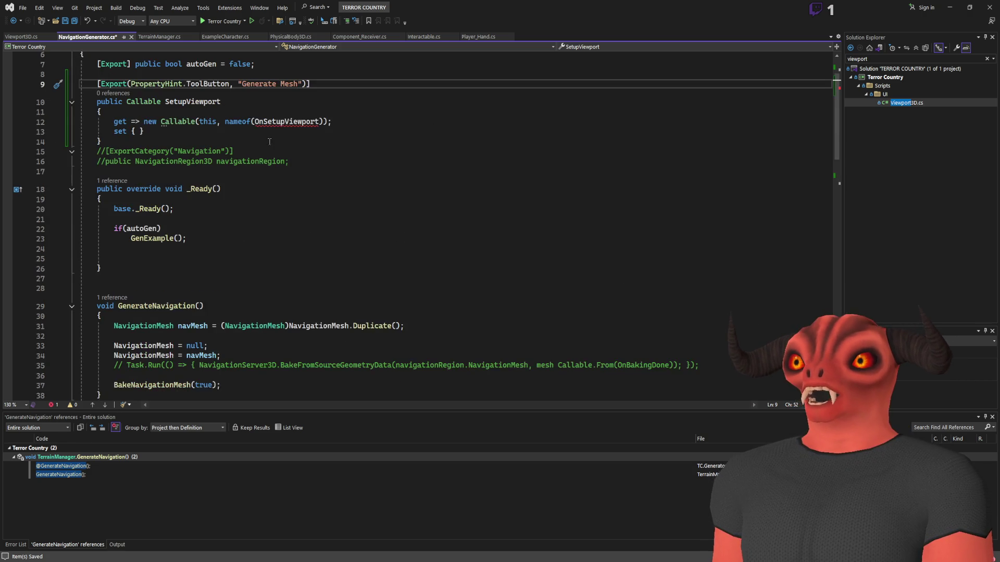
pyautogui.scroll(-8, 186, 264)
pyautogui.click(137, 219)
pyautogui.scroll(6, 282, 226)
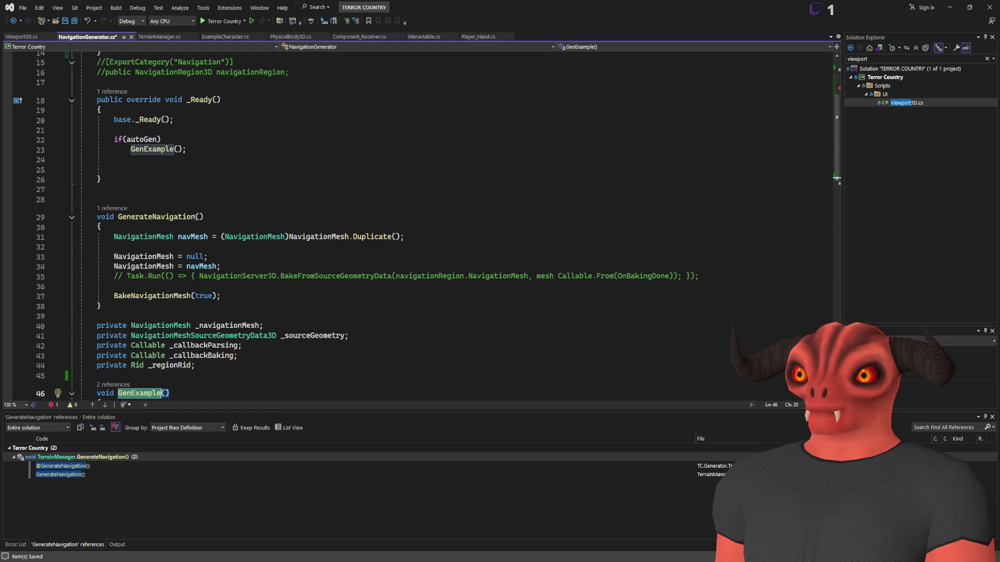
pyautogui.scroll(5, 196, 218)
pyautogui.click(443, 183)
pyautogui.hotkey('ctrl', 's')
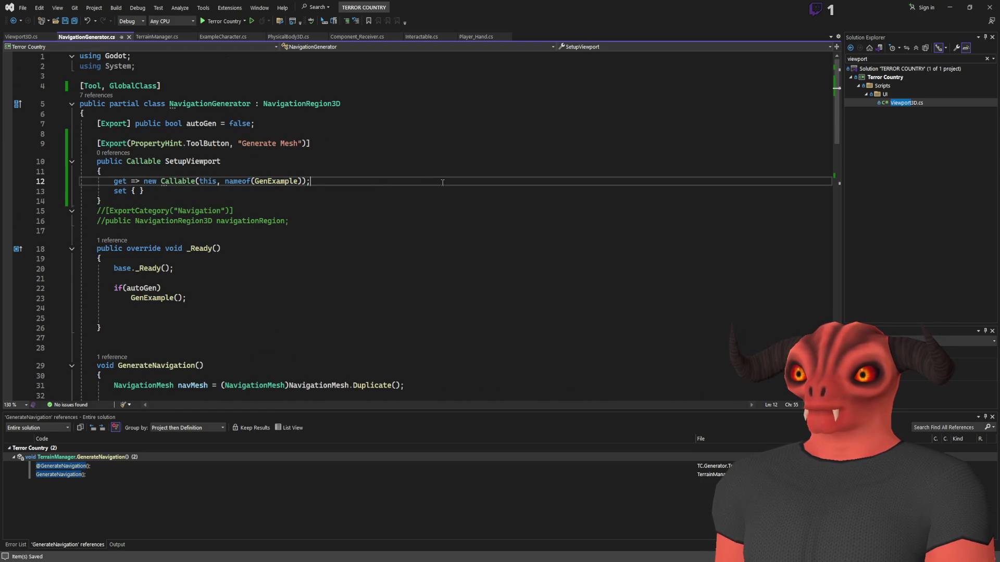
pyautogui.hotkey('alt', 'Tab')
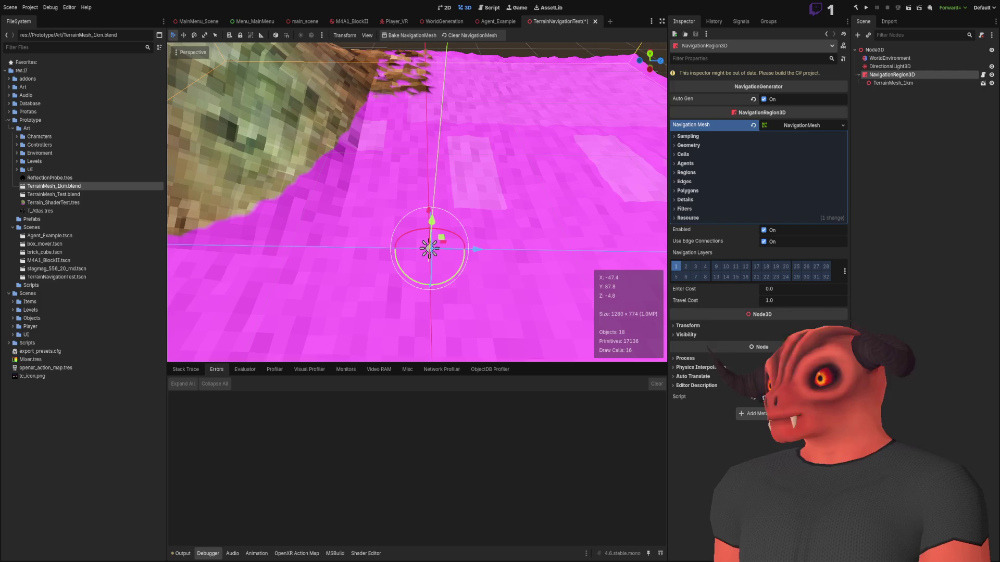
# - Rebuild the C# project and save the terrain navigation scene
pyautogui.click(856, 7)
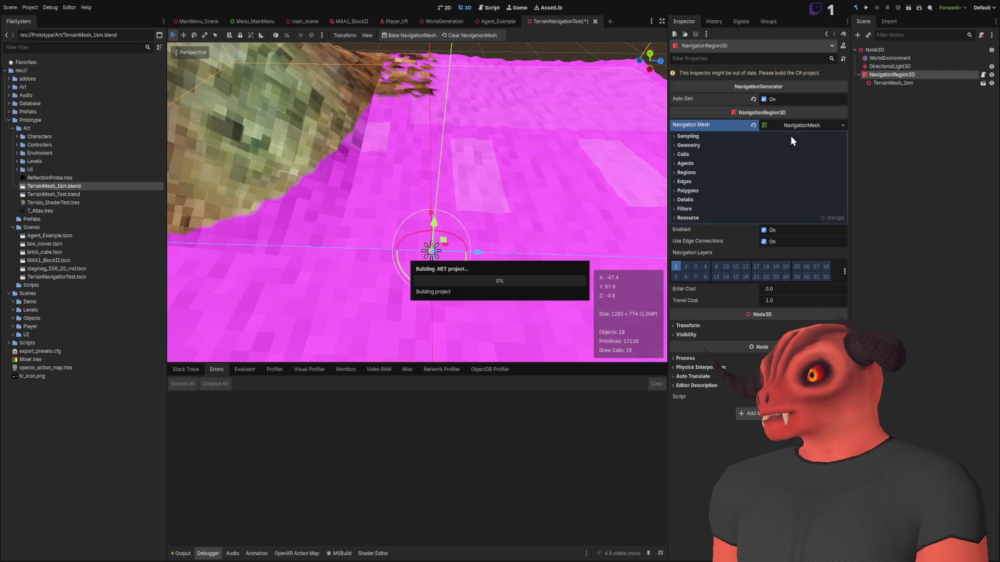
pyautogui.hotkey('ctrl', 's')
pyautogui.moveTo(606, 204); pyautogui.dragTo(661, 203)
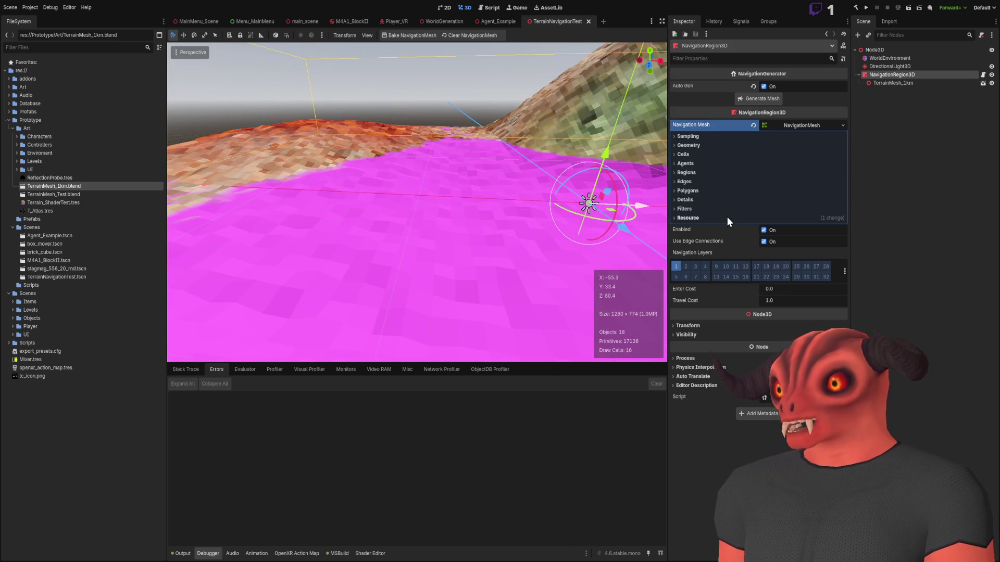
# - Reselect NavigationRegion3D, untick Auto Gen, and expand the navmesh Sampling settings
pyautogui.click(905, 187)
pyautogui.click(893, 75)
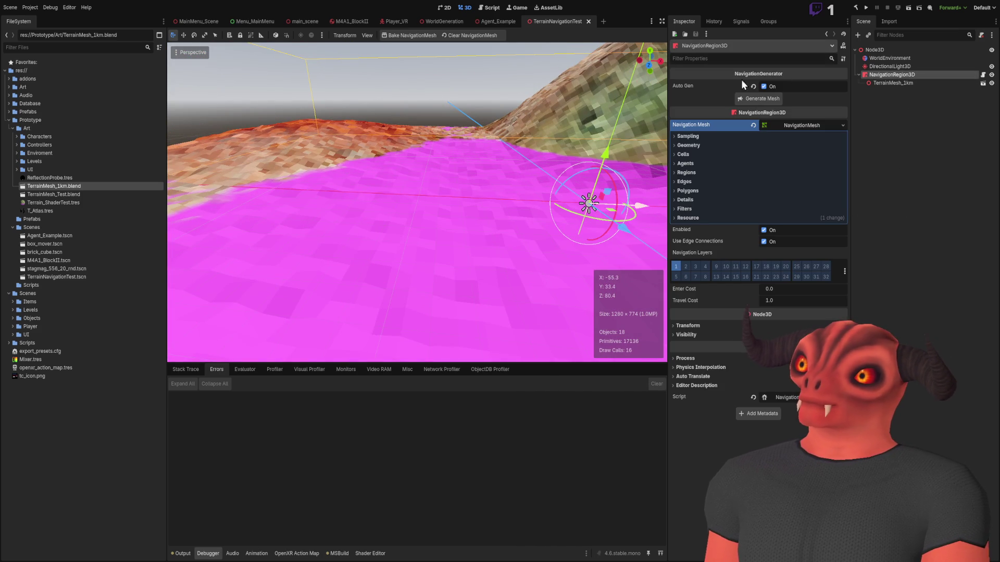
pyautogui.click(778, 86)
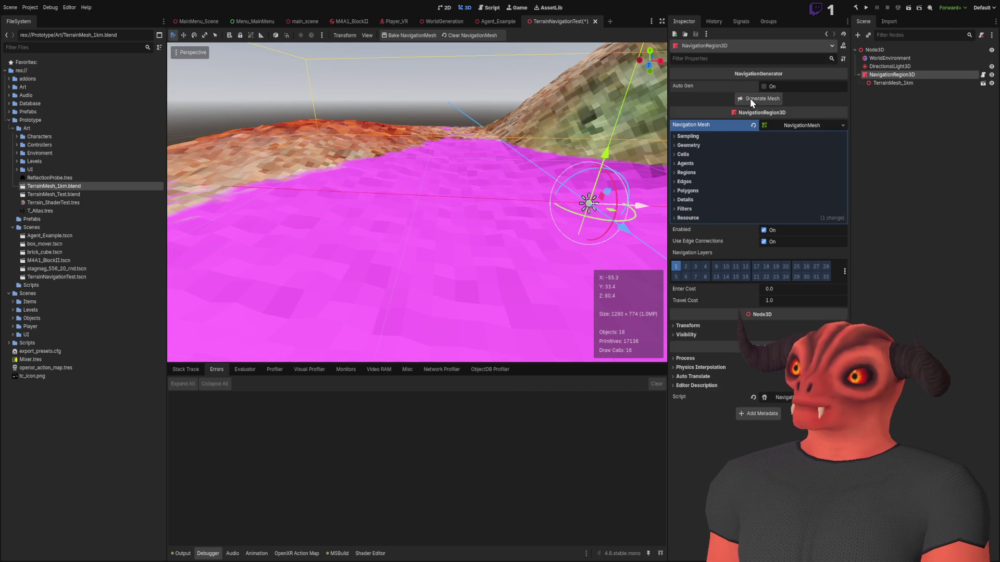
pyautogui.click(703, 137)
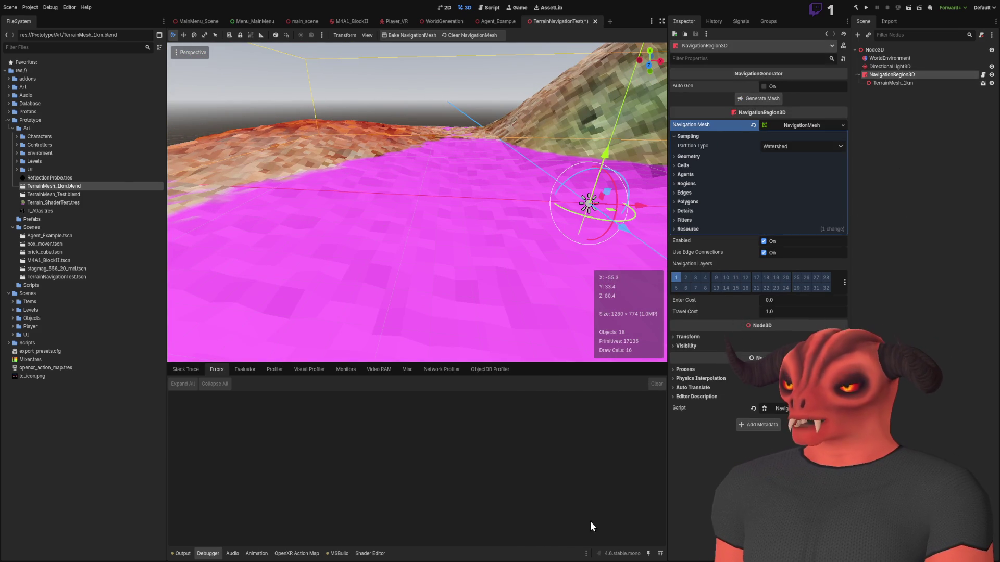
pyautogui.hotkey('alt', 'Tab')
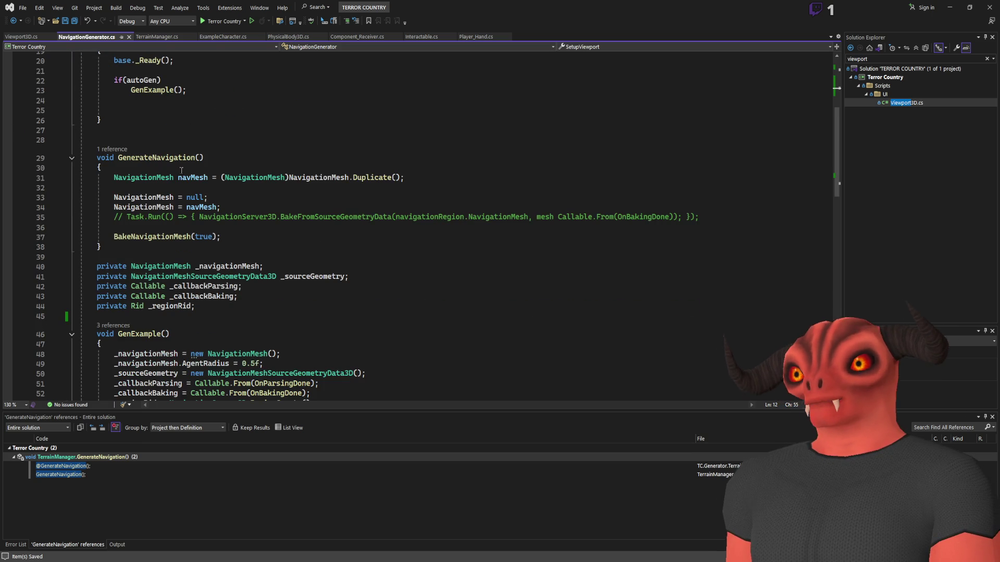
# - Compare the tool button's callable with Viewport3D's OnSetupViewport reference
pyautogui.scroll(6, 181, 171)
pyautogui.scroll(-8, 166, 180)
pyautogui.scroll(3, 150, 189)
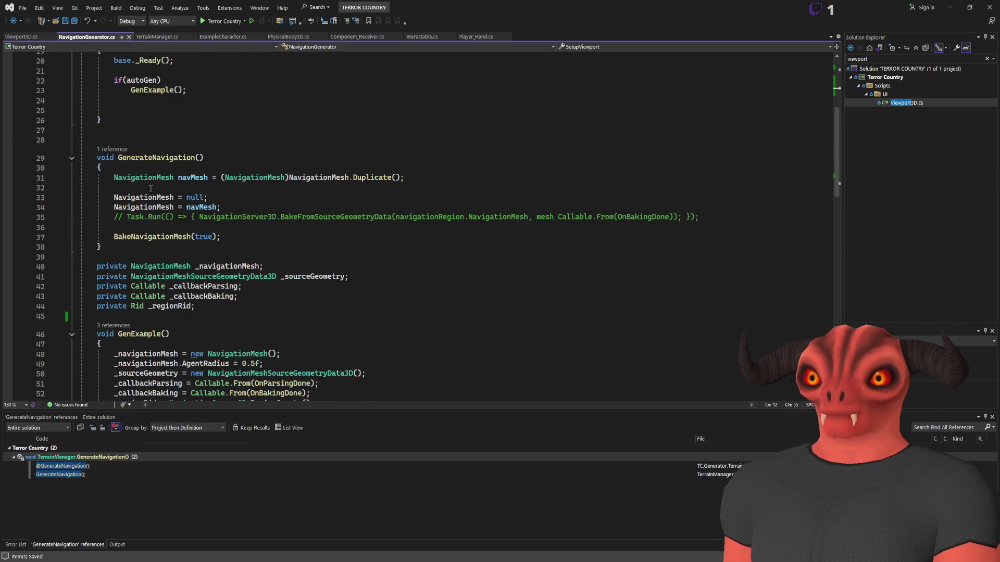
pyautogui.scroll(-7, 151, 188)
pyautogui.doubleClick(139, 127)
pyautogui.scroll(13, 309, 231)
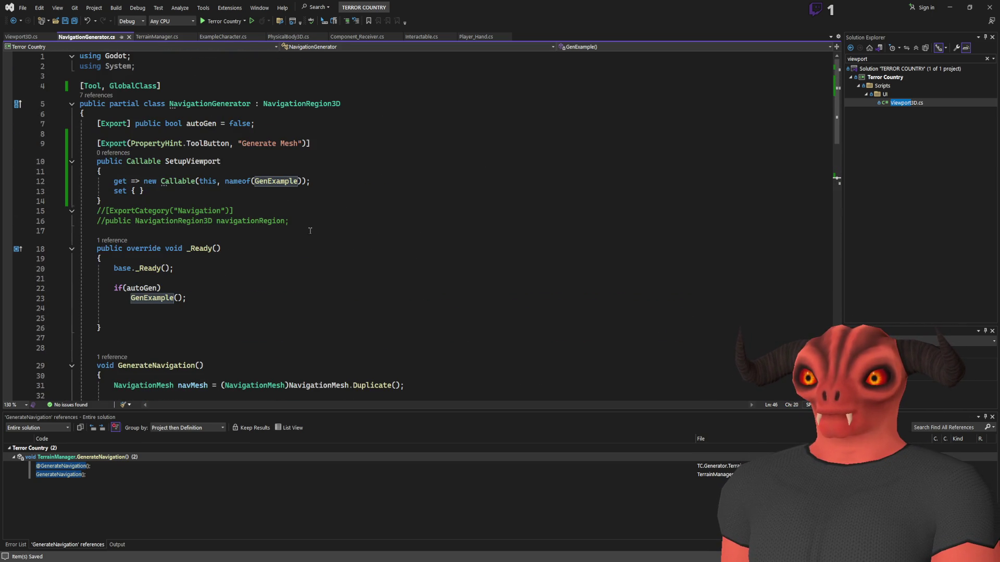
pyautogui.click(299, 181)
pyautogui.scroll(-13, 307, 182)
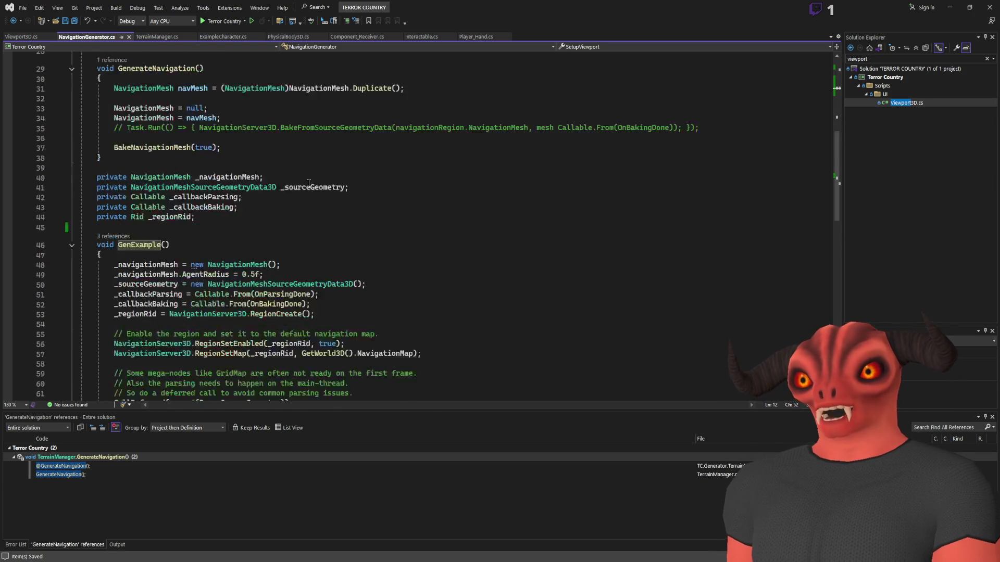
pyautogui.scroll(3, 309, 182)
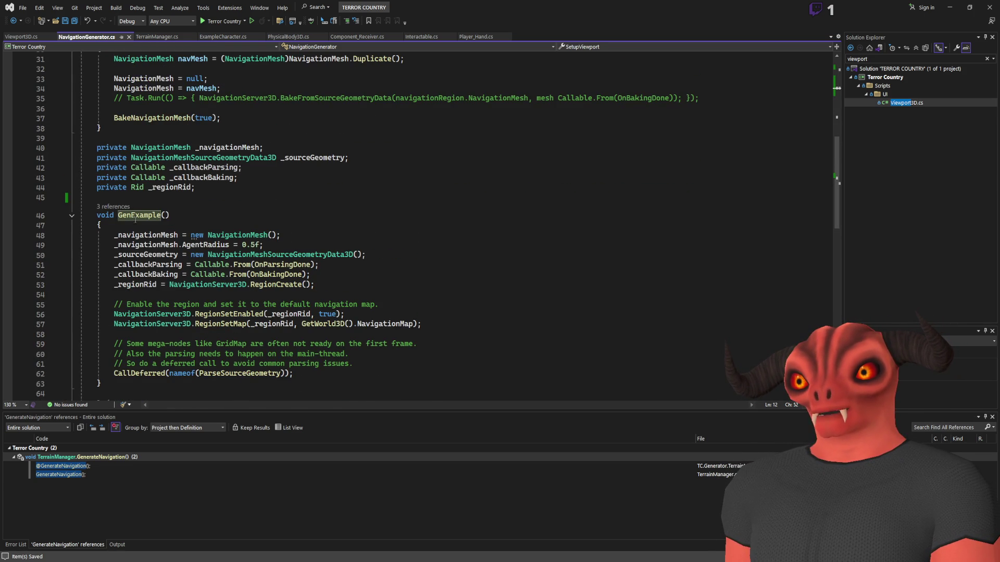
pyautogui.click(21, 37)
pyautogui.scroll(-5, 217, 121)
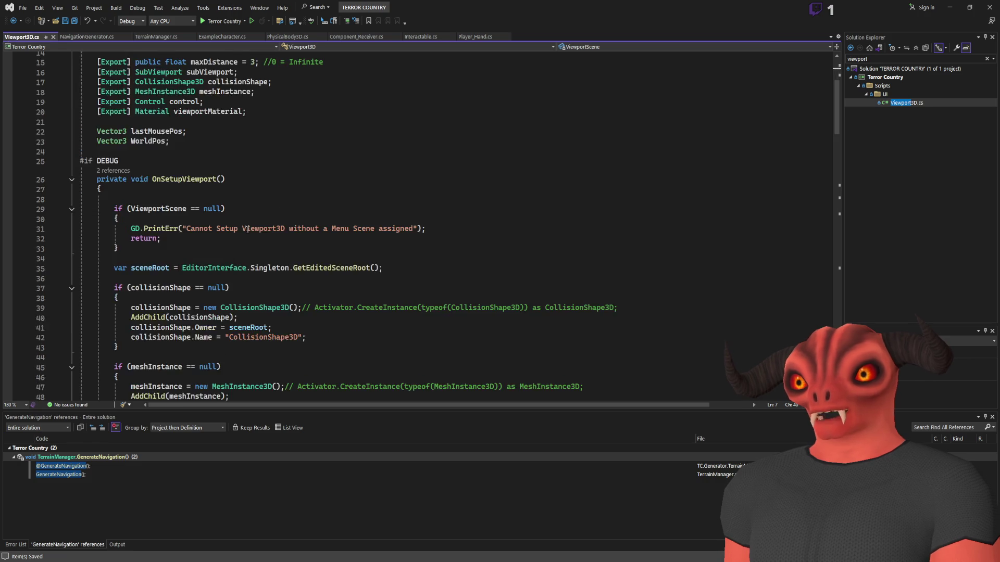
pyautogui.scroll(4, 217, 122)
pyautogui.doubleClick(286, 141)
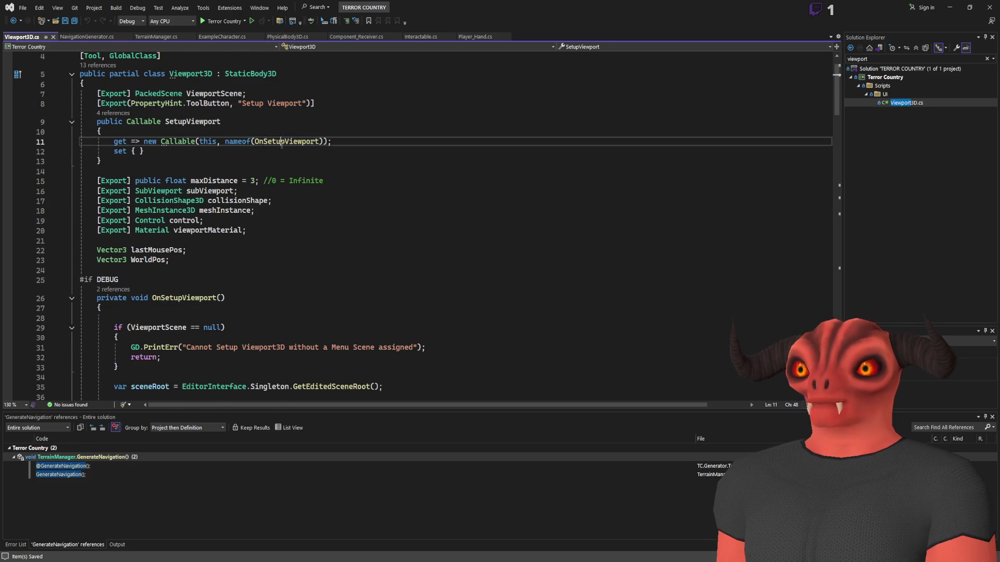
pyautogui.scroll(-4, 240, 215)
pyautogui.scroll(4, 240, 215)
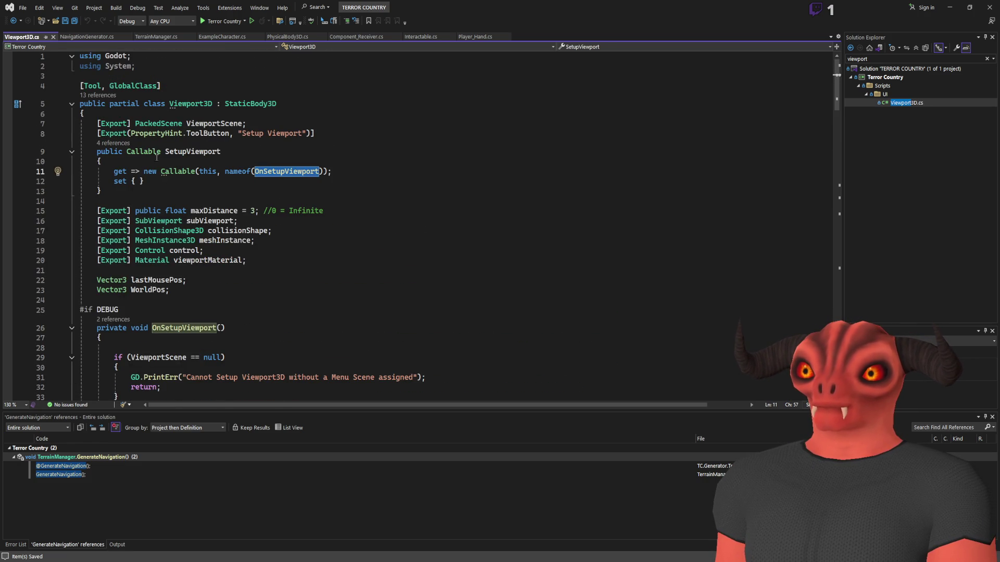
pyautogui.scroll(-5, 260, 291)
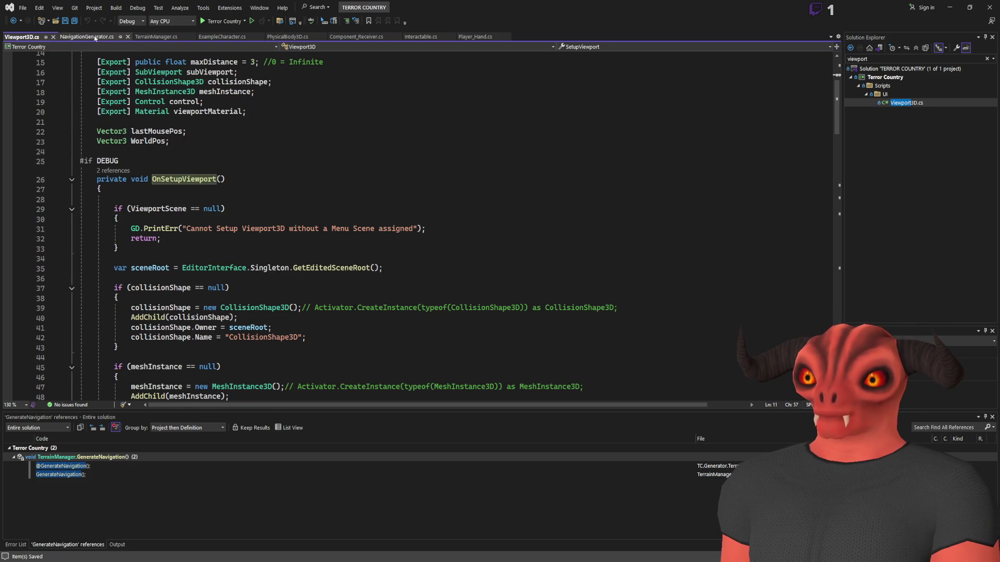
# - Rename the SetupViewport property to SetupMesh with Ctrl+R
pyautogui.click(87, 36)
pyautogui.scroll(8, 198, 144)
pyautogui.click(198, 132)
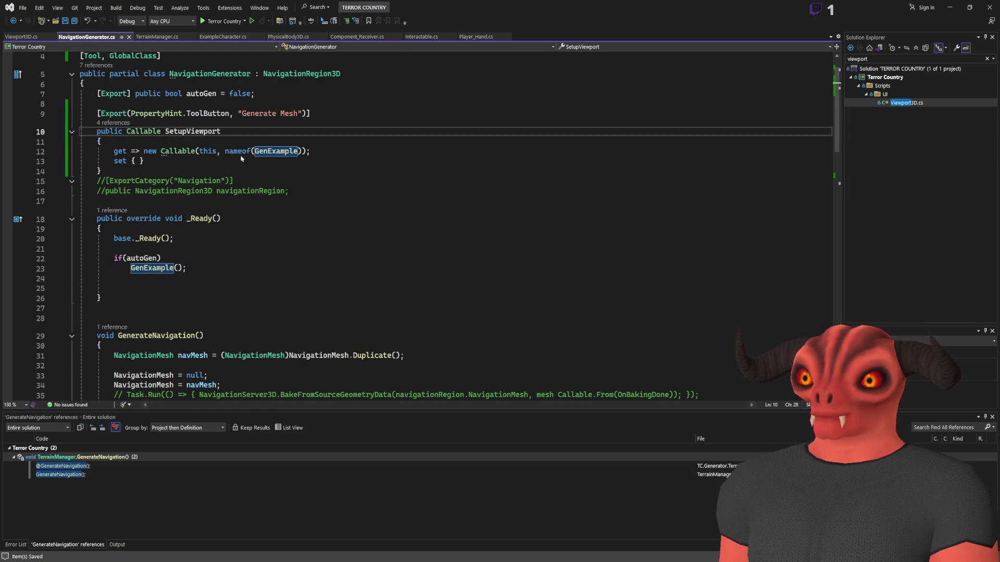
pyautogui.hotkey('ctrl', 'r')
pyautogui.hotkey('ctrl', 'r')
pyautogui.write('Setu')
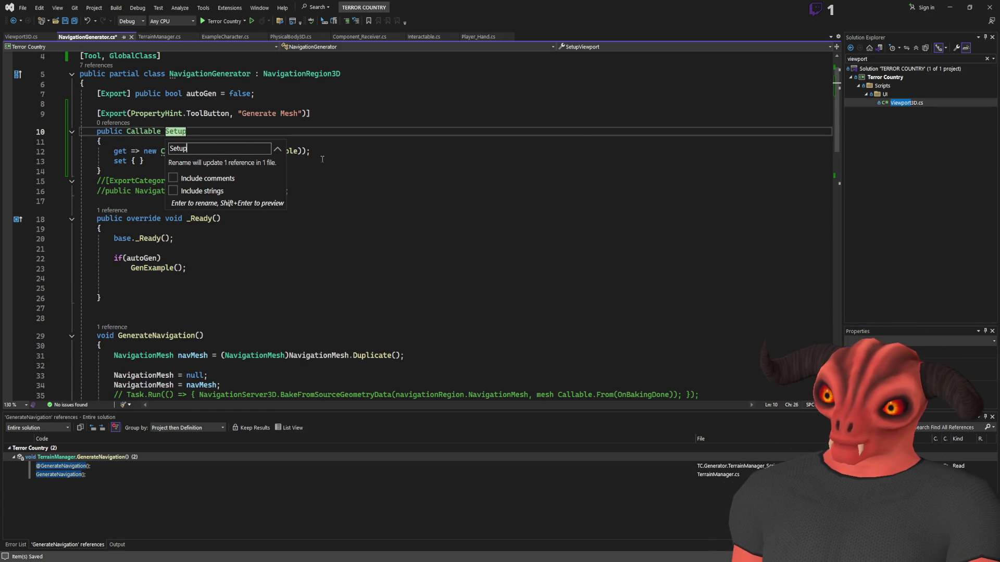
pyautogui.write('esh')
pyautogui.press('Return')
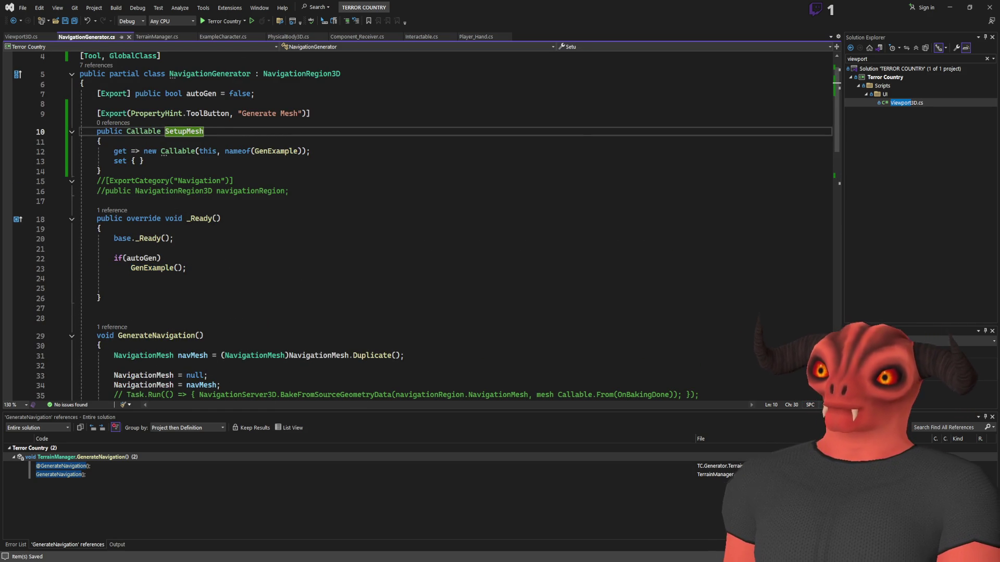
# - Add GD.Print("Generating Mesh") as the first line of GenExample
pyautogui.click(15, 37)
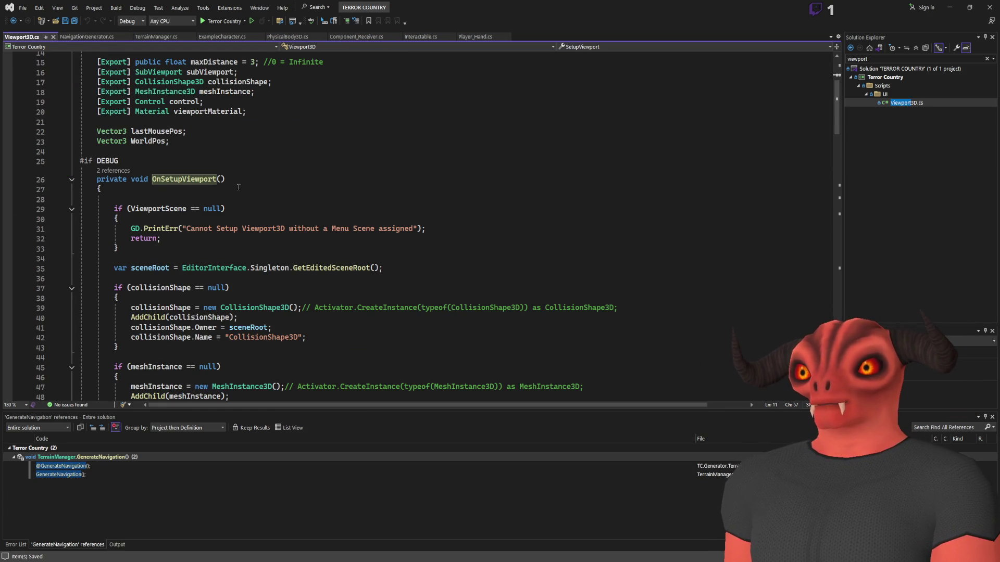
pyautogui.scroll(-5, 154, 174)
pyautogui.scroll(4, 142, 176)
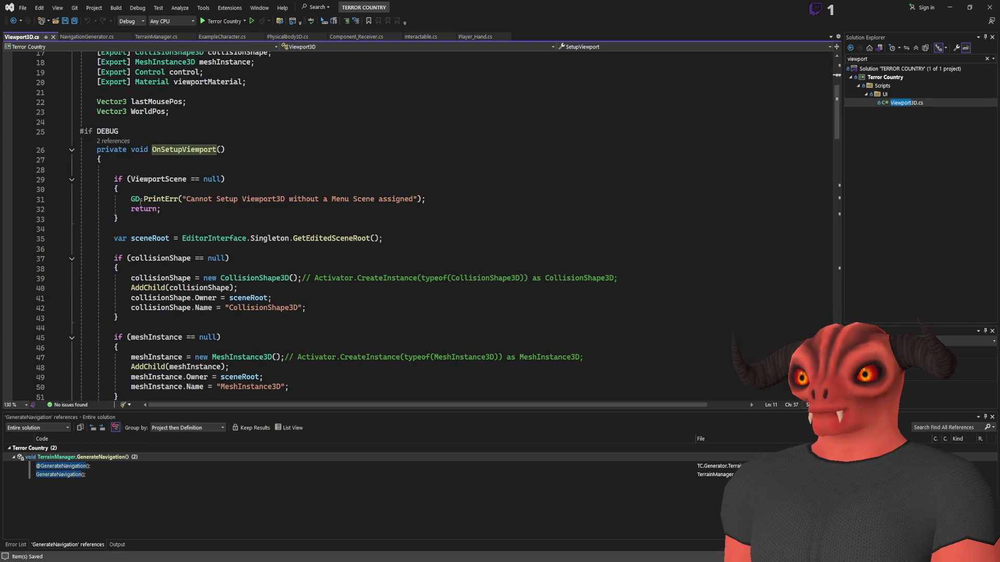
pyautogui.scroll(5, 150, 171)
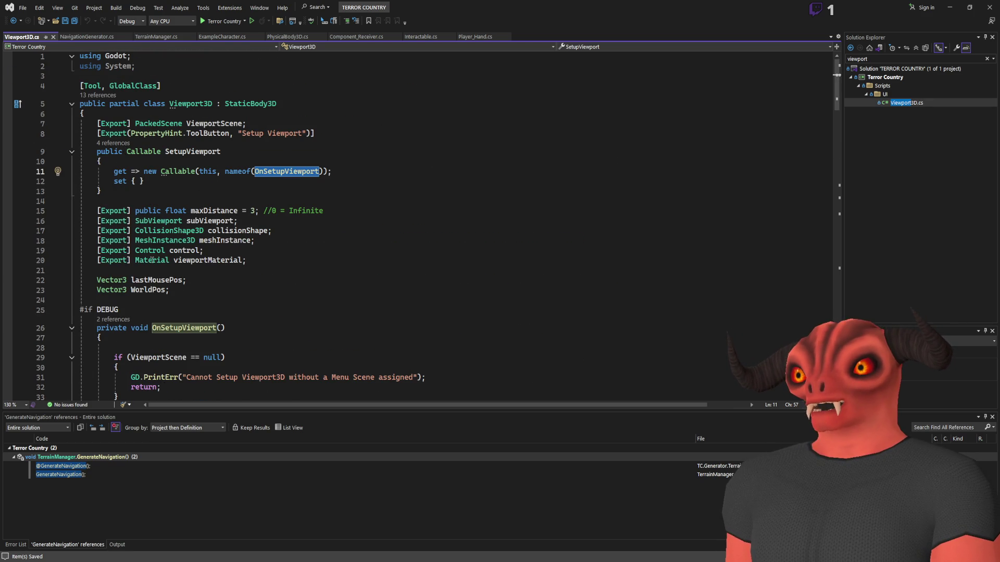
pyautogui.scroll(-15, 152, 260)
pyautogui.click(87, 37)
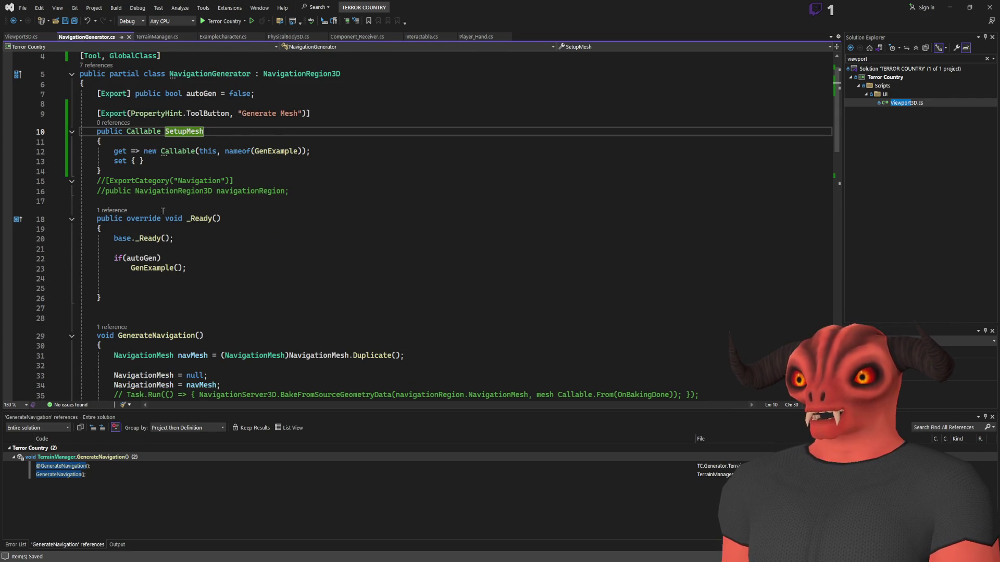
pyautogui.scroll(-8, 163, 210)
pyautogui.click(167, 252)
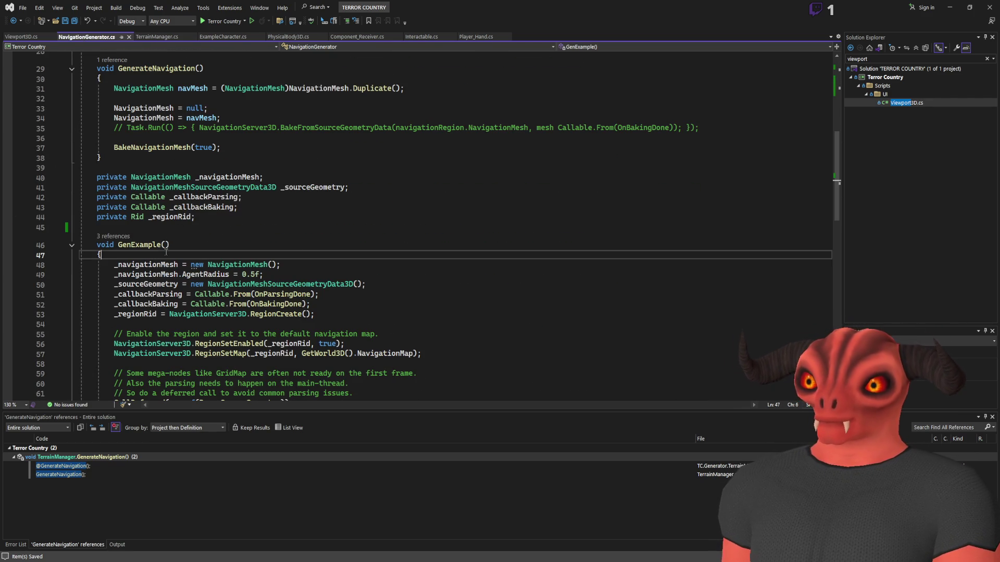
pyautogui.press('Return')
pyautogui.press('Return')
pyautogui.write('GD.P')
pyautogui.write('rint("Ge')
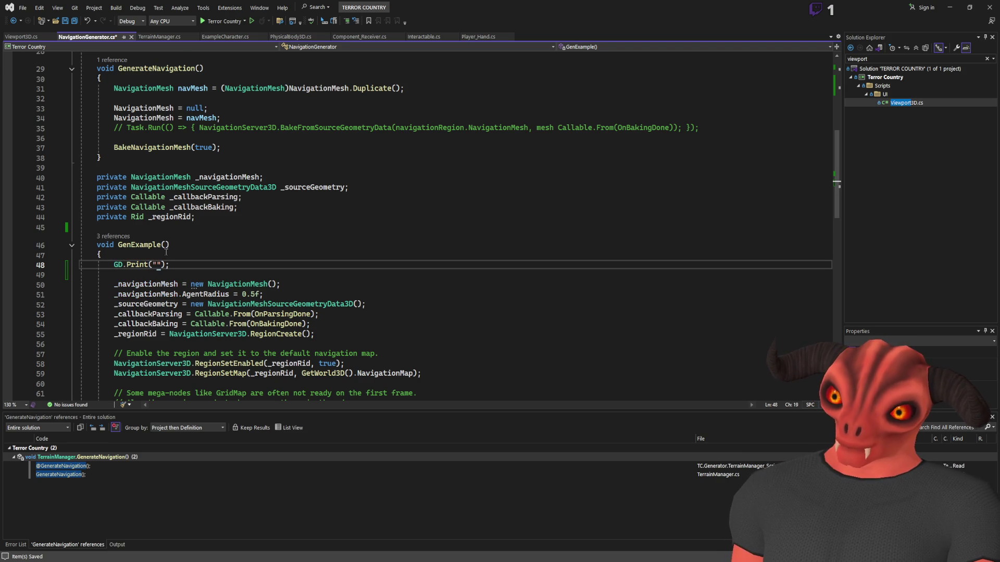
pyautogui.write('nerating Mesh')
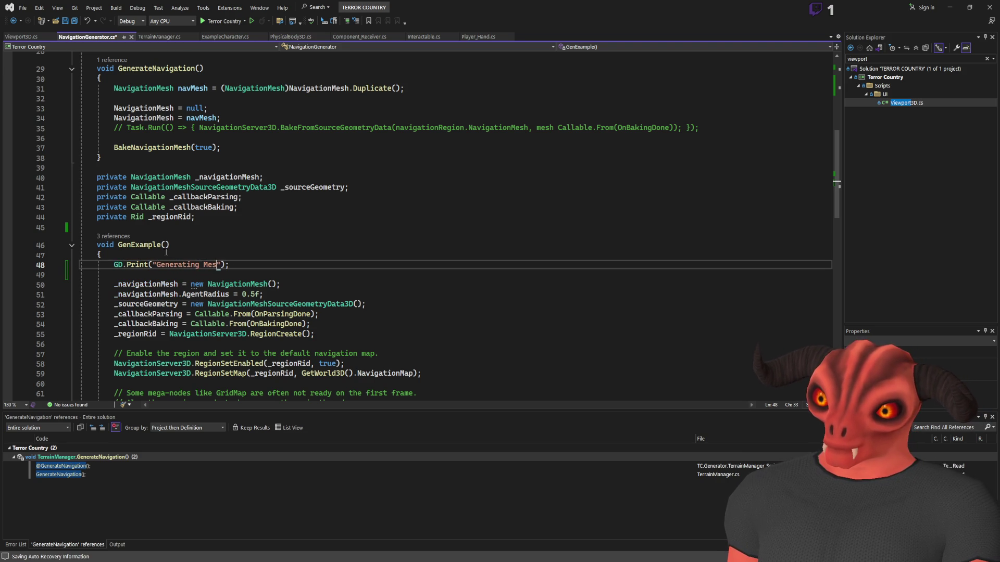
pyautogui.hotkey('alt', 'Tab')
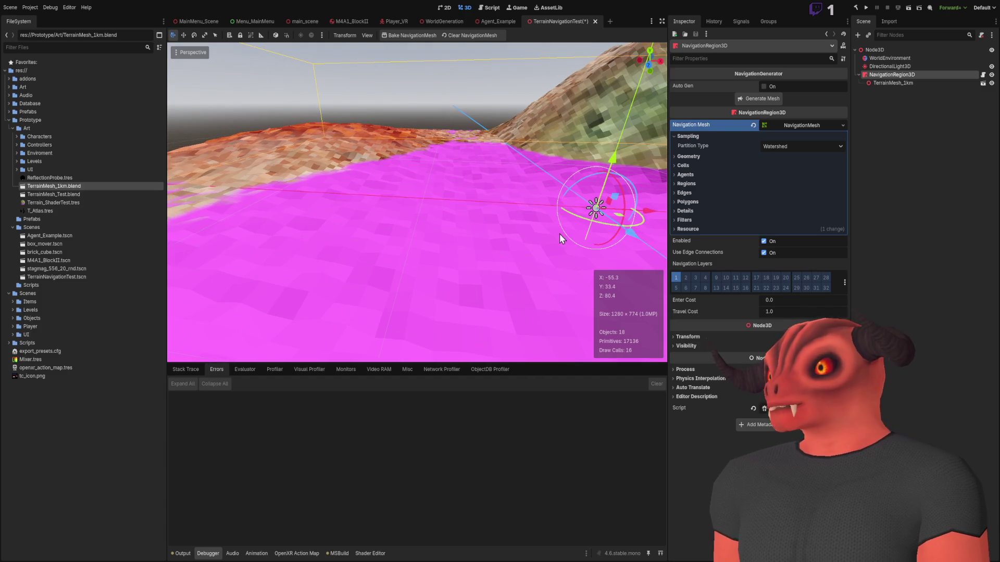
# - Clear the Output log and bake the navmesh with Generate Mesh
pyautogui.click(771, 99)
pyautogui.click(180, 553)
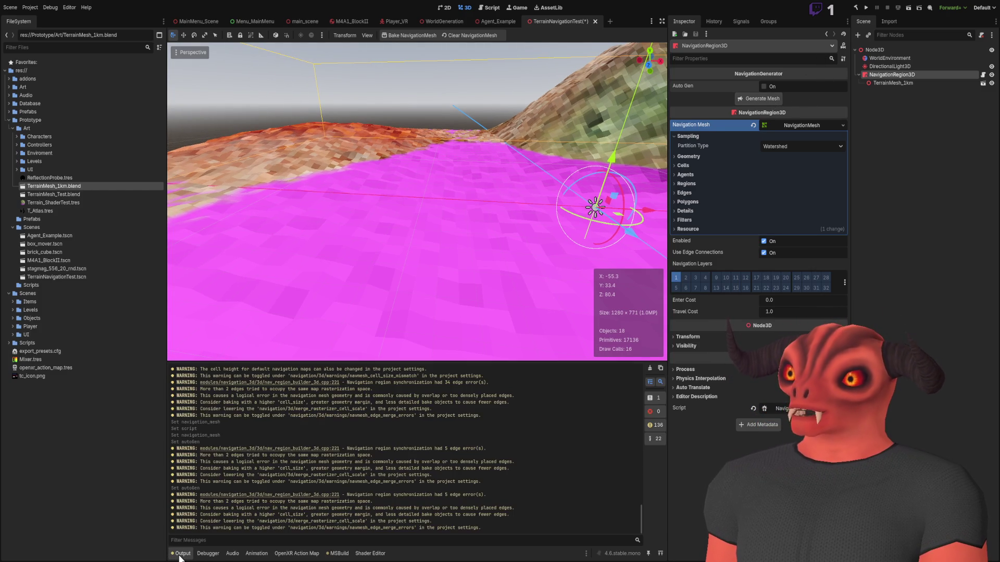
pyautogui.click(649, 368)
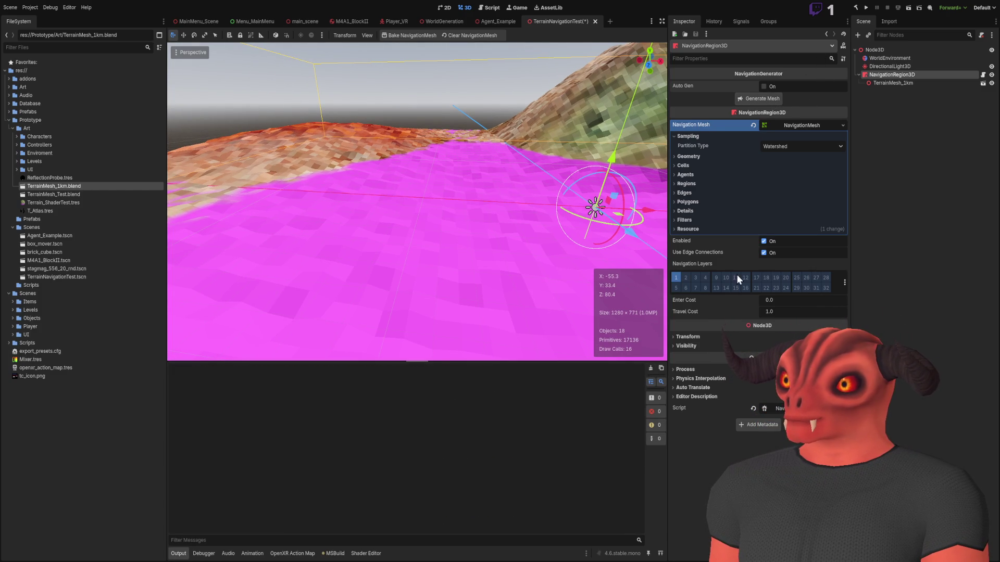
pyautogui.click(753, 99)
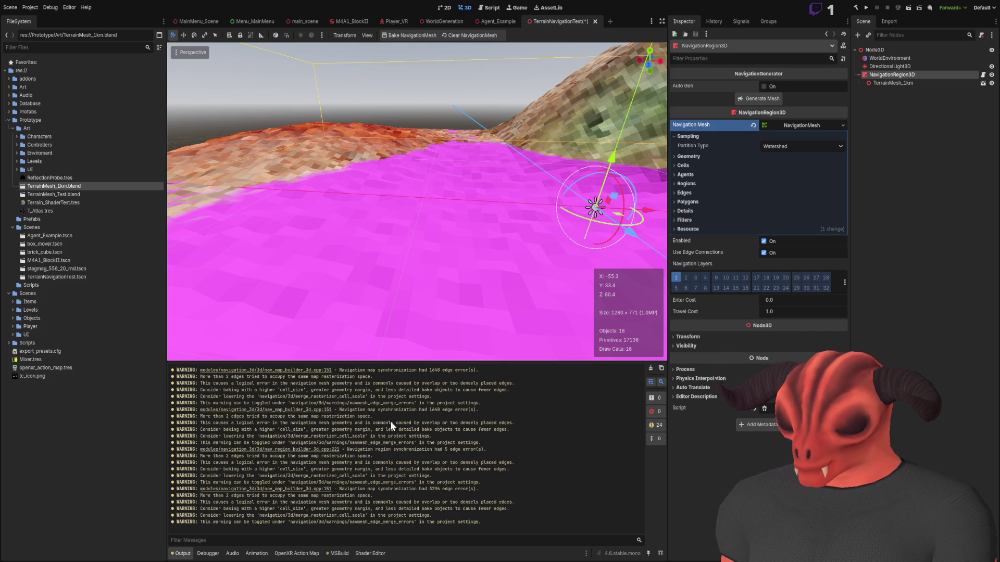
pyautogui.moveTo(292, 291)
pyautogui.mouseDown()
pyautogui.moveTo(234, 281)
pyautogui.moveTo(265, 279)
pyautogui.moveTo(276, 347)
pyautogui.mouseUp()
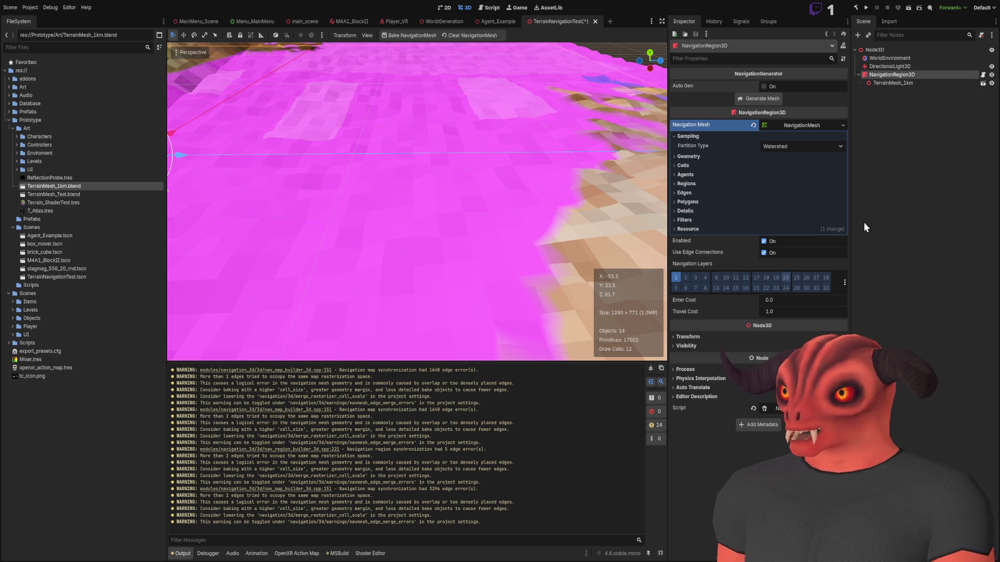
# - Set the TerrainMesh_1km scale to 0.1
pyautogui.click(904, 83)
pyautogui.click(688, 85)
pyautogui.click(698, 151)
pyautogui.write('0.1')
pyautogui.press('Return')
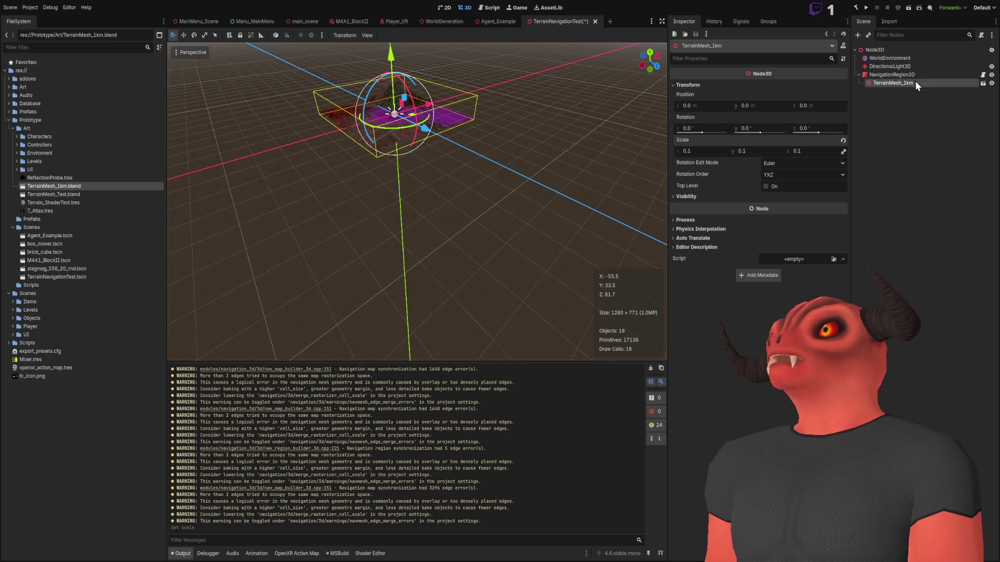
# - Rebuild the C# project, clear the log, and regenerate the navmesh on NavigationRegion3D
pyautogui.doubleClick(912, 75)
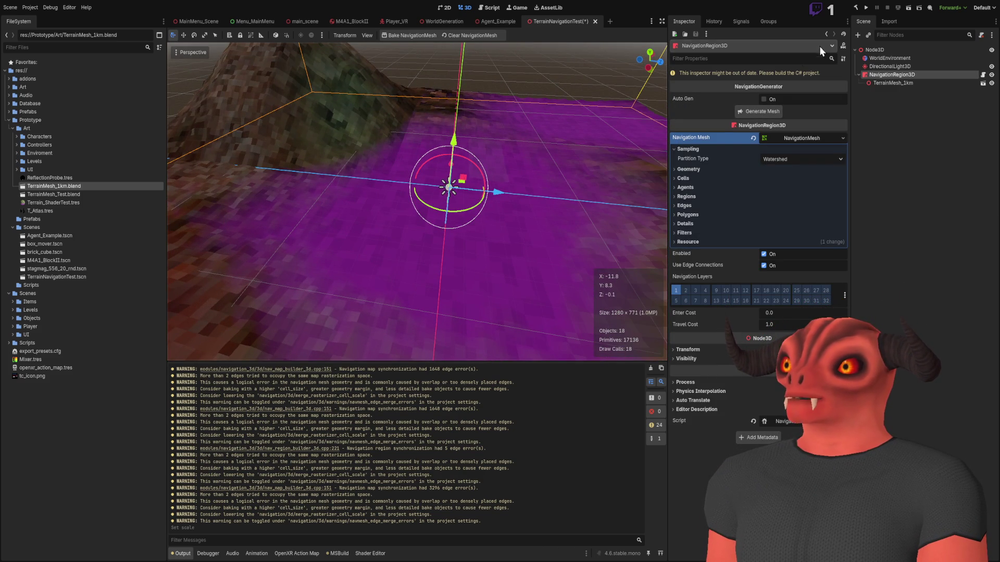
pyautogui.click(855, 8)
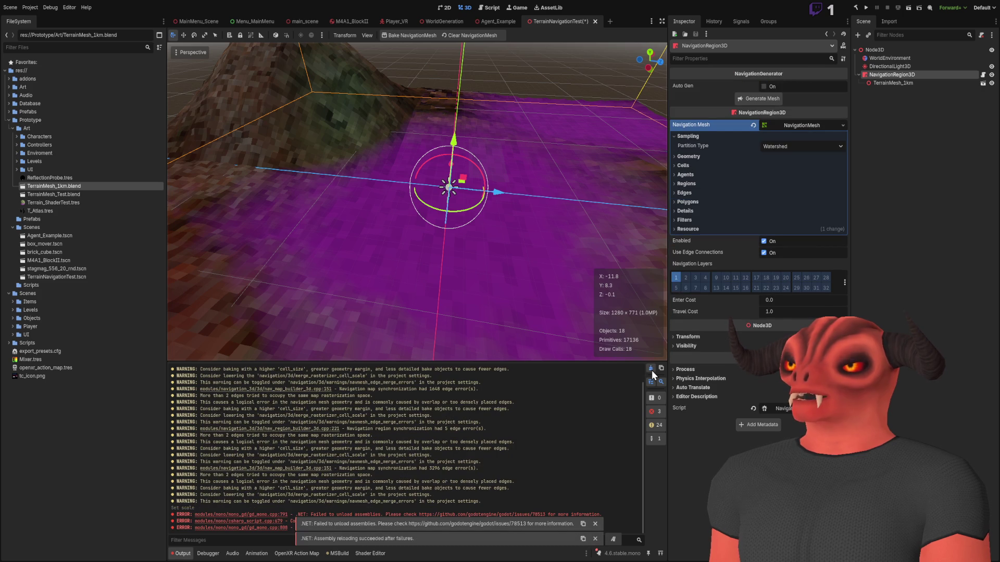
pyautogui.click(652, 371)
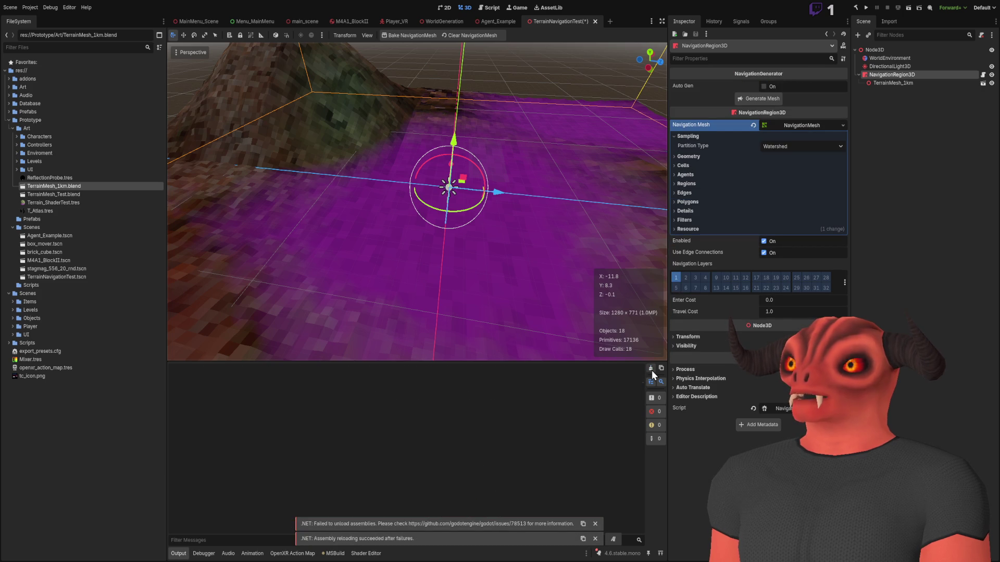
pyautogui.click(757, 97)
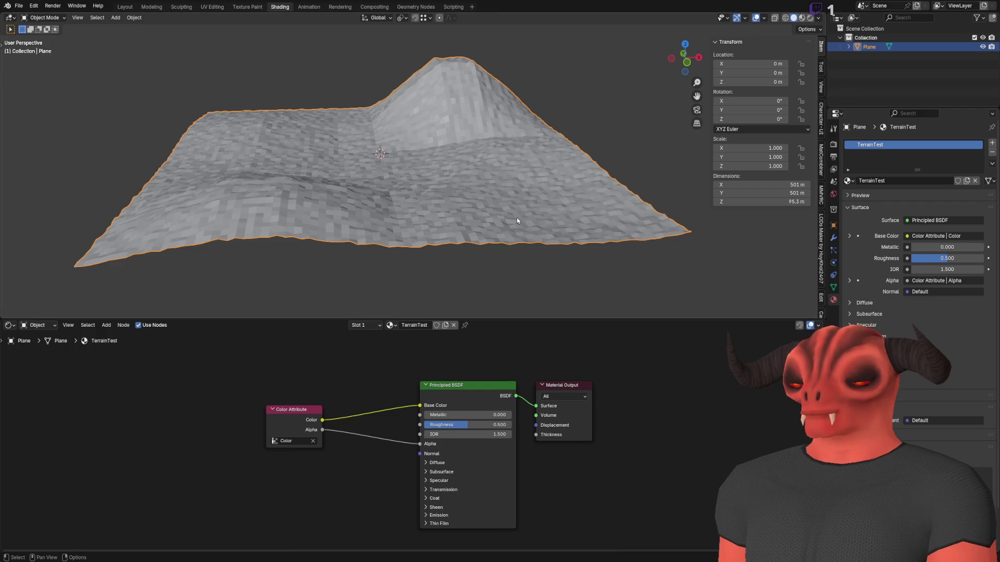
# - In Blender, smooth-shade all terrain faces and save TerrainMesh_1km.blend
pyautogui.scroll(3, 517, 211)
pyautogui.press('a')
pyautogui.hotkey('ctrl', 'f')
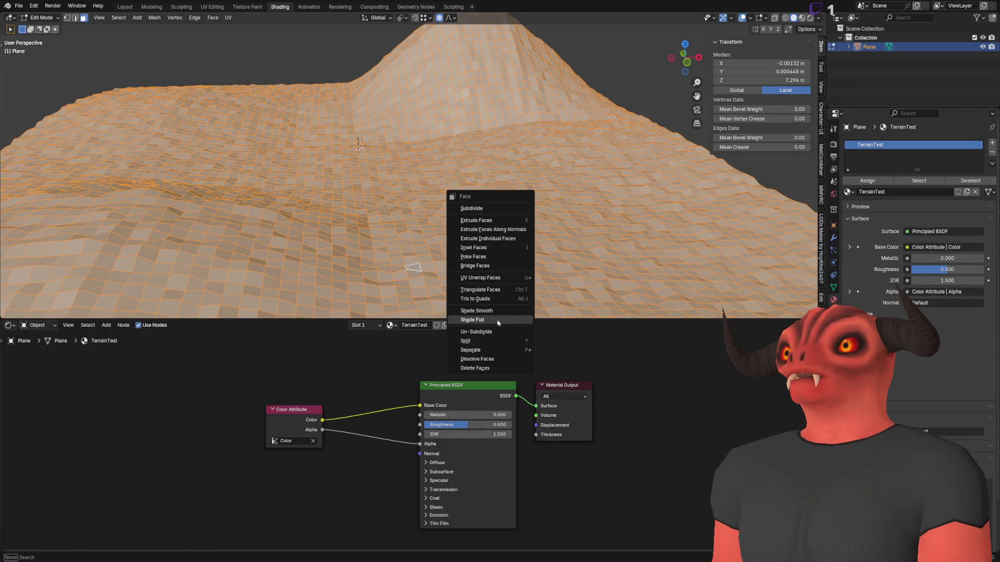
pyautogui.click(495, 310)
pyautogui.hotkey('ctrl', 's')
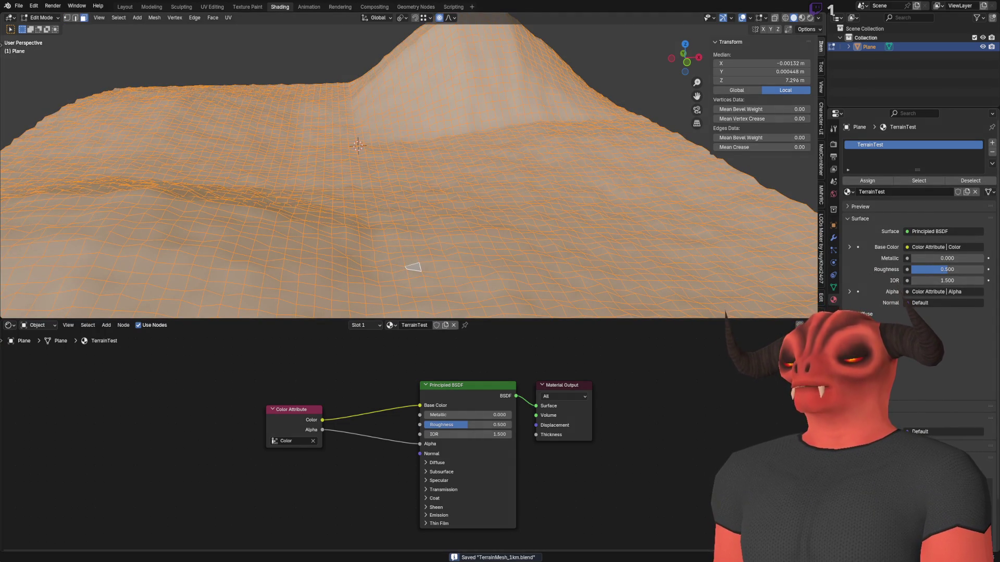
pyautogui.hotkey('alt', 'Tab')
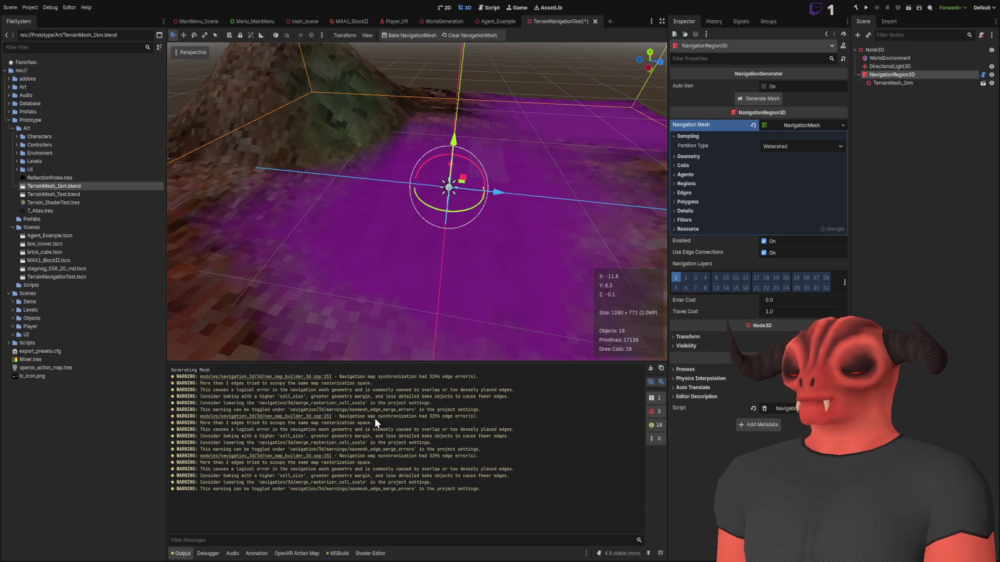
# - Clear the output, regenerate the navmesh, and test moving the region and terrain along Y
pyautogui.click(650, 369)
pyautogui.click(764, 99)
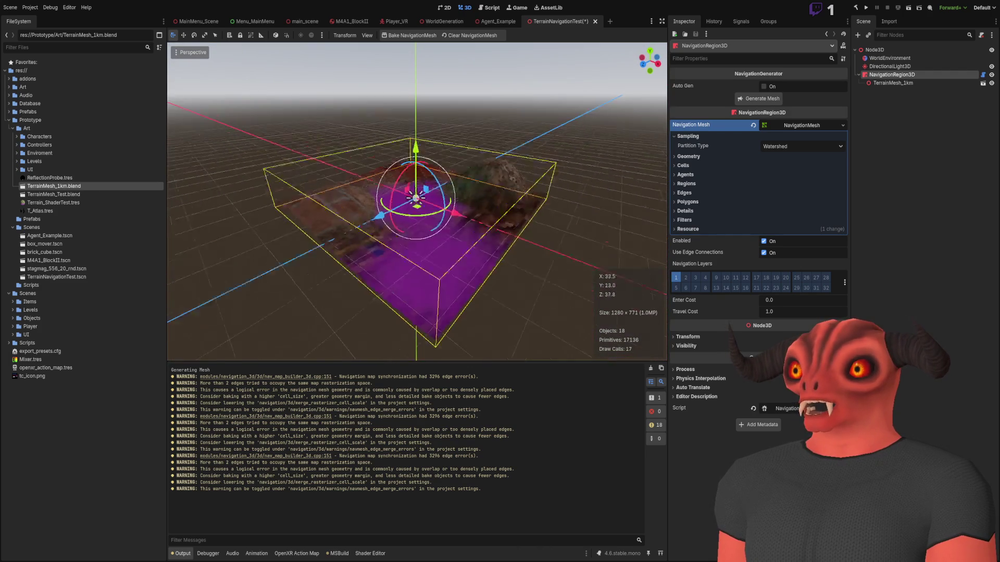
pyautogui.moveTo(415, 229); pyautogui.dragTo(422, 1)
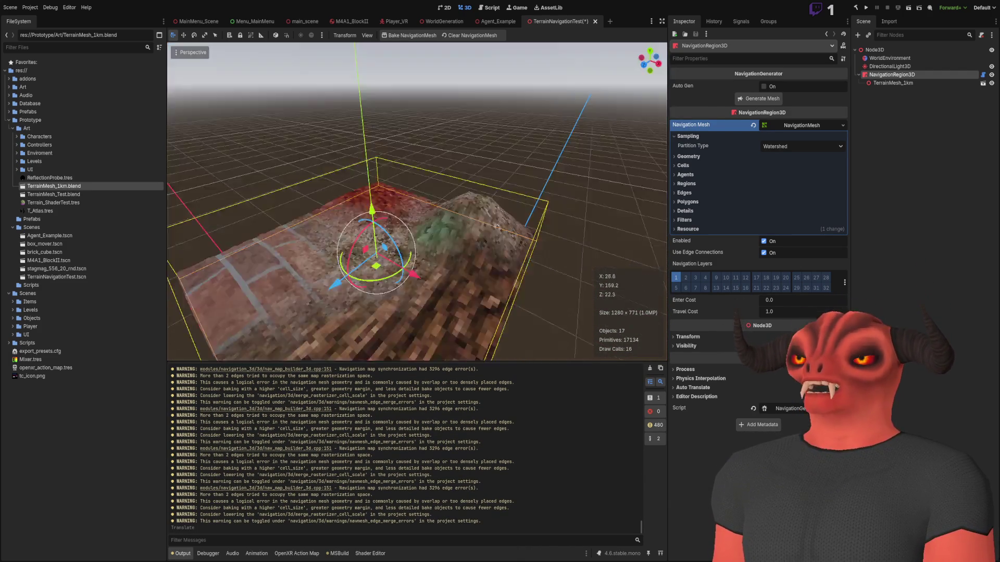
pyautogui.hotkey('ctrl', 'z')
pyautogui.hotkey('ctrl', 'z')
pyautogui.scroll(5, 500, 283)
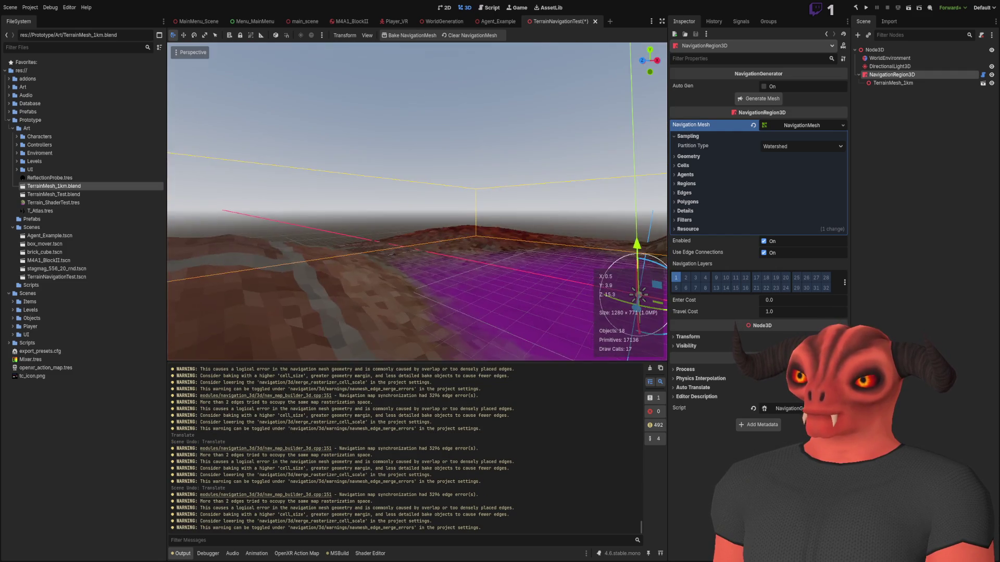
pyautogui.scroll(-3, 494, 168)
pyautogui.moveTo(494, 168)
pyautogui.mouseDown()
pyautogui.moveTo(494, 97)
pyautogui.moveTo(493, 386)
pyautogui.mouseUp()
pyautogui.press('f')
# - Try lifting the navigation region along Y again, undoing each move
pyautogui.scroll(5, 418, 202)
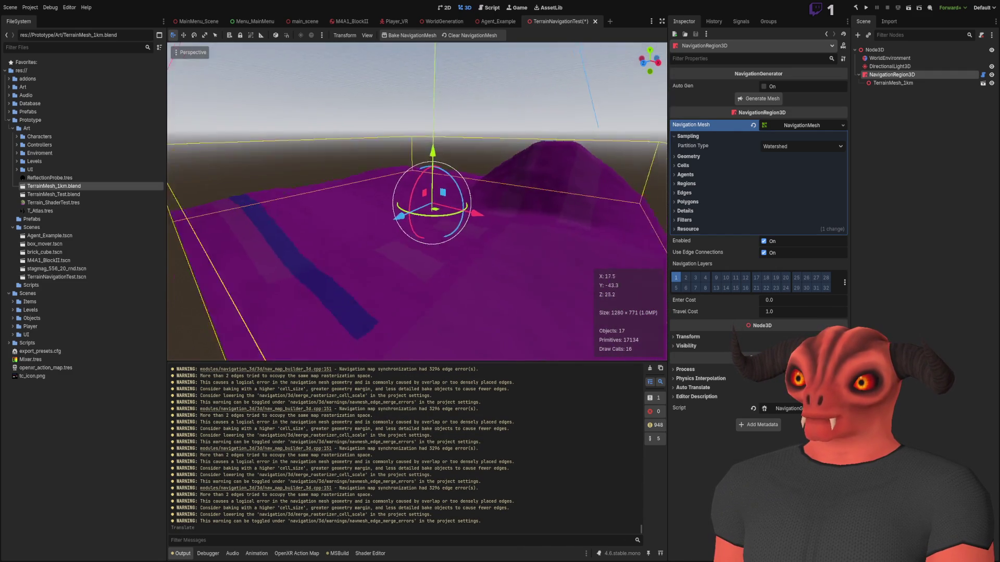
pyautogui.scroll(-5, 416, 201)
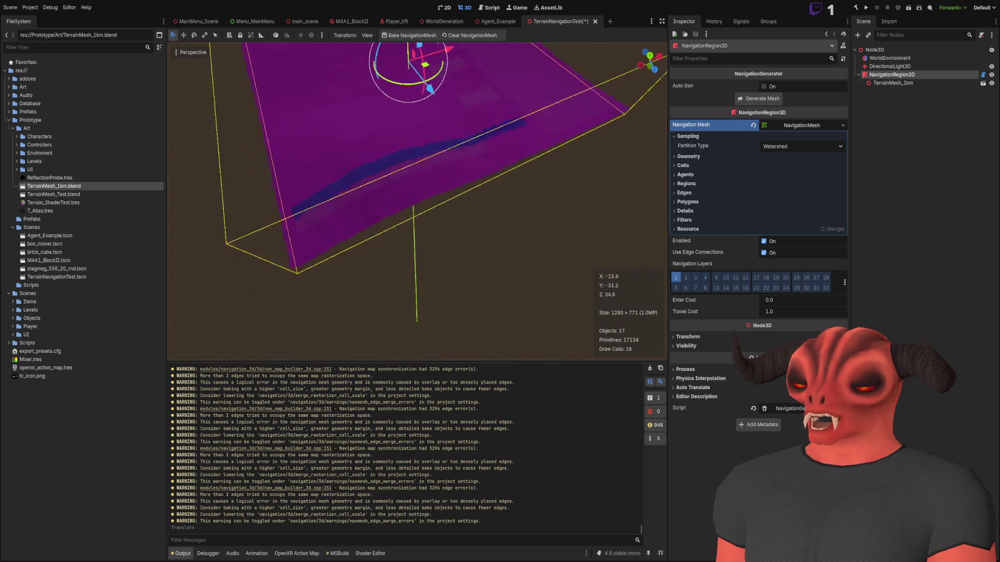
pyautogui.scroll(-3, 498, 271)
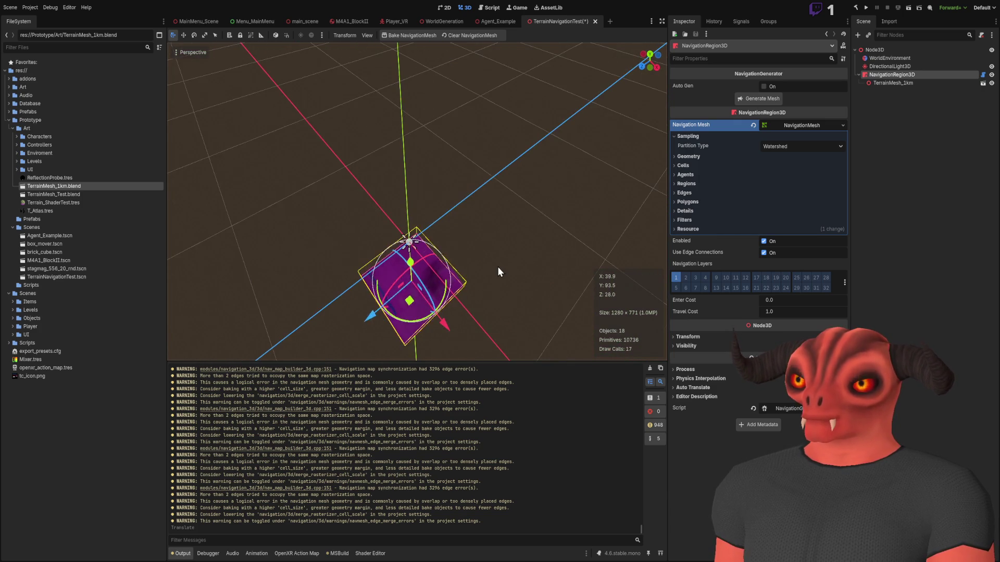
pyautogui.hotkey('ctrl', 'z')
pyautogui.moveTo(412, 251); pyautogui.dragTo(412, 44)
pyautogui.scroll(5, 417, 201)
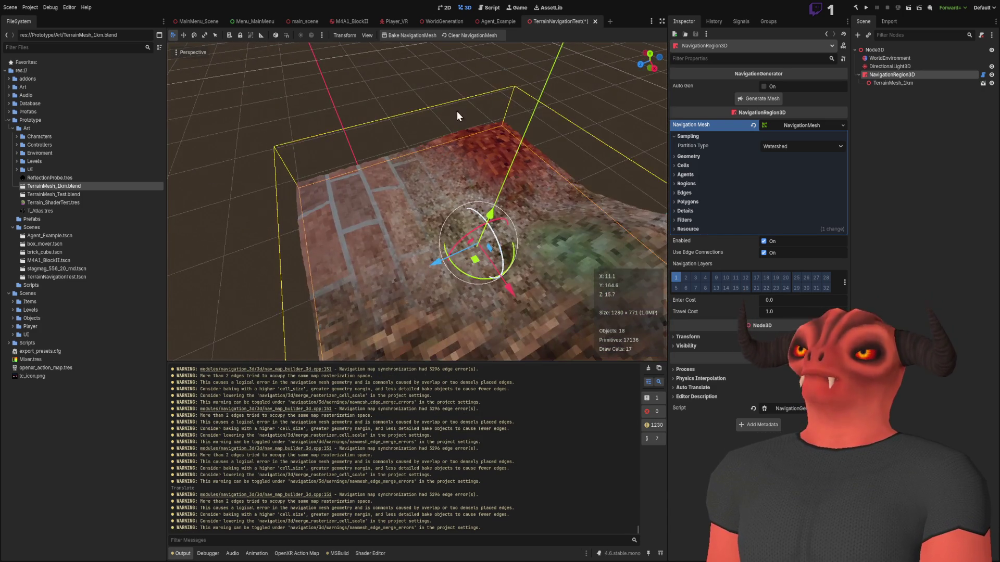
pyautogui.hotkey('ctrl', 'z')
pyautogui.scroll(-2, 338, 359)
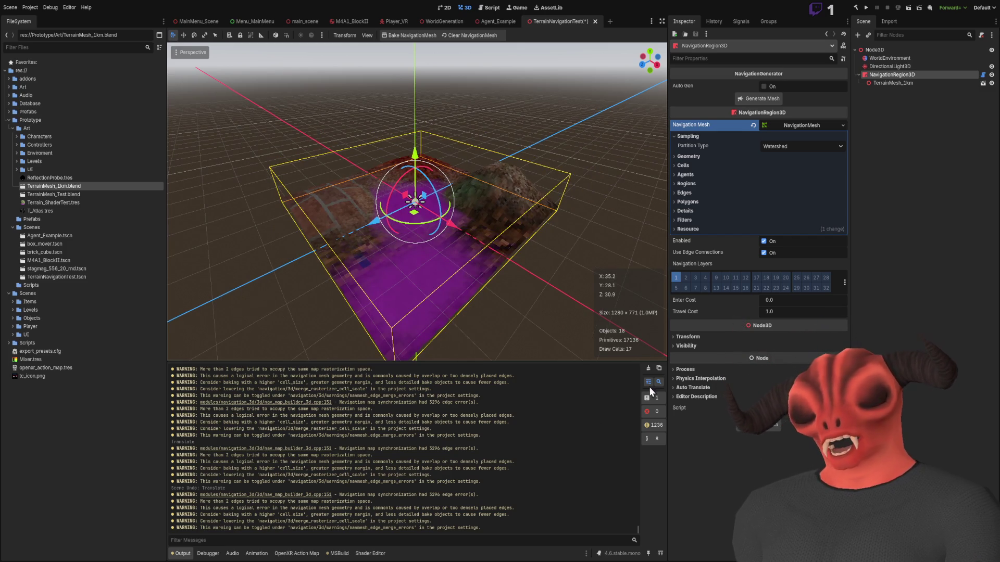
# - Clear the output log and select TerrainMesh_1km, then NavigationRegion3D
pyautogui.click(650, 369)
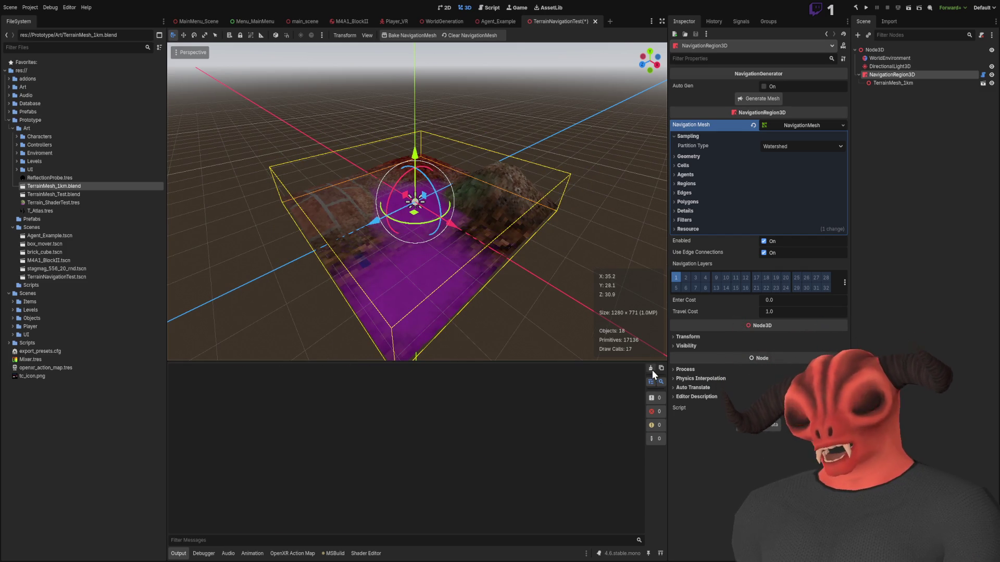
pyautogui.click(875, 121)
pyautogui.click(896, 81)
pyautogui.click(897, 76)
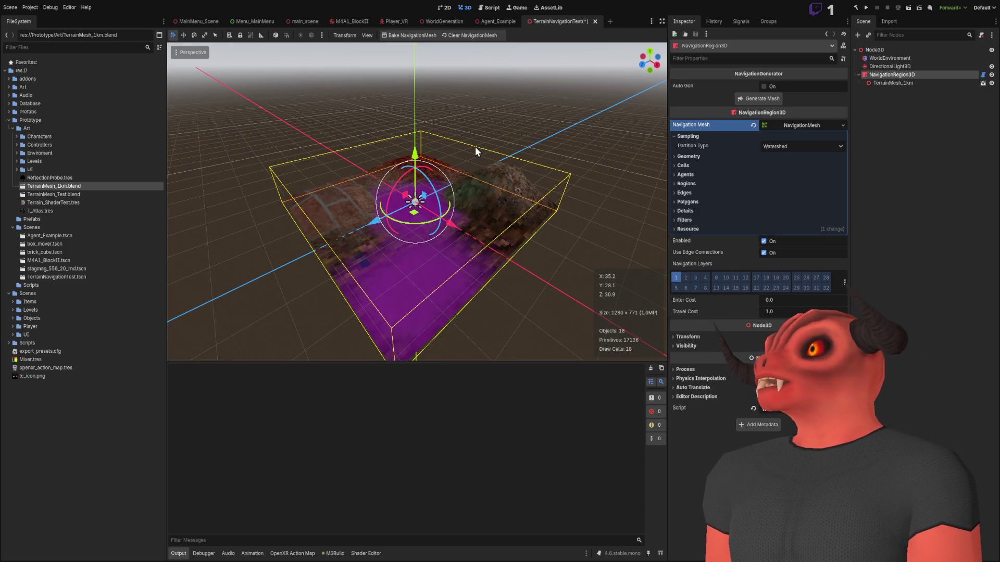
pyautogui.scroll(3, 475, 146)
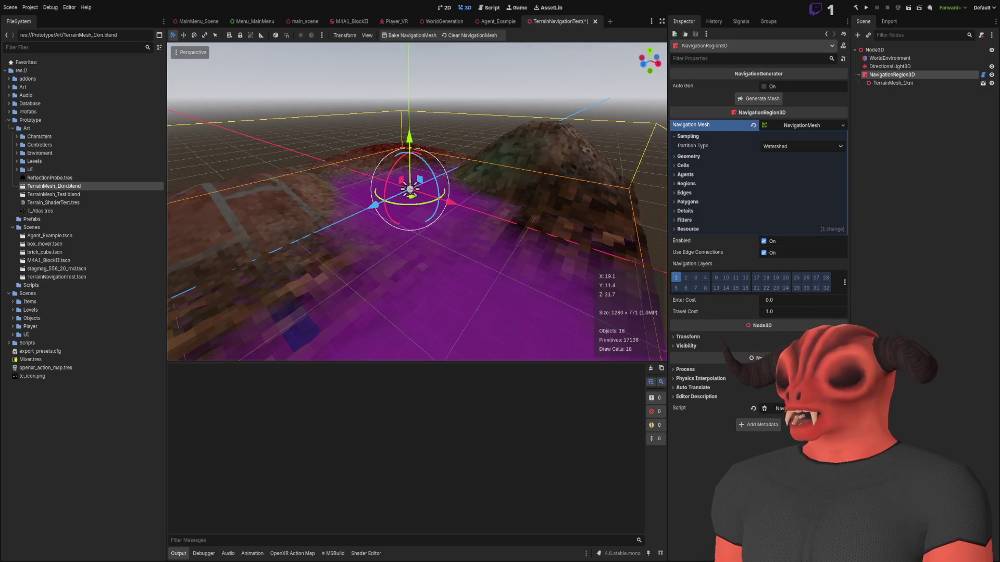
pyautogui.hotkey('alt', 'Tab')
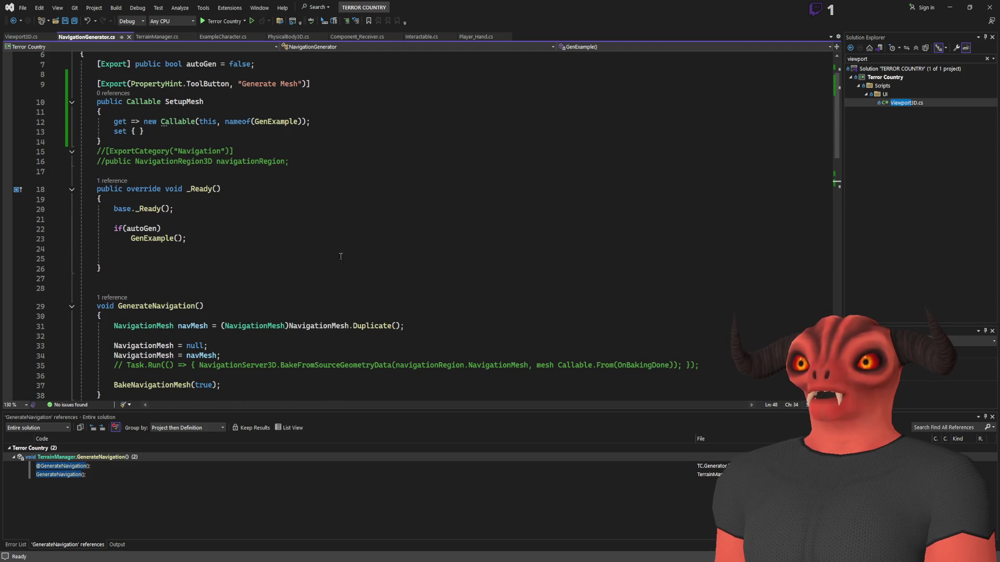
# - Scroll through NavigationGenerator.cs to review the GenerateNavigation code
pyautogui.scroll(-20, 331, 250)
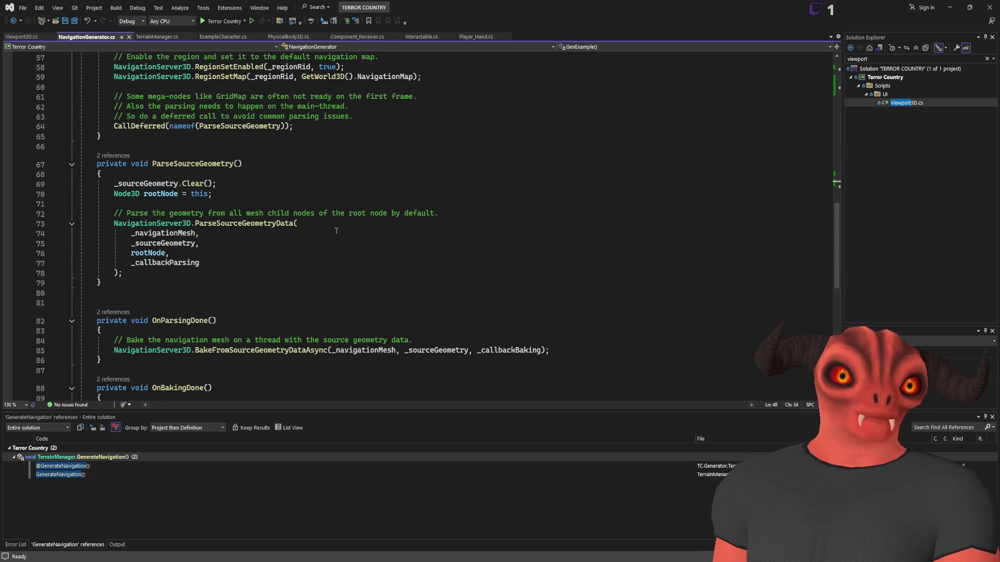
pyautogui.scroll(20, 336, 231)
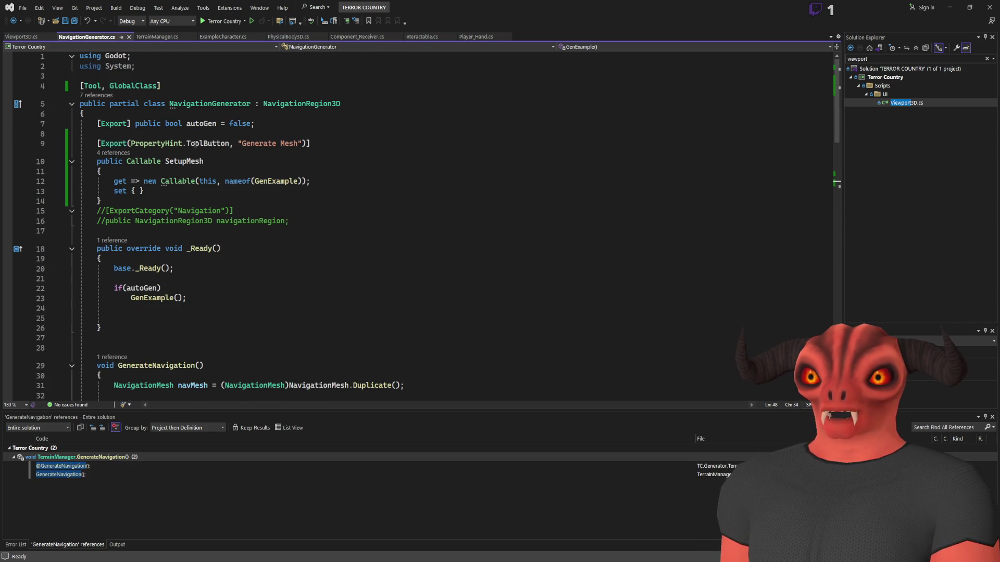
pyautogui.hotkey('alt', 'Tab')
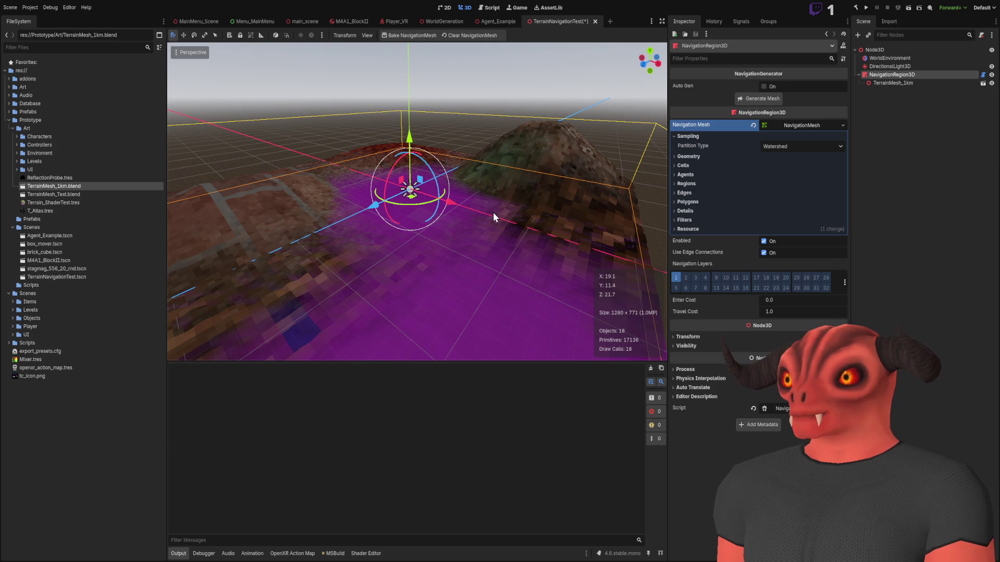
pyautogui.hotkey('alt', 'Tab')
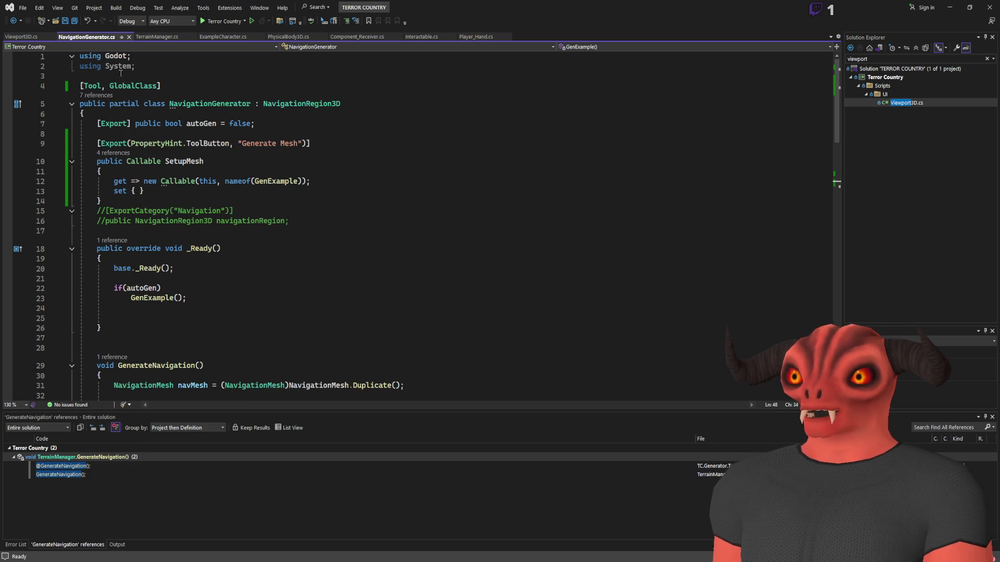
pyautogui.scroll(-6, 278, 219)
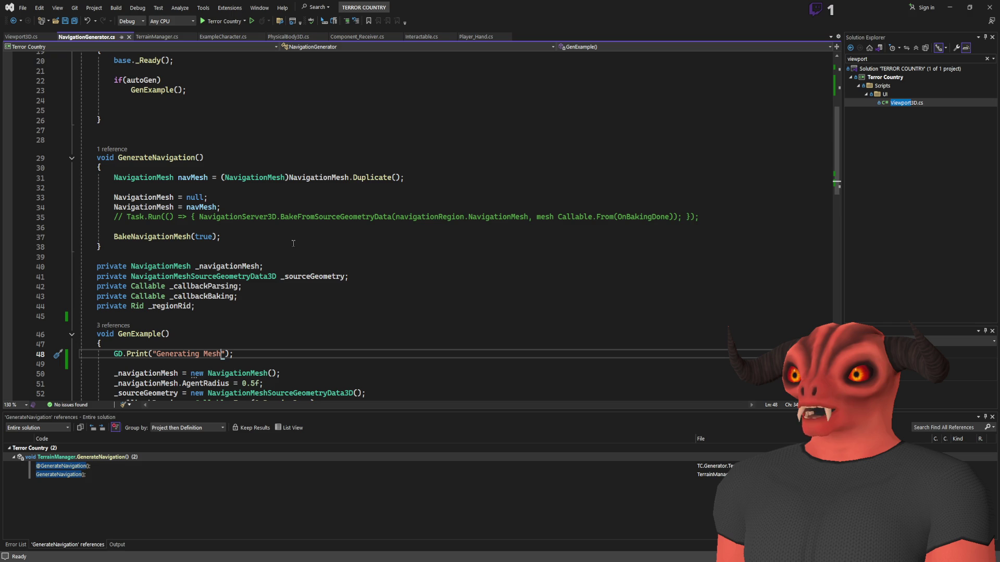
pyautogui.scroll(-5, 296, 245)
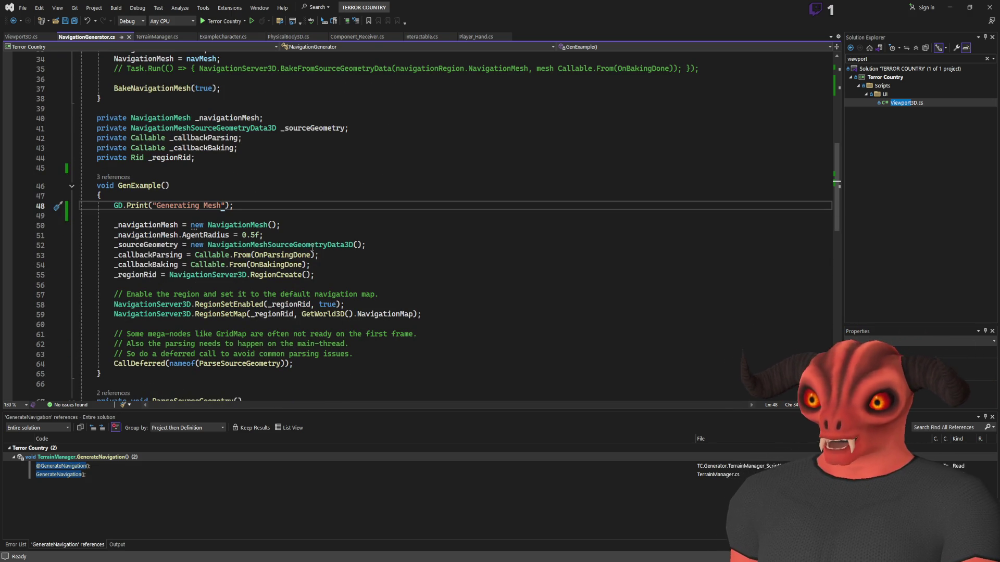
pyautogui.scroll(5, 311, 260)
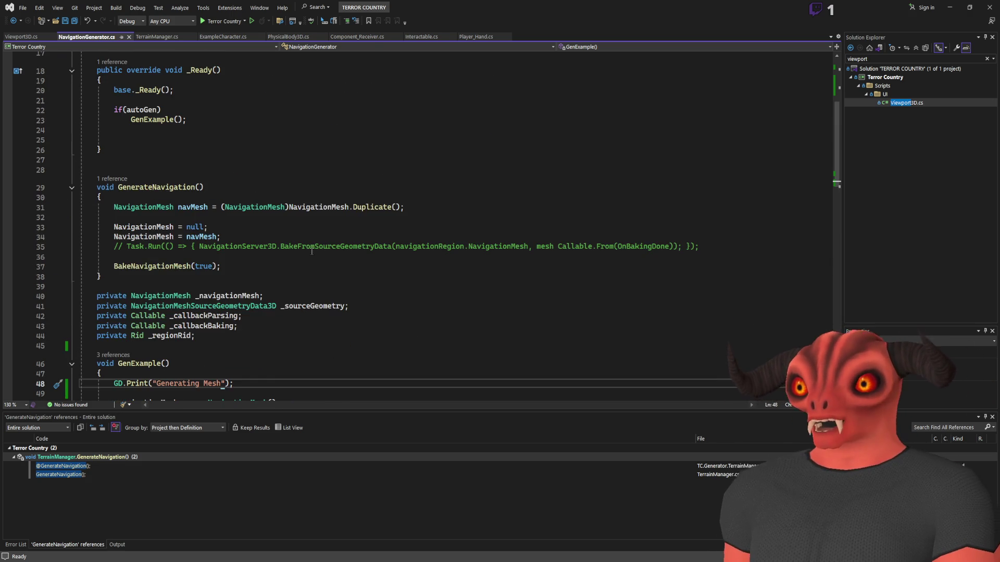
pyautogui.scroll(5, 309, 272)
pyautogui.scroll(-15, 309, 271)
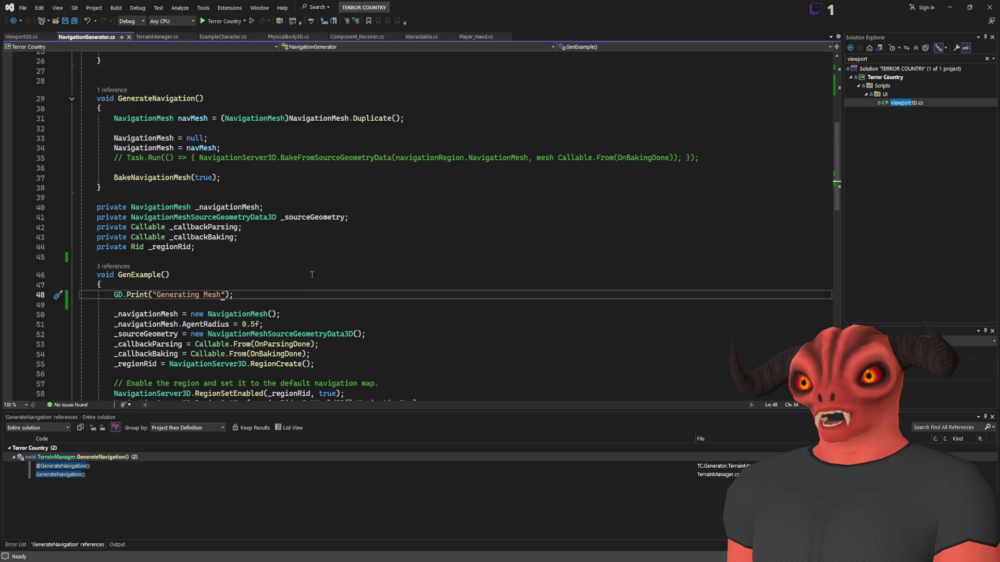
pyautogui.scroll(-5, 314, 277)
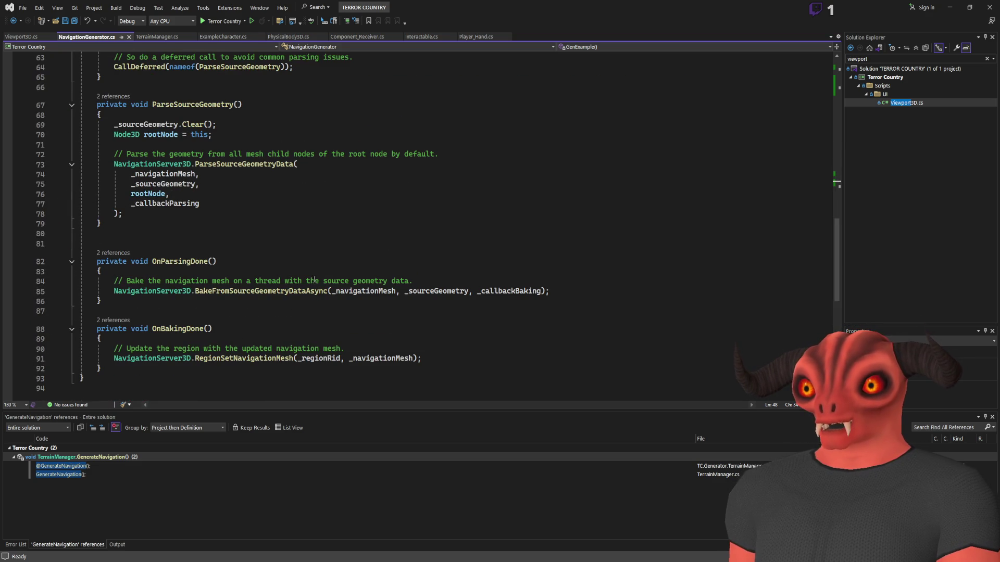
pyautogui.scroll(9, 314, 280)
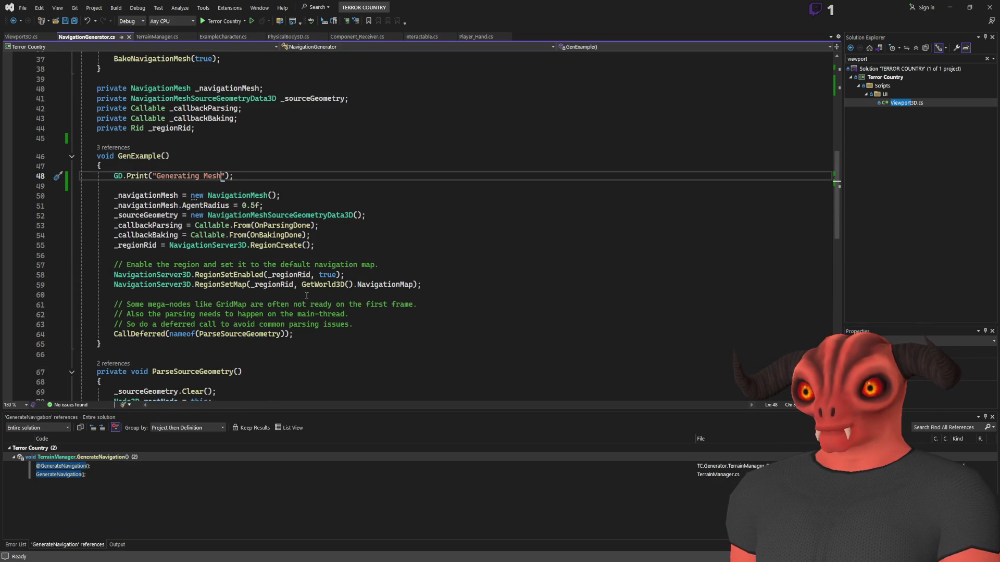
pyautogui.scroll(-2, 306, 295)
pyautogui.scroll(1, 306, 296)
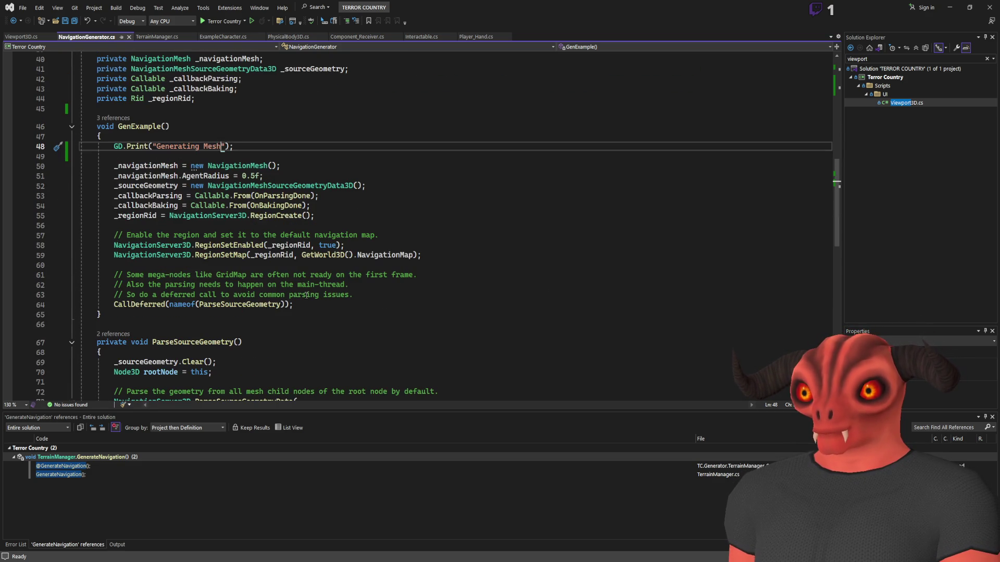
pyautogui.scroll(11, 306, 295)
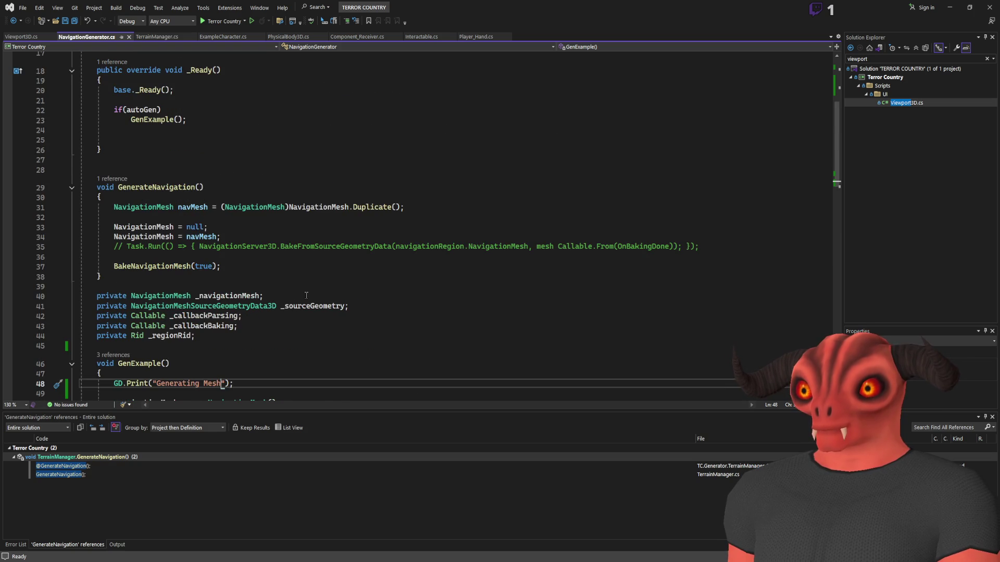
# - Replace GenExample with GenerateNavigation as the SetupMesh callable target
pyautogui.doubleClick(156, 306)
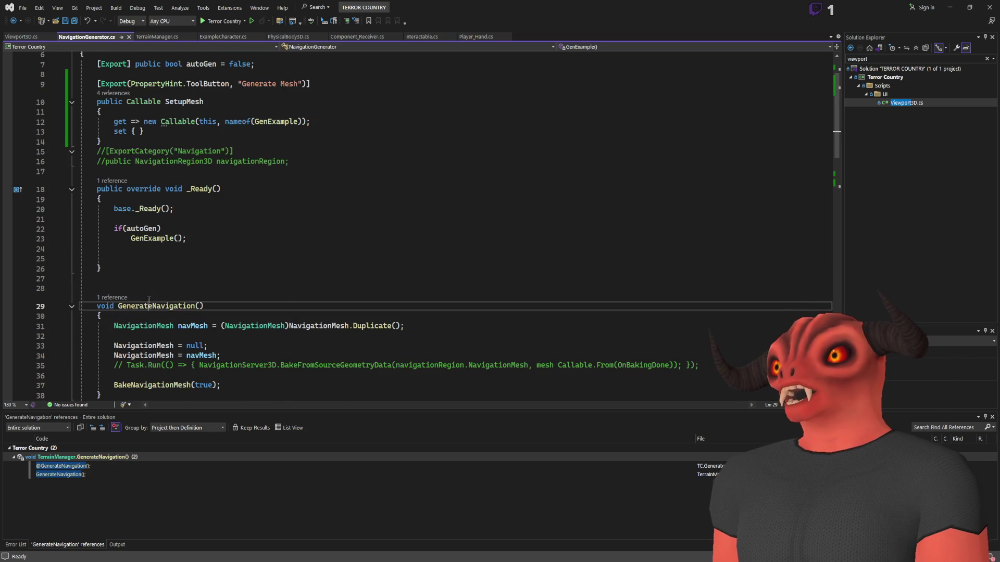
pyautogui.hotkey('ctrl', 'c')
pyautogui.doubleClick(276, 122)
pyautogui.hotkey('ctrl', 'v')
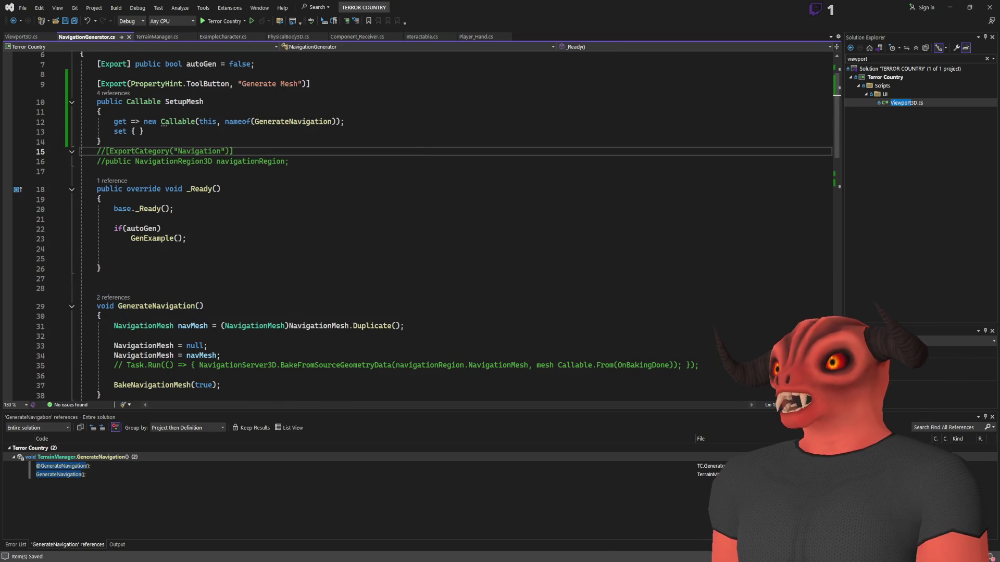
pyautogui.hotkey('alt', 'Tab')
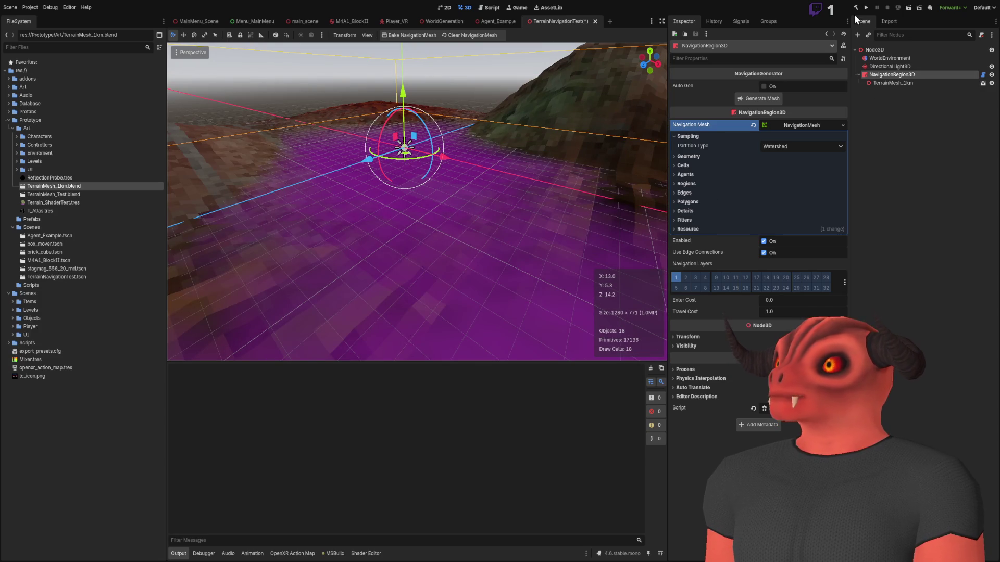
# - Rebuild the C# project, bake the navmesh with Generate Mesh, and orbit to inspect its terrain coverage
pyautogui.click(856, 7)
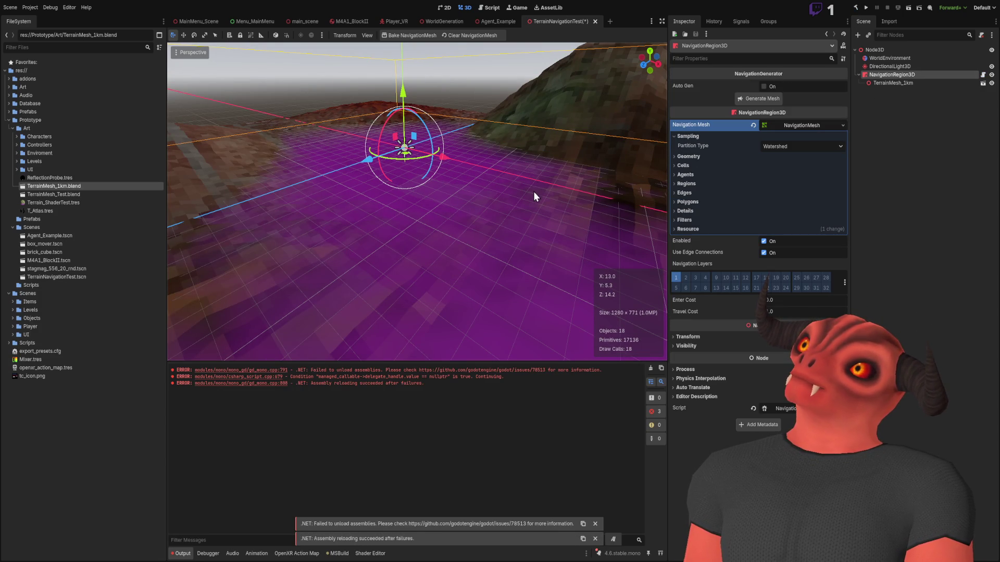
pyautogui.scroll(-5, 534, 192)
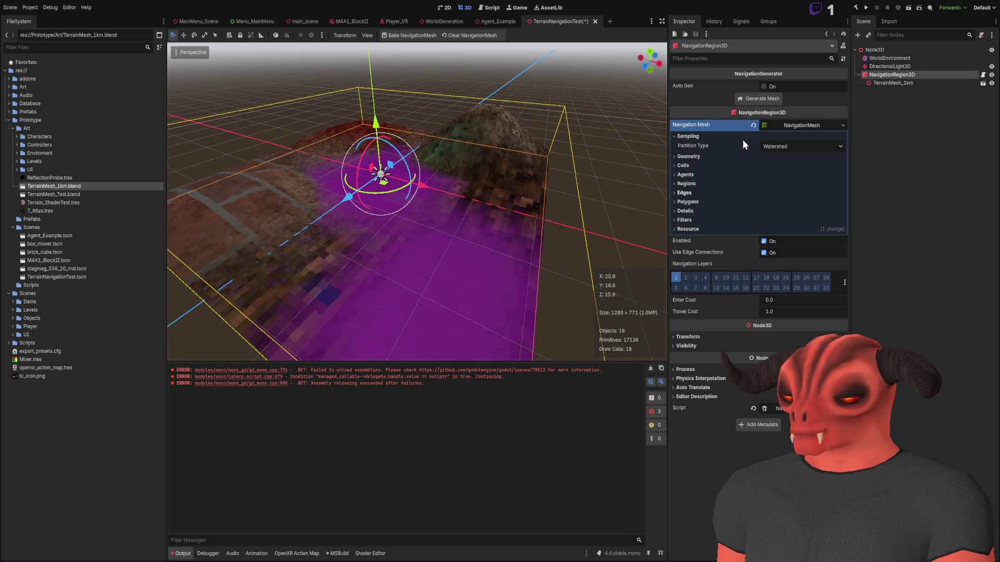
pyautogui.click(760, 99)
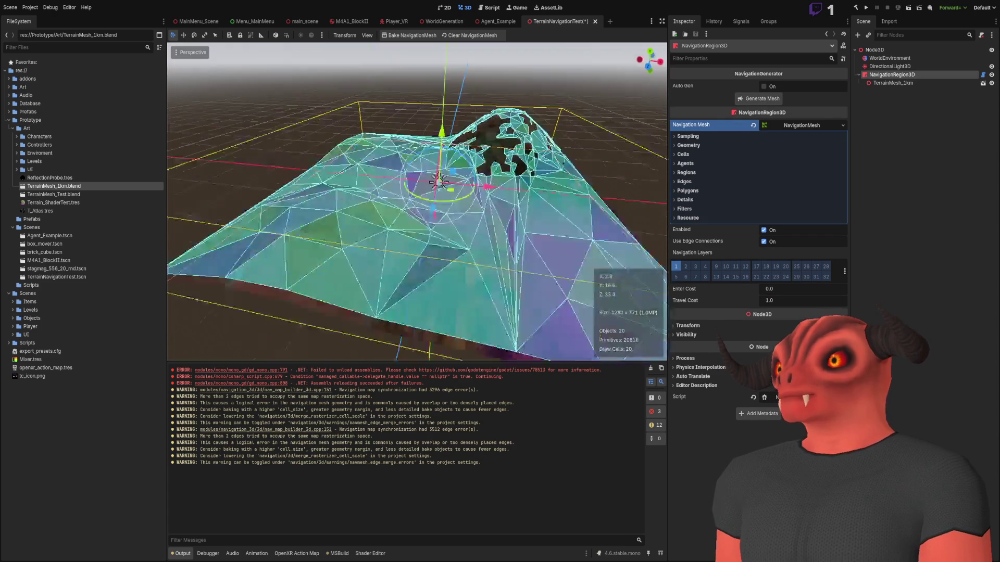
pyautogui.moveTo(416, 203)
pyautogui.mouseDown()
pyautogui.moveTo(375, 214)
pyautogui.moveTo(417, 204)
pyautogui.moveTo(401, 205)
pyautogui.mouseUp()
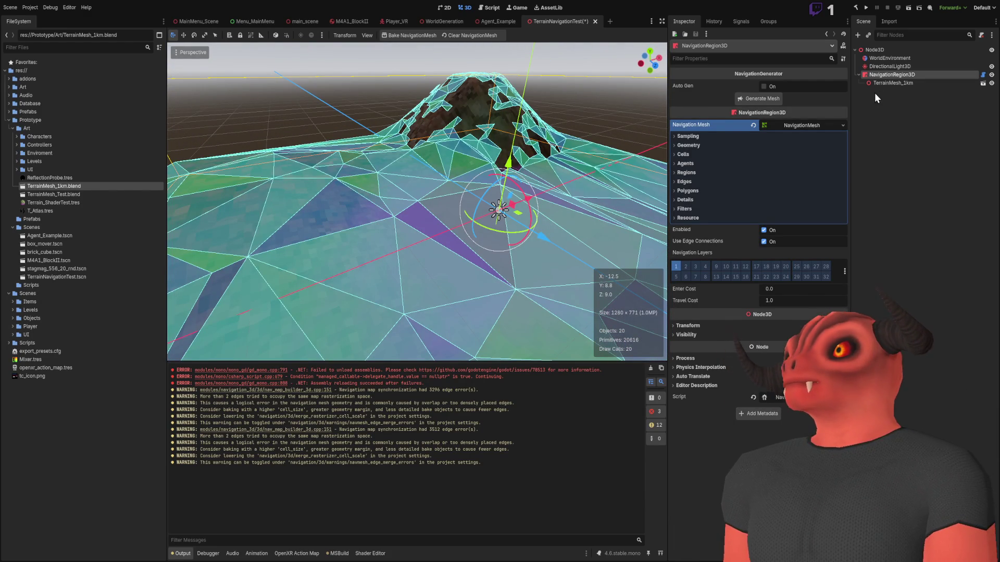
pyautogui.click(892, 83)
# - Reset the TerrainMesh_1km node's scale to default, then select and frame the NavigationRegion3D
pyautogui.click(691, 86)
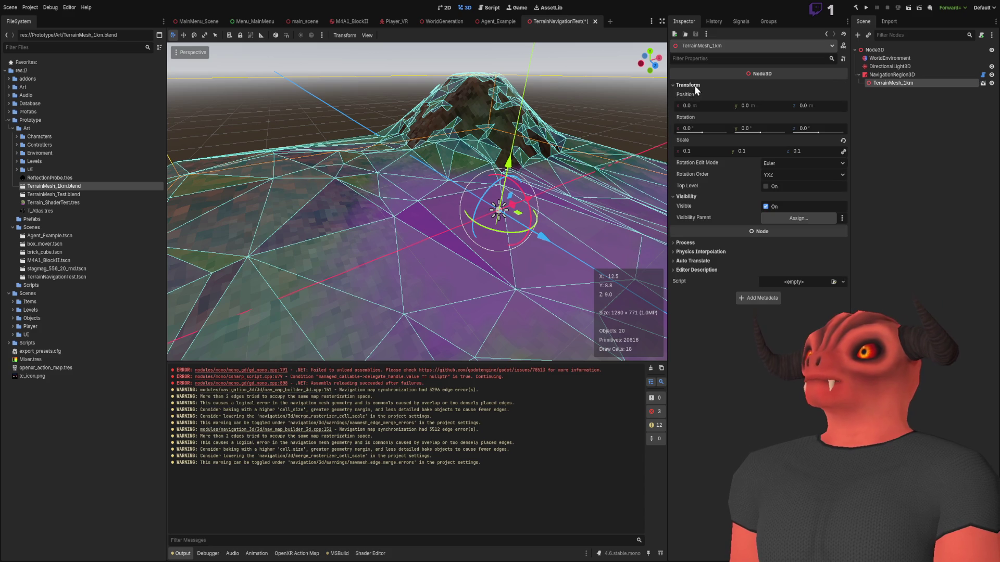
pyautogui.click(695, 86)
pyautogui.click(694, 95)
pyautogui.click(693, 85)
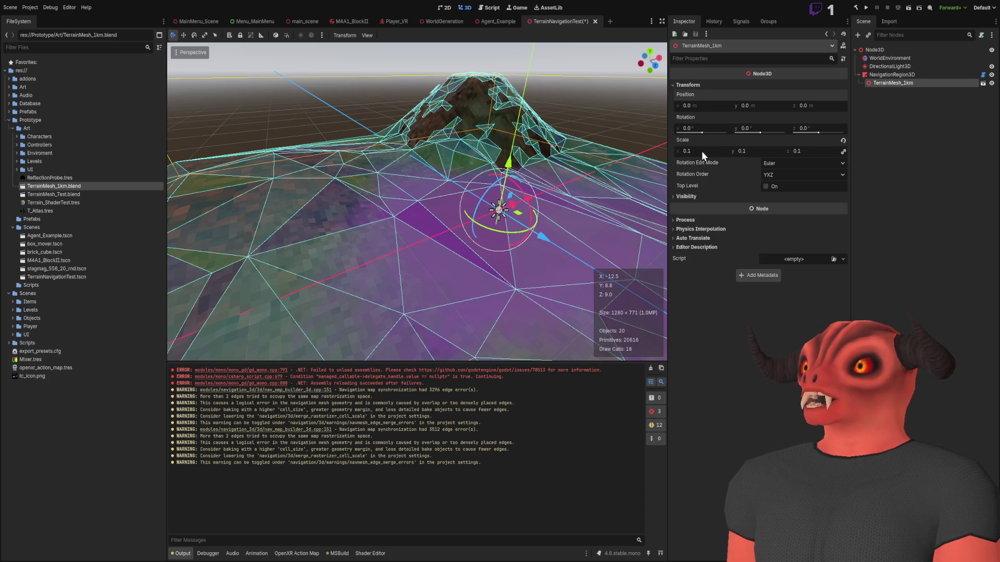
pyautogui.click(843, 141)
pyautogui.click(904, 66)
pyautogui.click(900, 83)
pyautogui.click(902, 74)
pyautogui.press('f')
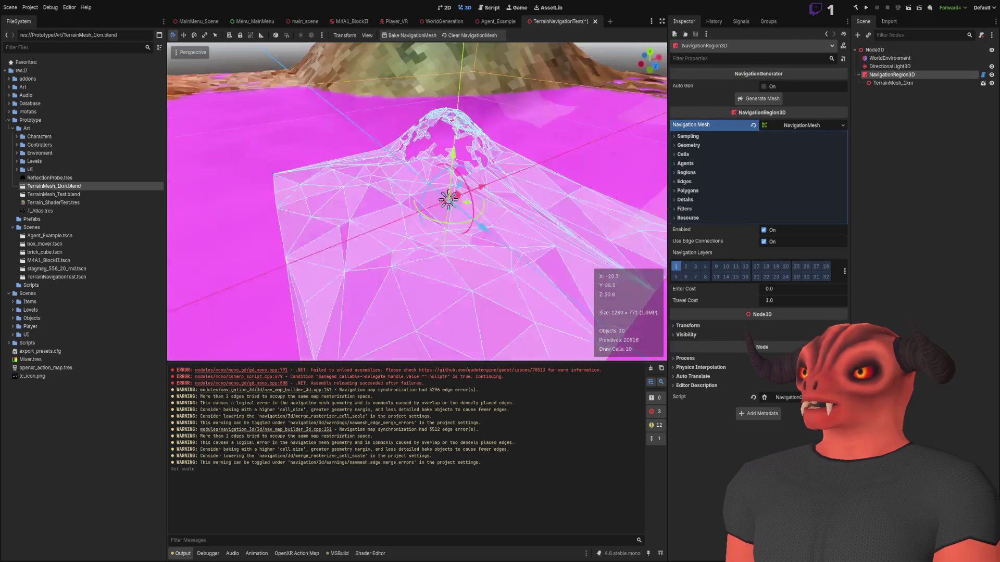
# - Re-bake the navmesh on the resized terrain, then go to NavigationGenerator.cs in Visual Studio
pyautogui.click(755, 99)
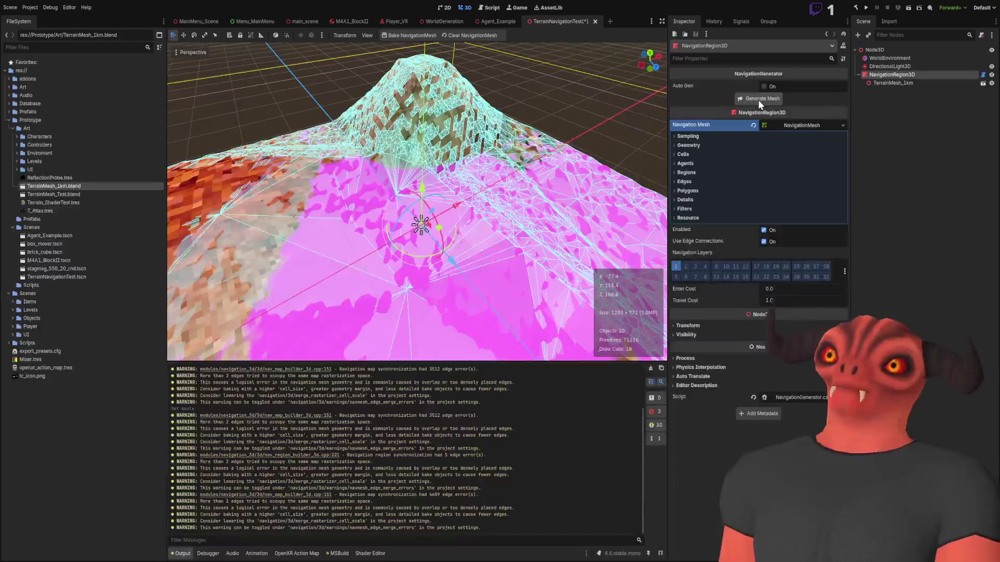
pyautogui.press('w')
pyautogui.press('w')
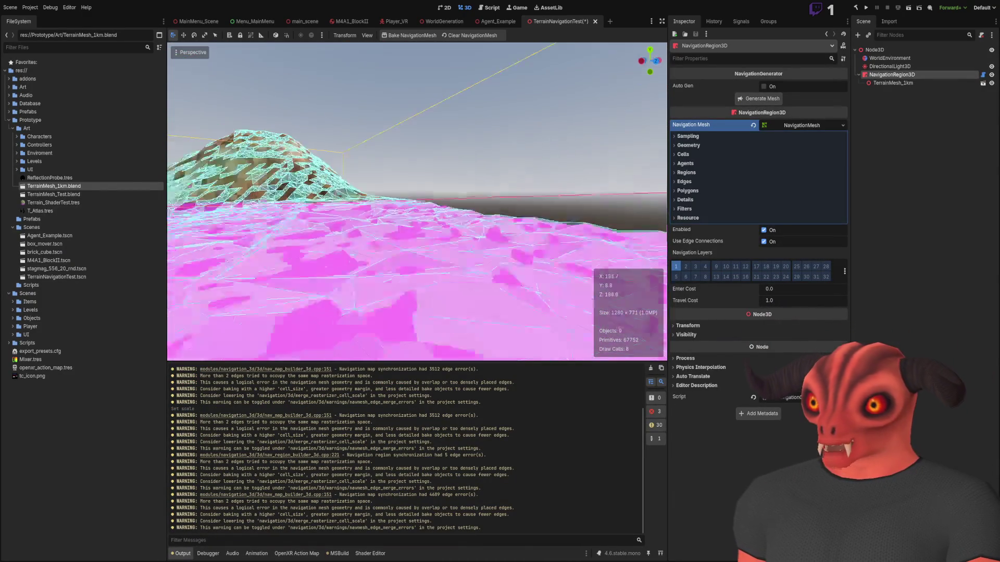
pyautogui.press('w')
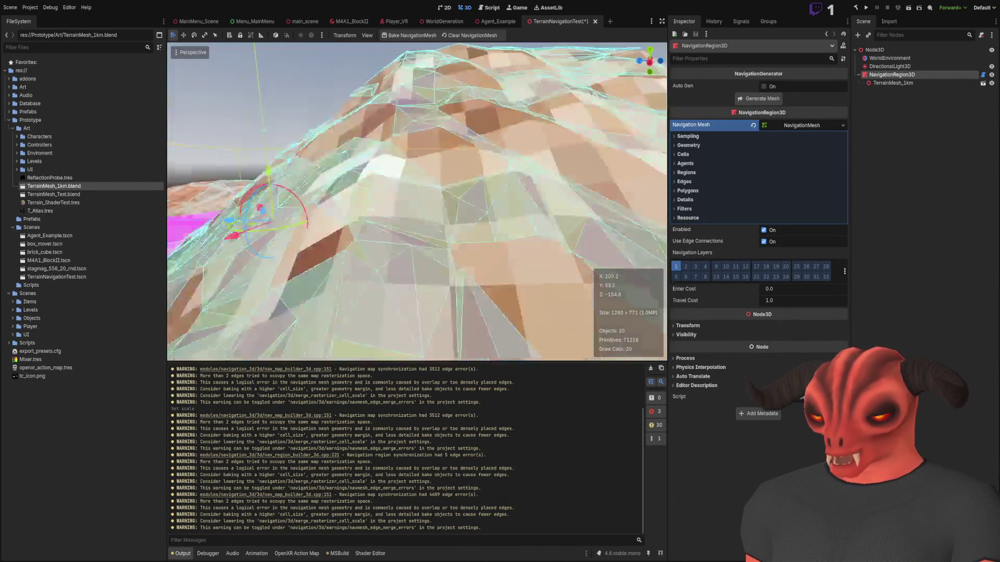
pyautogui.press('s')
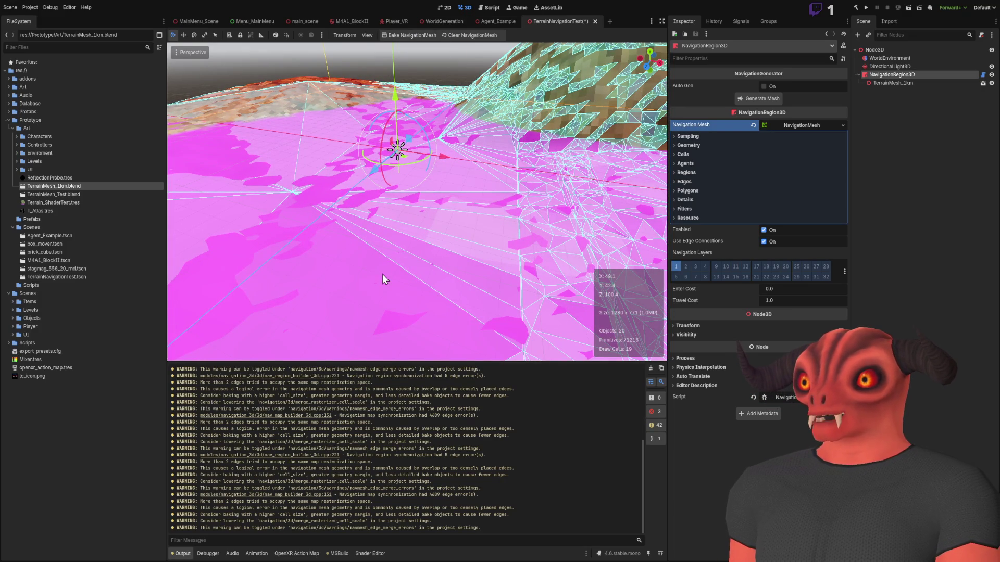
pyautogui.press('w')
pyautogui.press('s')
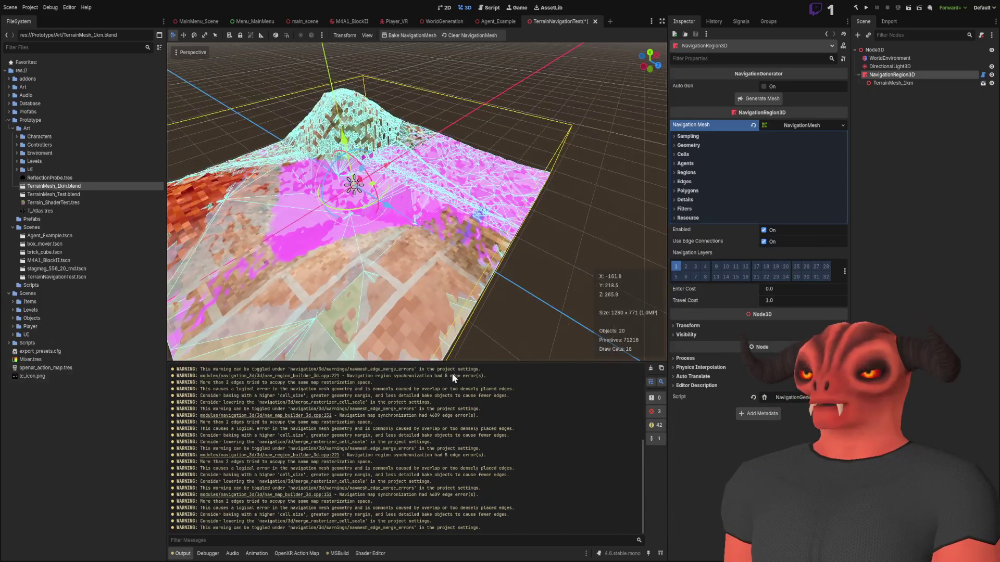
pyautogui.hotkey('alt', 'Tab')
pyautogui.scroll(-4, 271, 245)
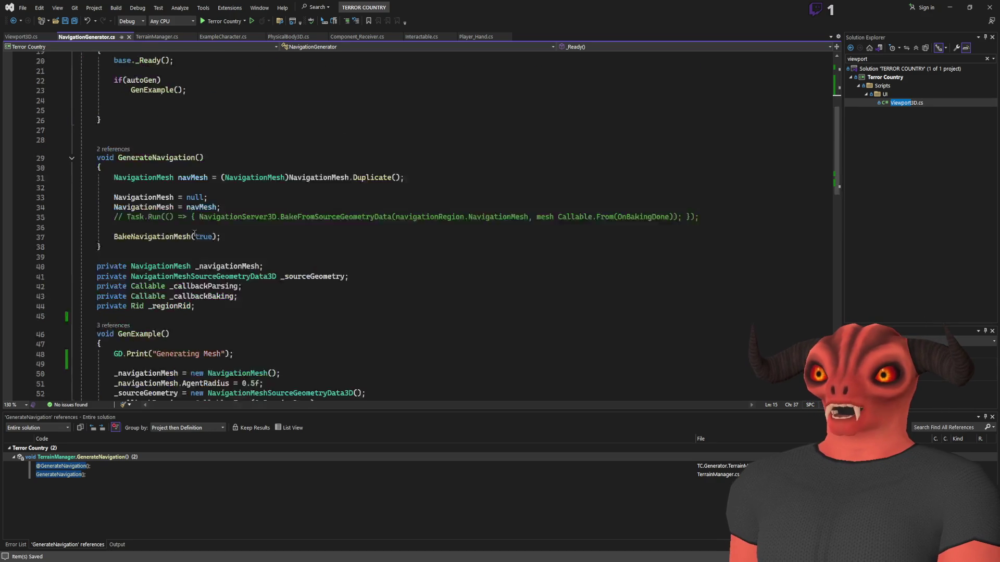
pyautogui.scroll(6, 193, 234)
pyautogui.scroll(-9, 219, 181)
pyautogui.scroll(2, 258, 159)
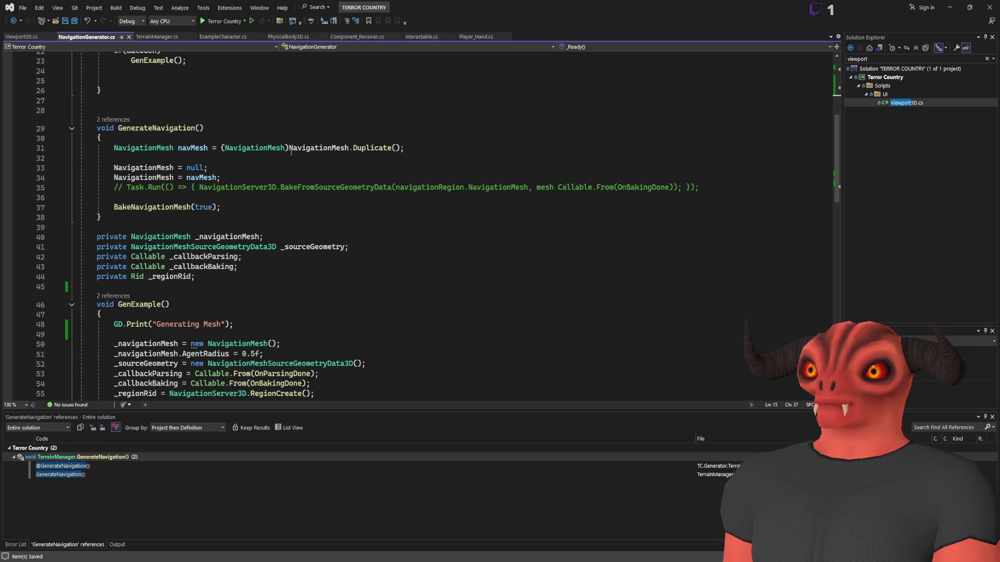
pyautogui.scroll(-6, 230, 158)
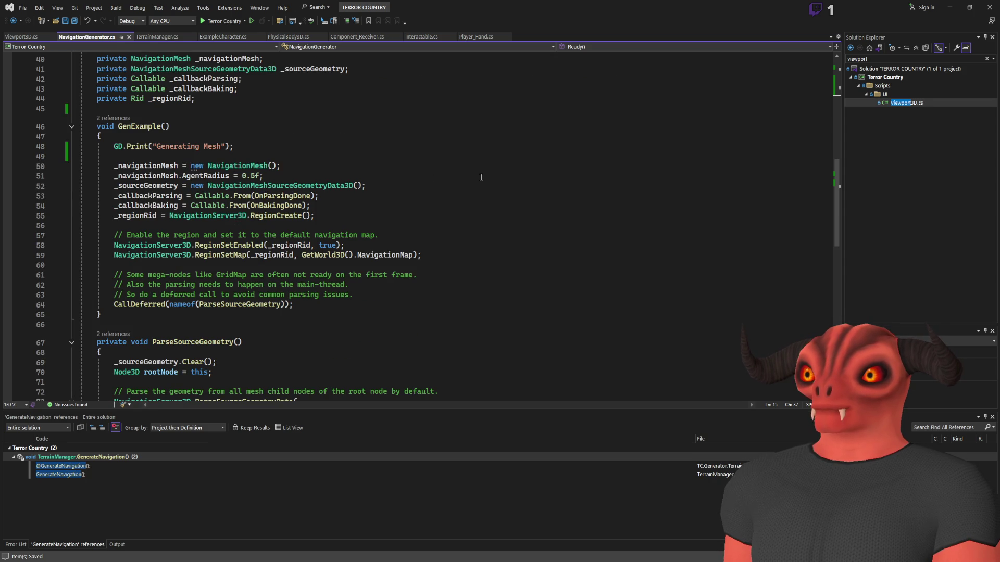
pyautogui.scroll(4, 481, 177)
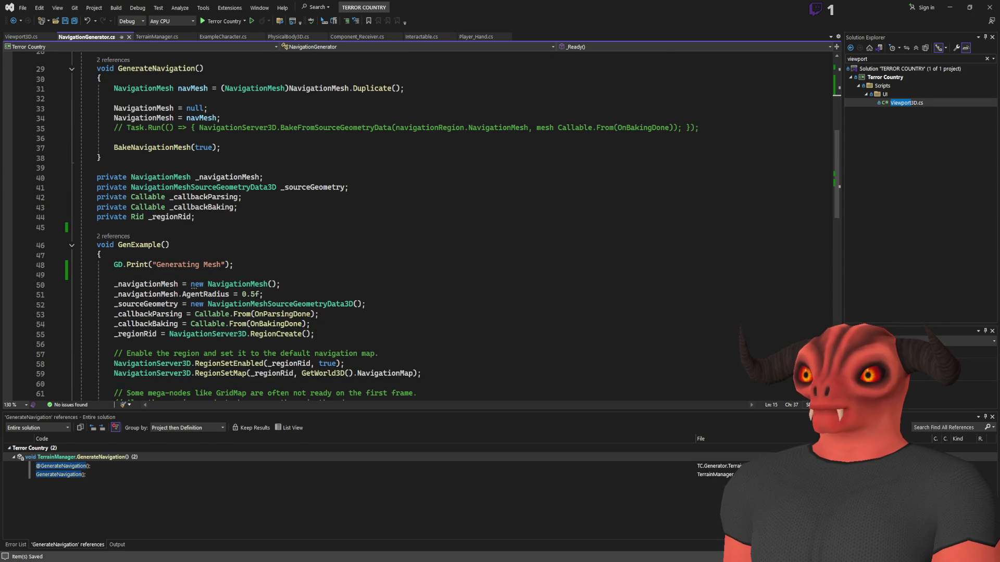
pyautogui.hotkey('alt', 'Tab')
pyautogui.moveTo(452, 272); pyautogui.dragTo(423, 266)
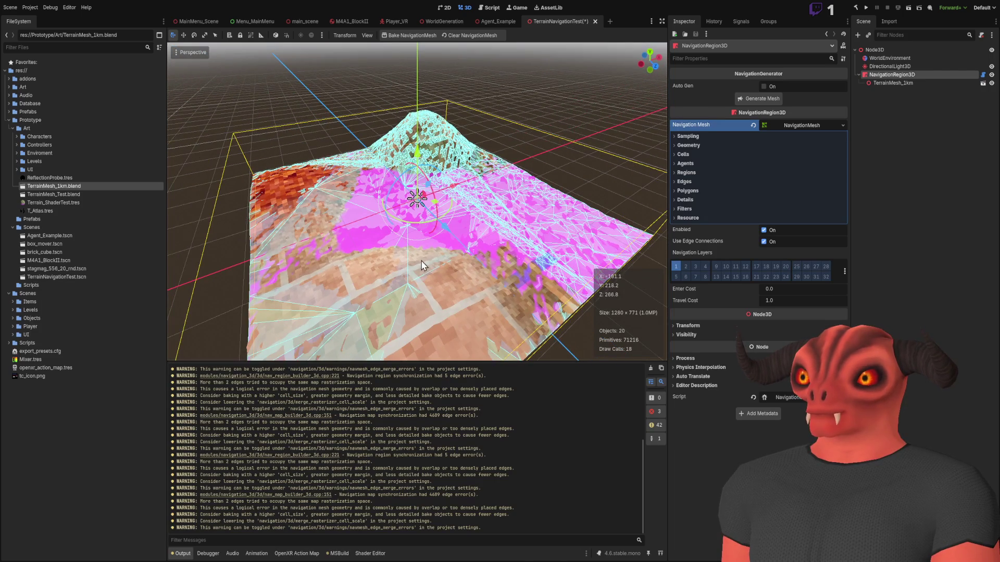
pyautogui.hotkey('alt', 'Tab')
pyautogui.scroll(-5, 441, 265)
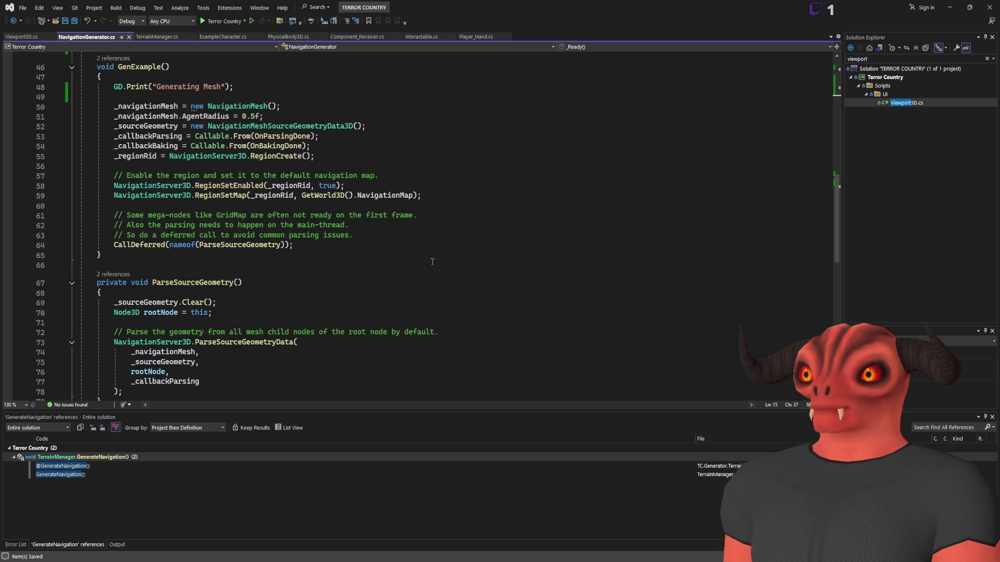
pyautogui.scroll(8, 430, 252)
pyautogui.scroll(6, 341, 245)
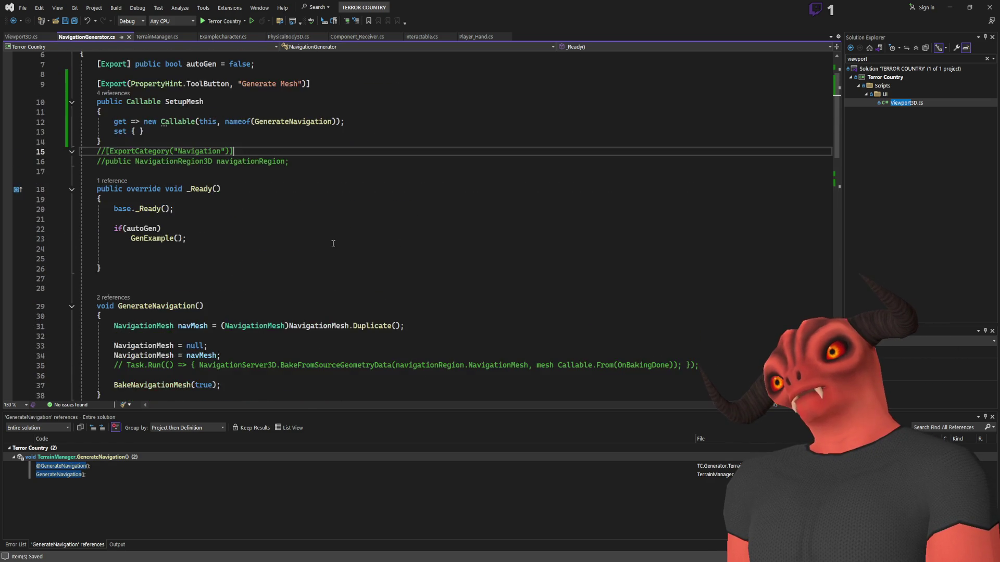
pyautogui.scroll(-5, 313, 242)
pyautogui.click(256, 242)
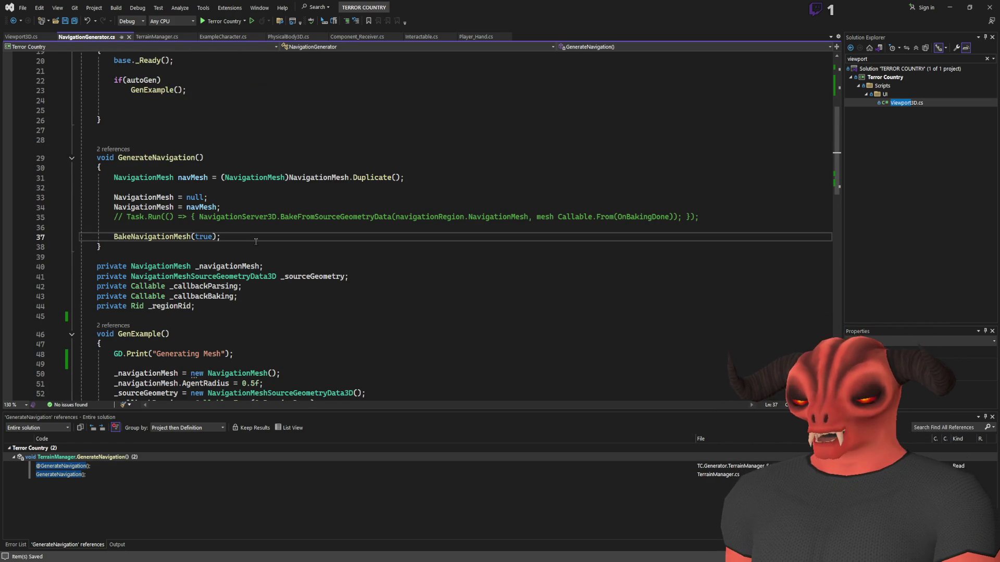
# - Start a NavigationMesh call below the bake line and add an [Export] Mesh testMesh field below SetupMesh
pyautogui.press('Return')
pyautogui.write('Navigation')
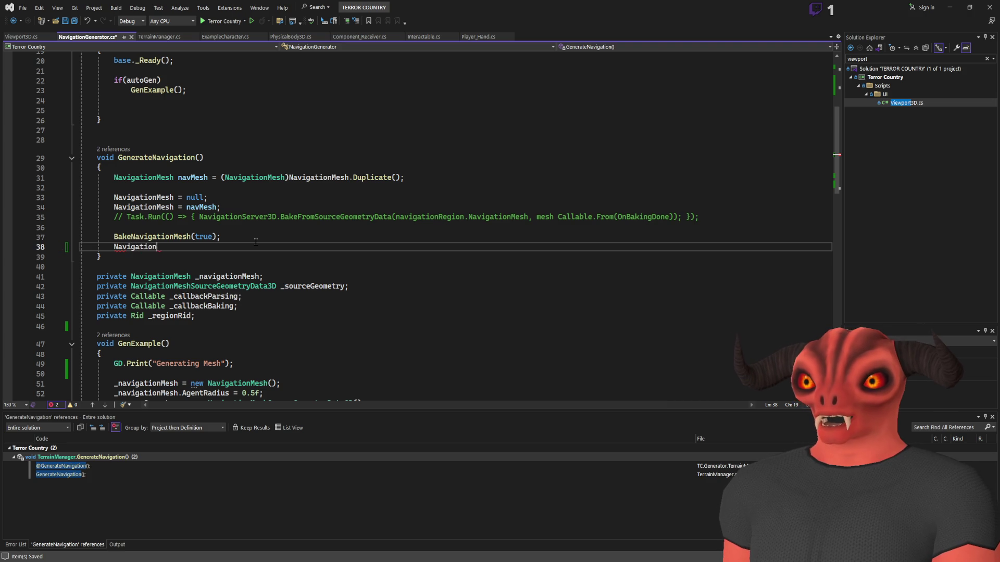
pyautogui.write('Mesh.')
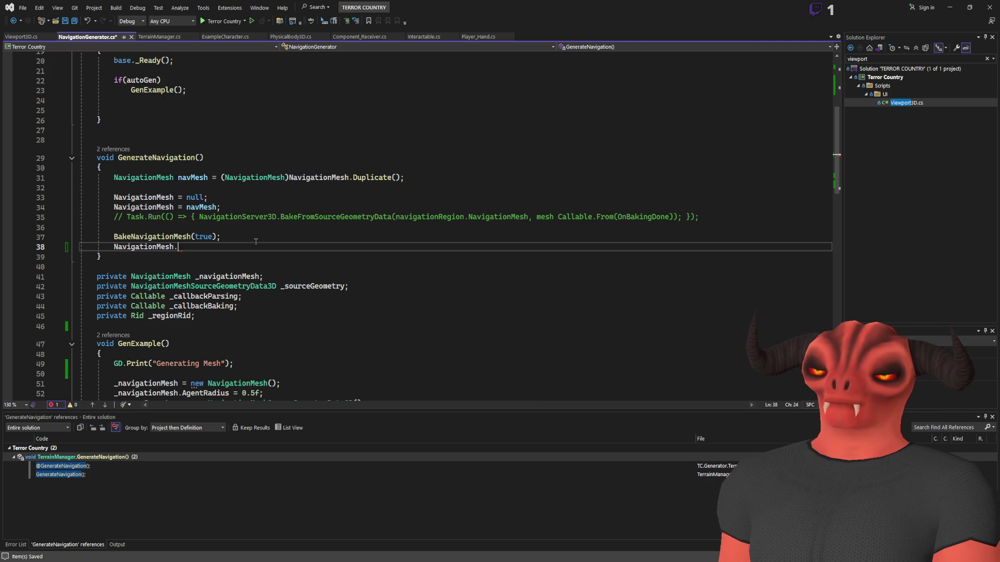
pyautogui.write('mesh')
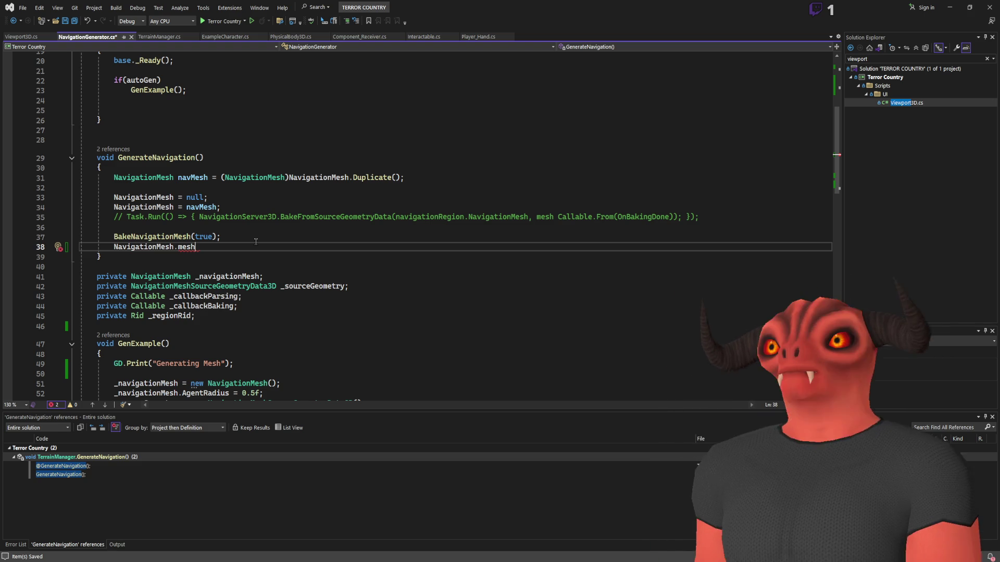
pyautogui.scroll(6, 257, 239)
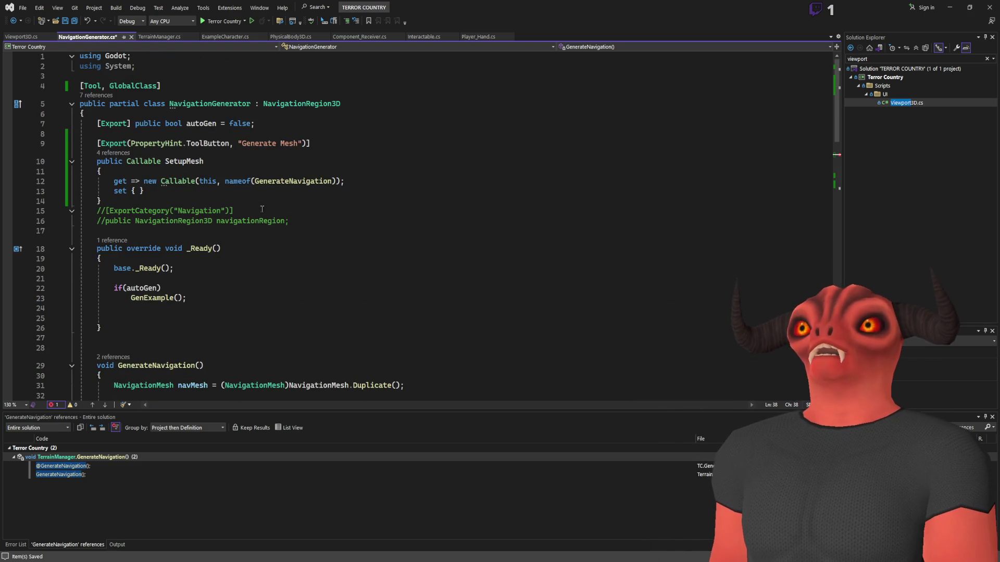
pyautogui.click(357, 145)
pyautogui.click(411, 181)
pyautogui.click(435, 193)
pyautogui.press('Down')
pyautogui.press('Return')
pyautogui.press('Return')
pyautogui.write('[Export] Mesh testMesh;')
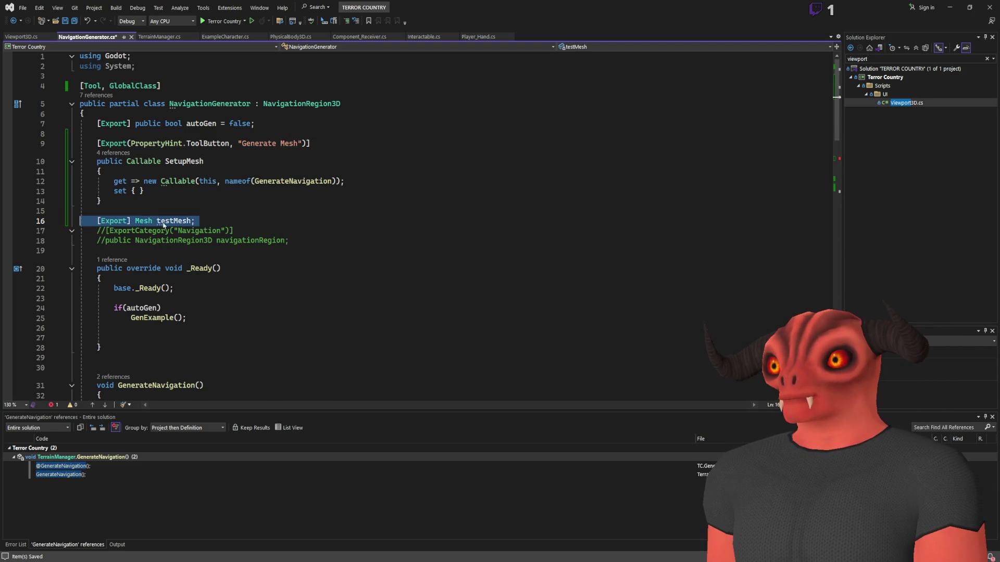
# - Complete the call as NavigationMesh.CreateFromMesh(testMesh) and save the script
pyautogui.scroll(-12, 235, 214)
pyautogui.click(241, 89)
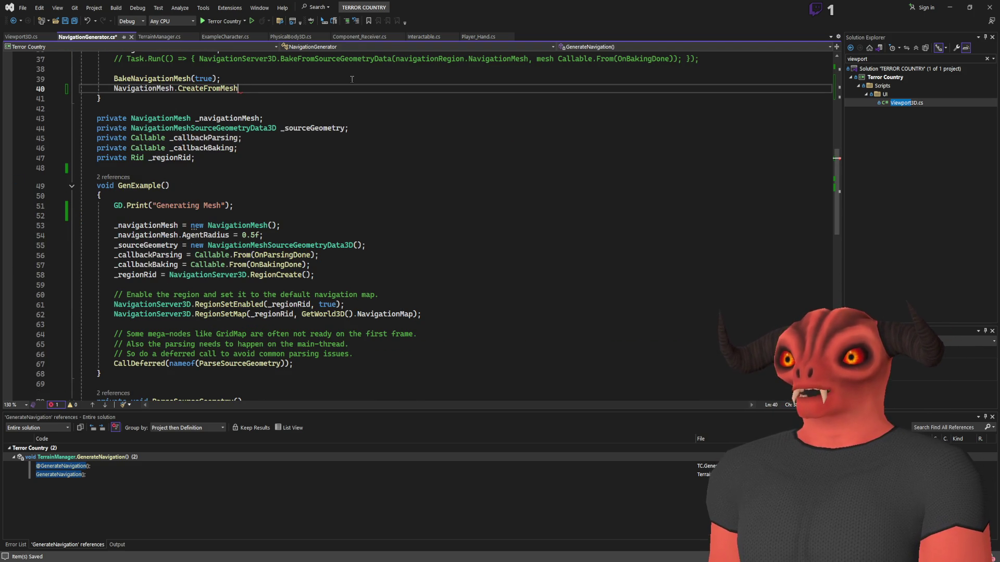
pyautogui.write('(')
pyautogui.write(')')
pyautogui.write('testMesh')
pyautogui.hotkey('ctrl', 's')
# - Move the CreateFromMesh(testMesh) line above BakeNavigationMesh(true), comment out the bake call, and save
pyautogui.scroll(4, 310, 261)
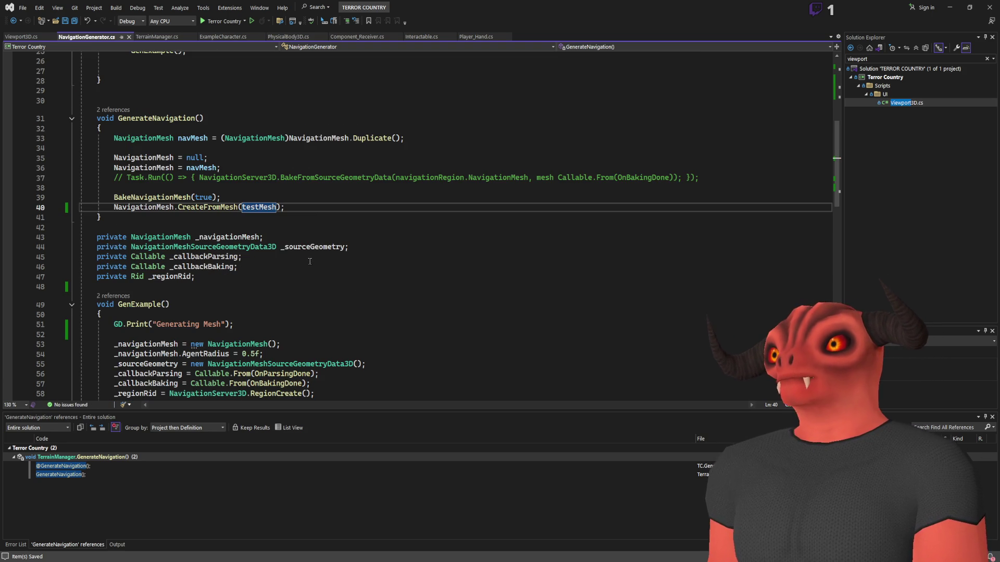
pyautogui.moveTo(321, 207); pyautogui.dragTo(113, 207)
pyautogui.hotkey('alt', 'Up')
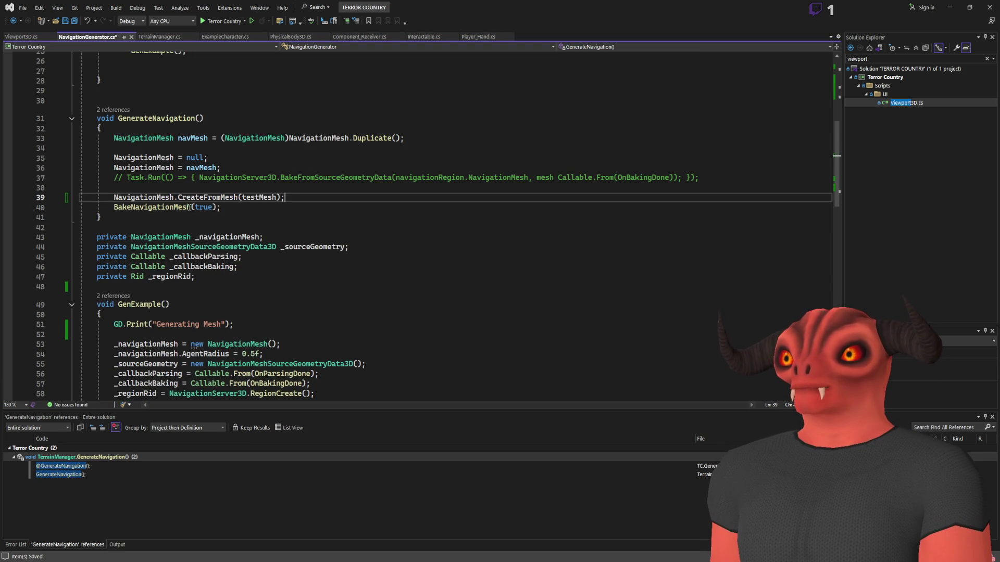
pyautogui.click(112, 206)
pyautogui.hotkey('ctrl', 'k')
pyautogui.hotkey('ctrl', 'c')
pyautogui.hotkey('ctrl', 's')
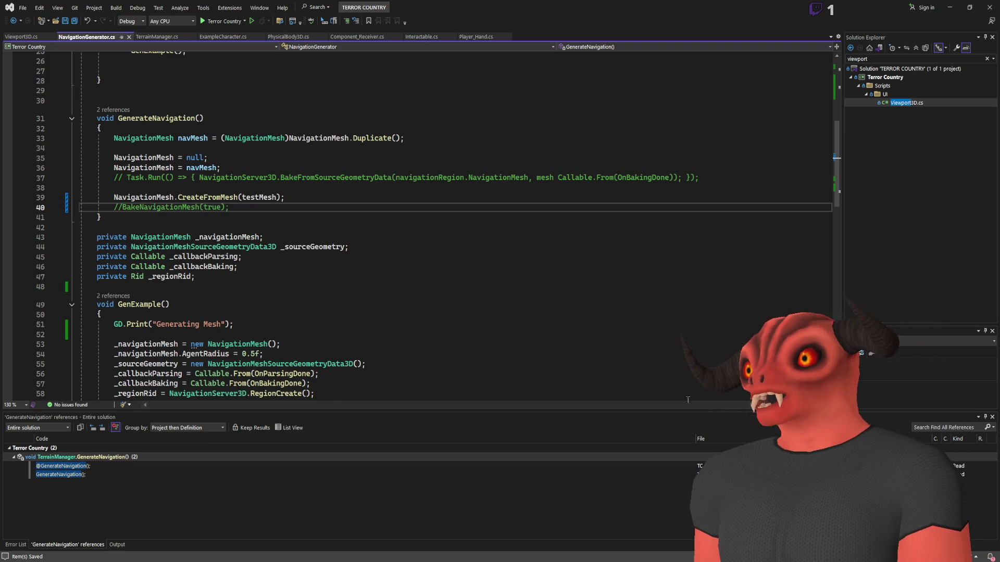
pyautogui.hotkey('alt', 'Tab')
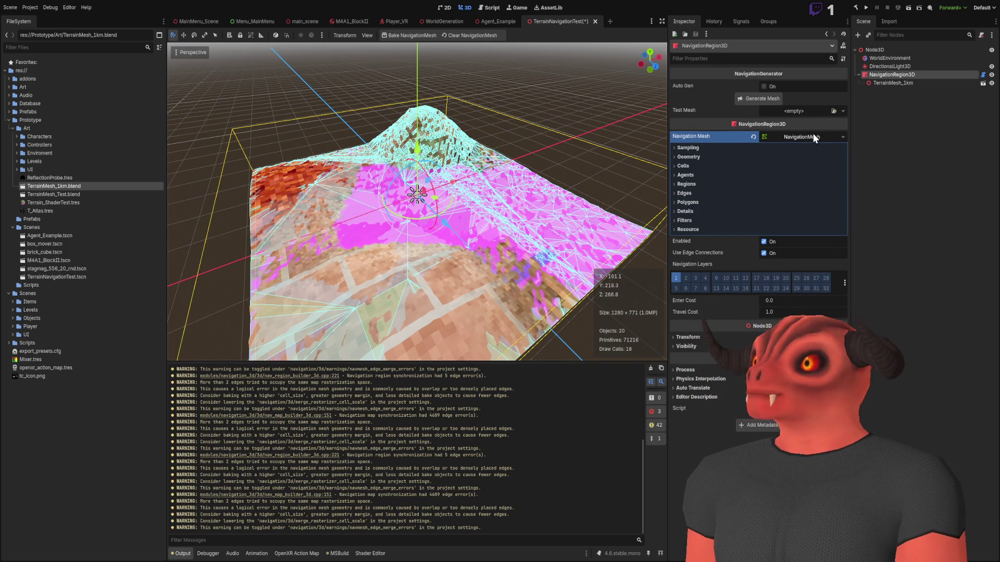
# - Generate the navmesh with a new CapsuleMesh as Test Mesh, then reset Test Mesh to <empty>
pyautogui.press('w')
pyautogui.press('d')
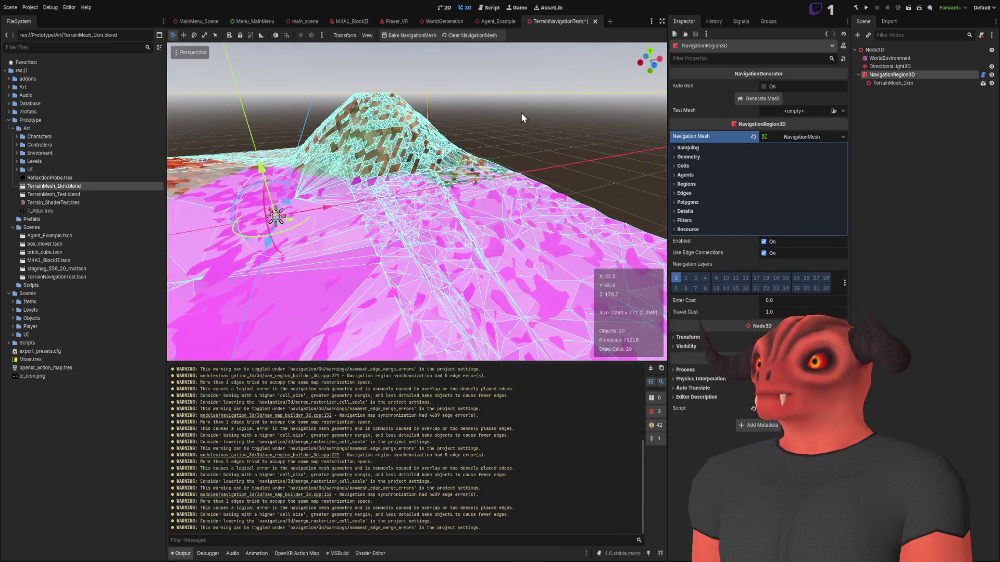
pyautogui.click(470, 35)
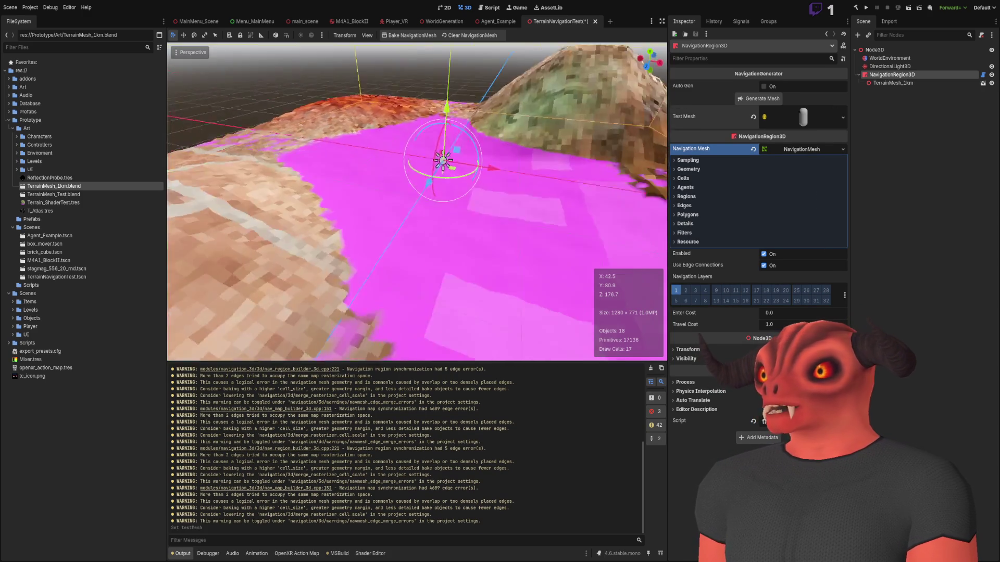
pyautogui.click(762, 97)
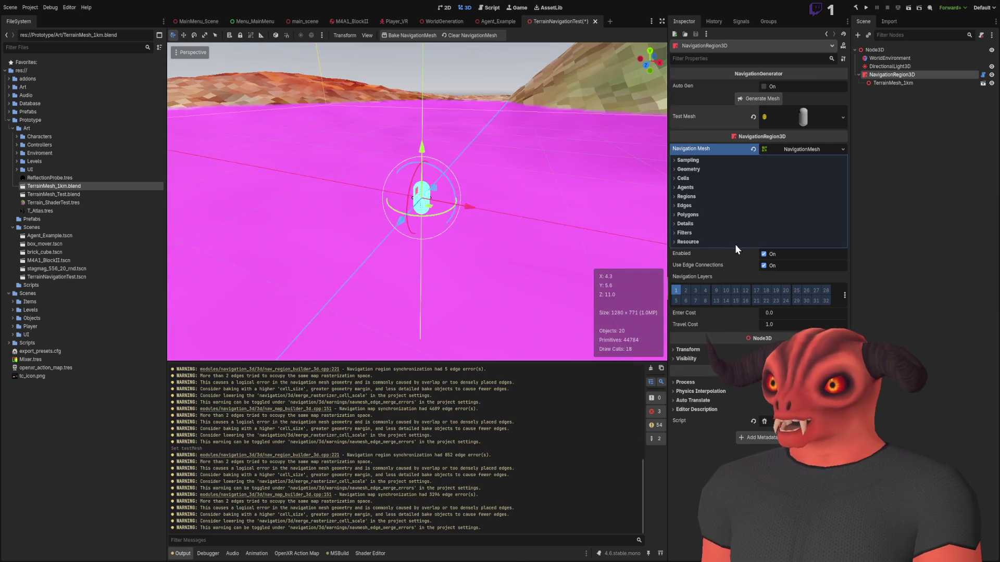
pyautogui.click(751, 118)
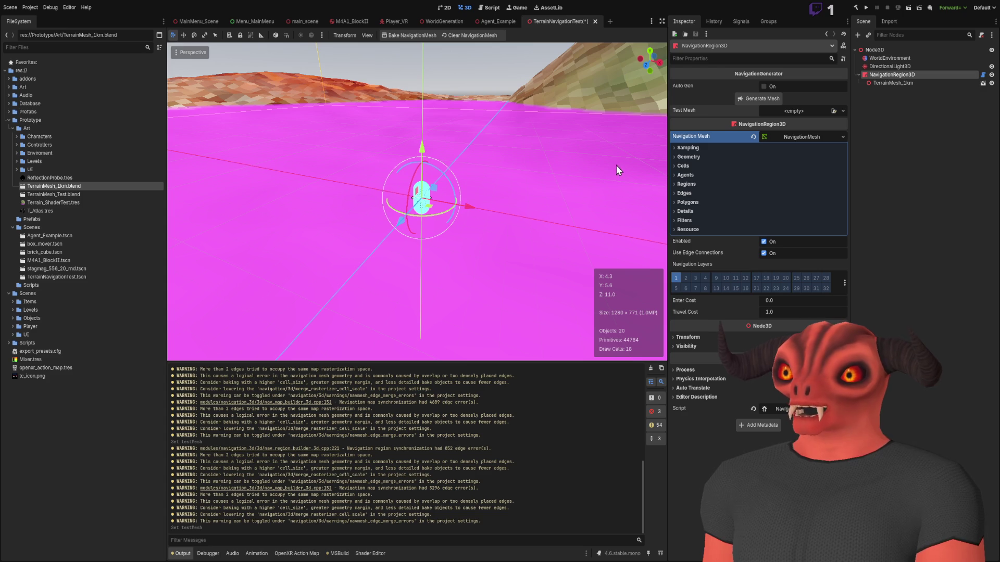
pyautogui.doubleClick(69, 185)
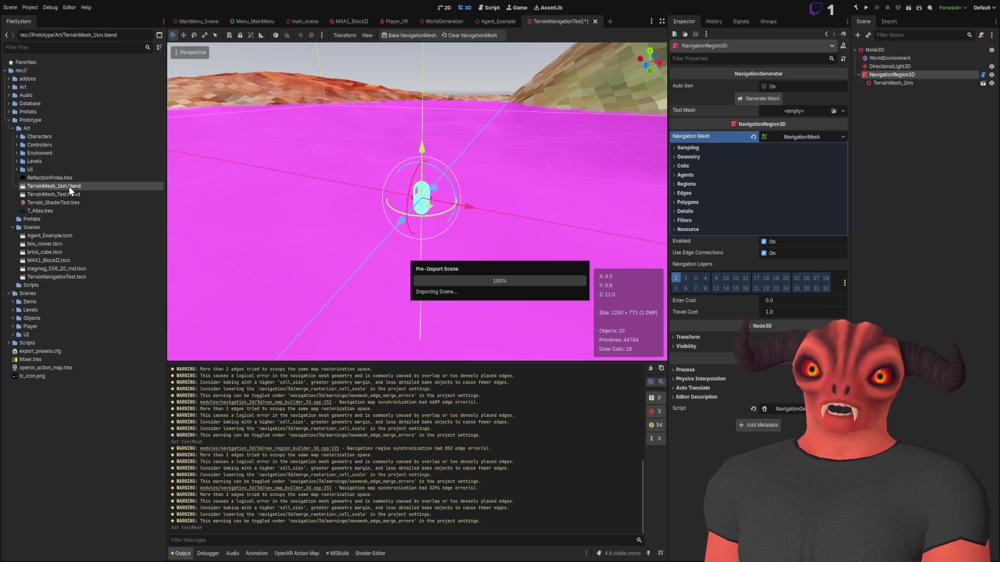
# - Close the TerrainMesh_1km.blend import dialog with the mesh saved as Terrain_1km_Mesh.tres
pyautogui.press('Escape')
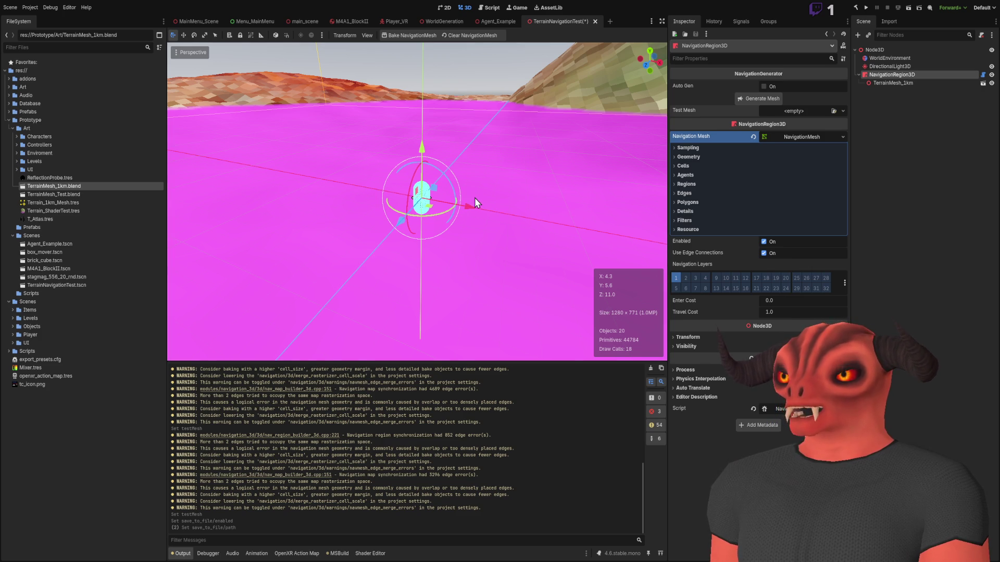
# - Generate the navmesh from the exported terrain mesh and fly over the terrain to inspect it
pyautogui.click(749, 97)
pyautogui.press('w')
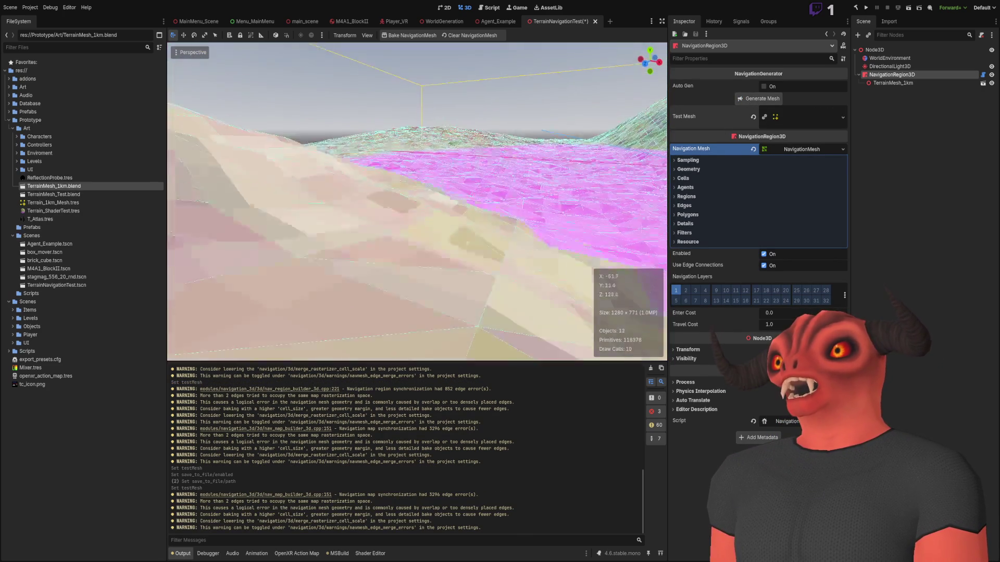
pyautogui.press('s')
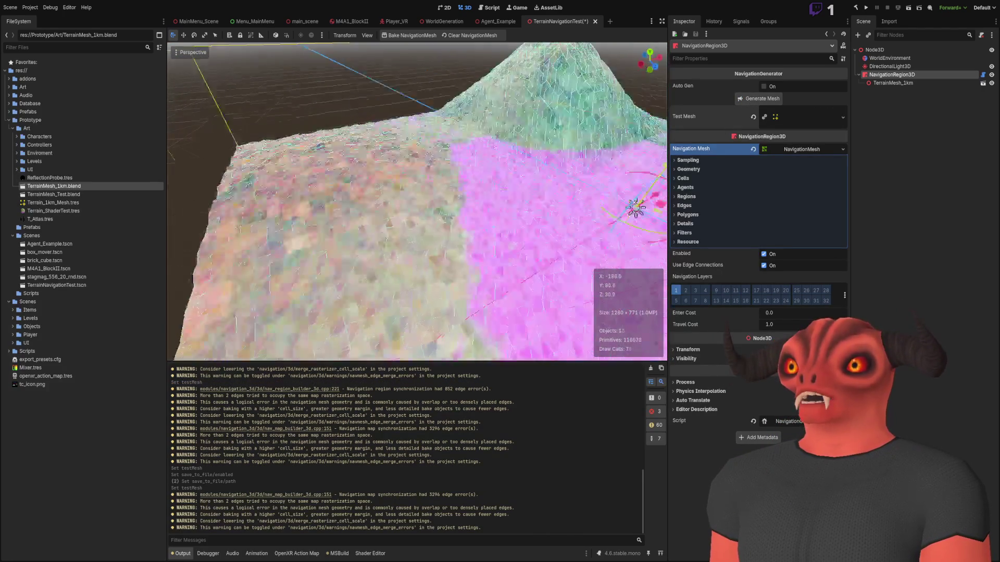
pyautogui.press('w')
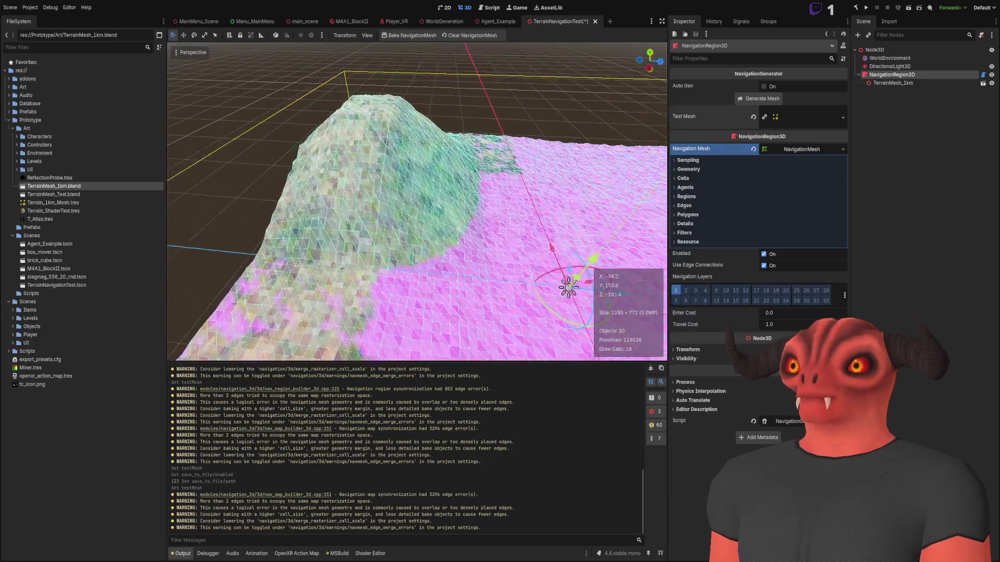
pyautogui.press('w')
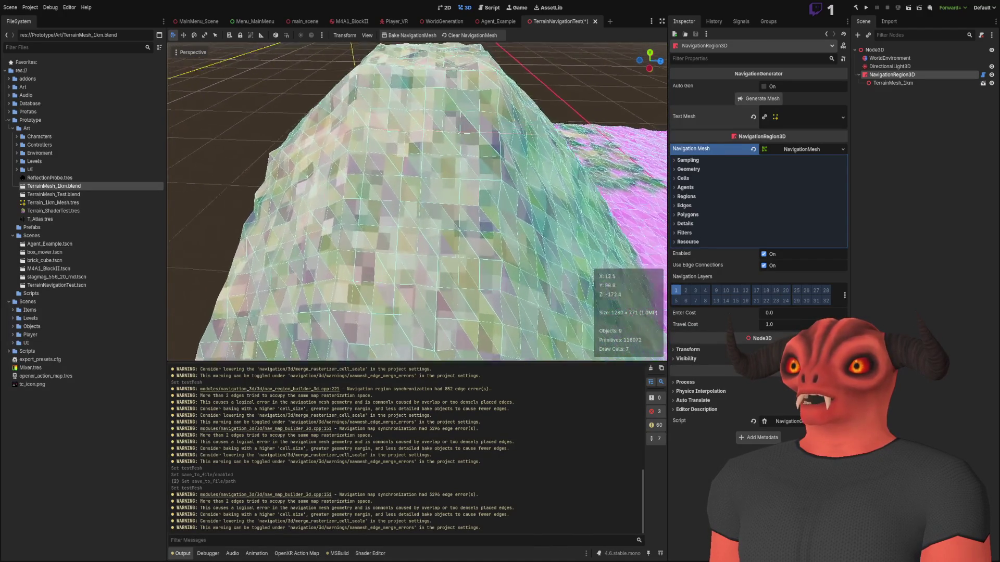
pyautogui.press('w')
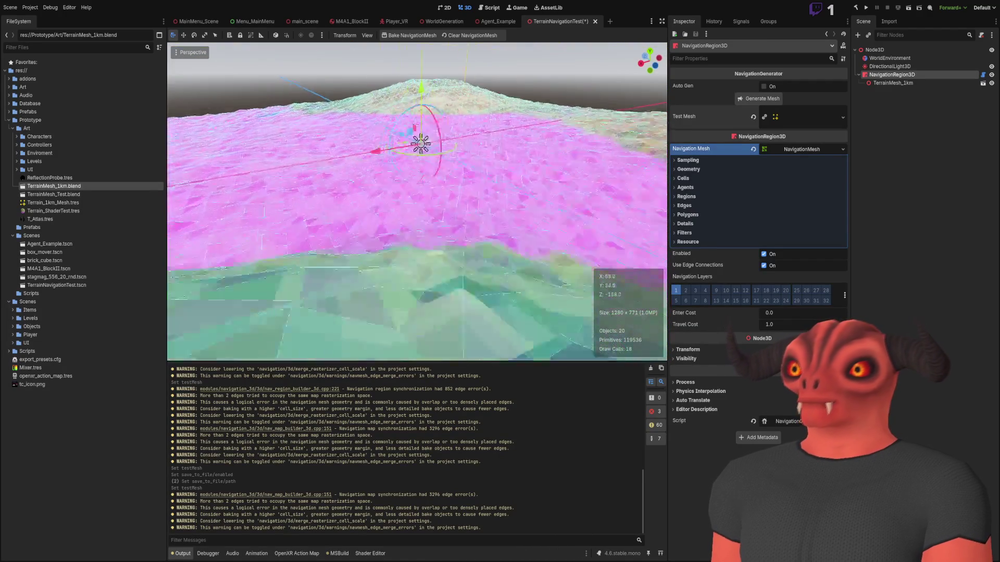
pyautogui.press('s')
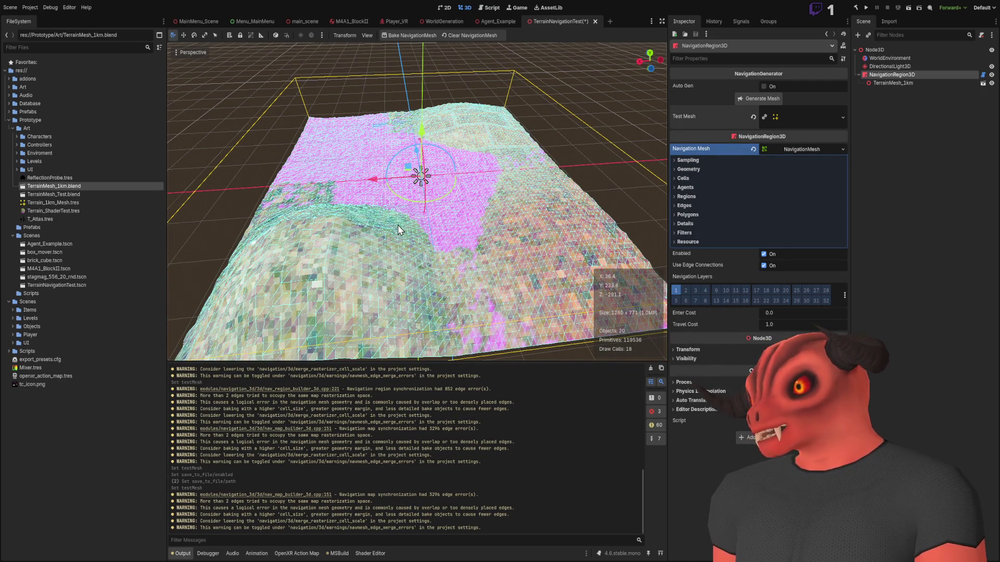
pyautogui.moveTo(398, 230)
pyautogui.mouseDown()
pyautogui.moveTo(211, 167)
pyautogui.moveTo(485, 216)
pyautogui.mouseUp()
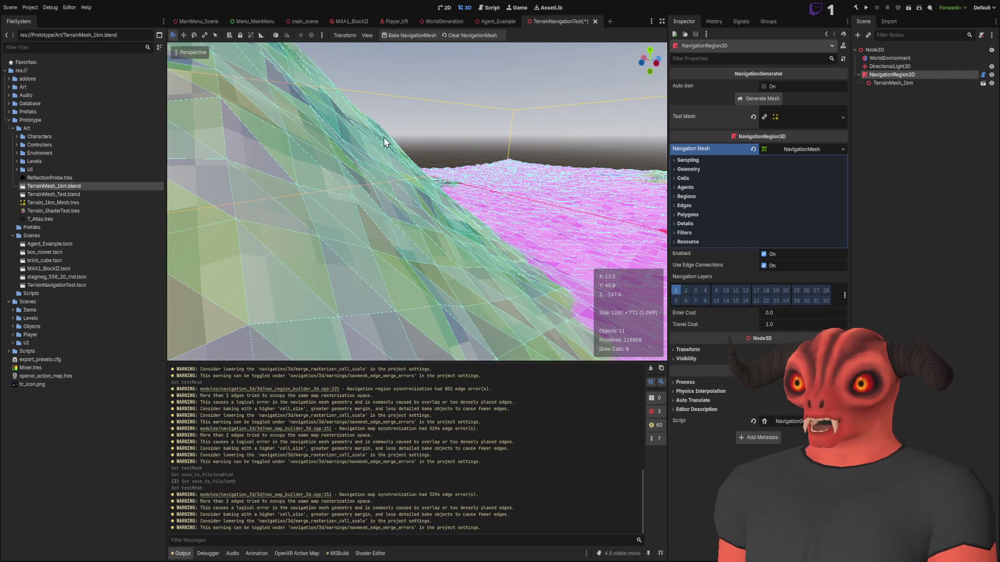
# - Clear the navigation warnings from the Output log and fly down close over the pink navmesh
pyautogui.click(651, 368)
pyautogui.moveTo(417, 208); pyautogui.dragTo(339, 192)
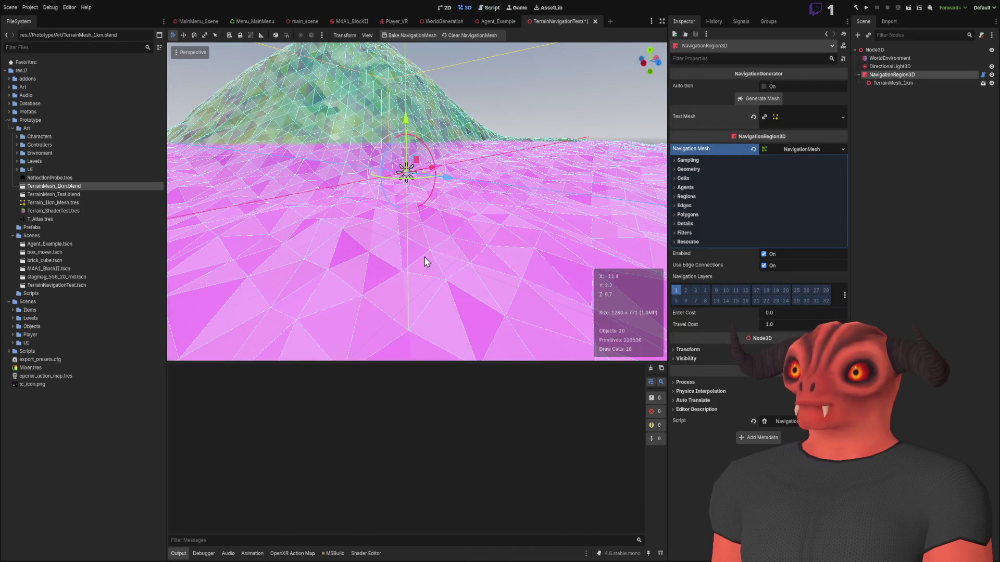
pyautogui.hotkey('alt', 'Tab')
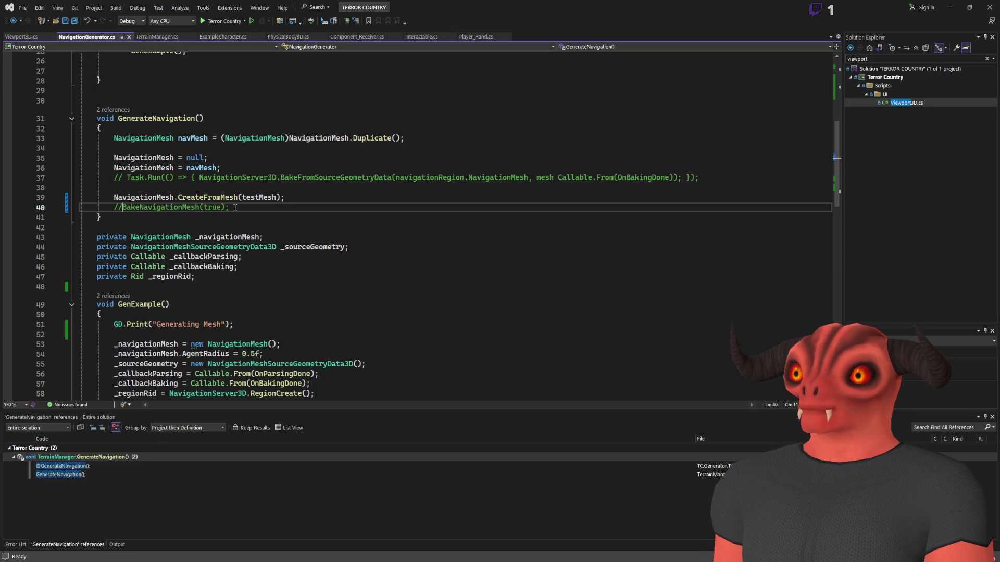
# - Uncomment BakeNavigationMesh(true), save the script, and save the Godot scene
pyautogui.press('BackSpace')
pyautogui.press('BackSpace')
pyautogui.hotkey('ctrl', 's')
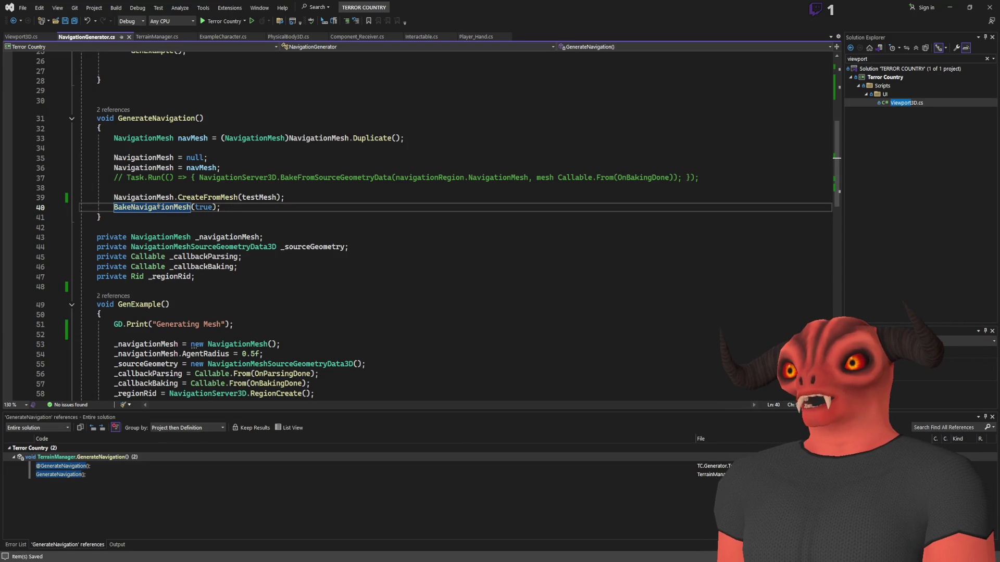
pyautogui.hotkey('alt', 'Tab')
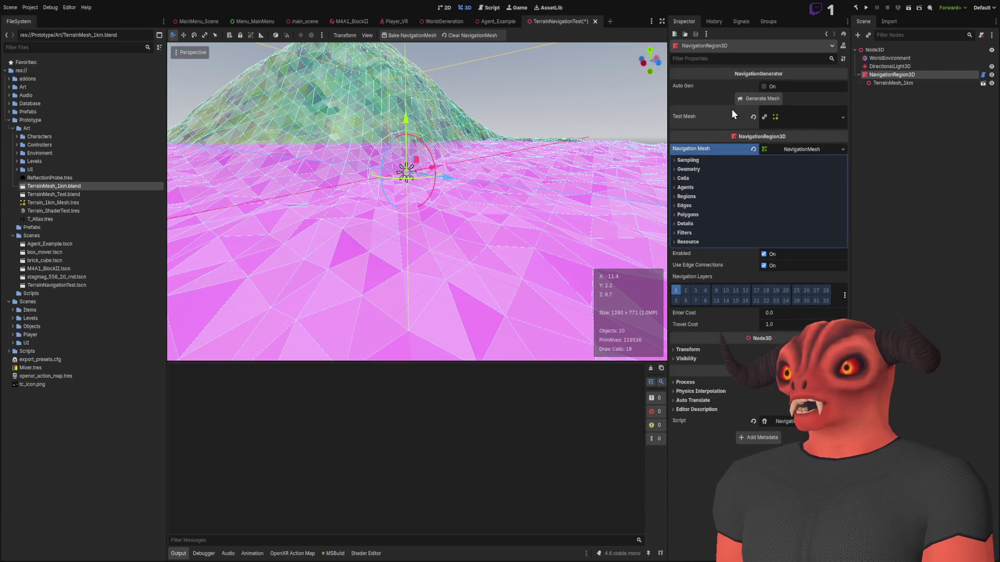
pyautogui.hotkey('ctrl', 's')
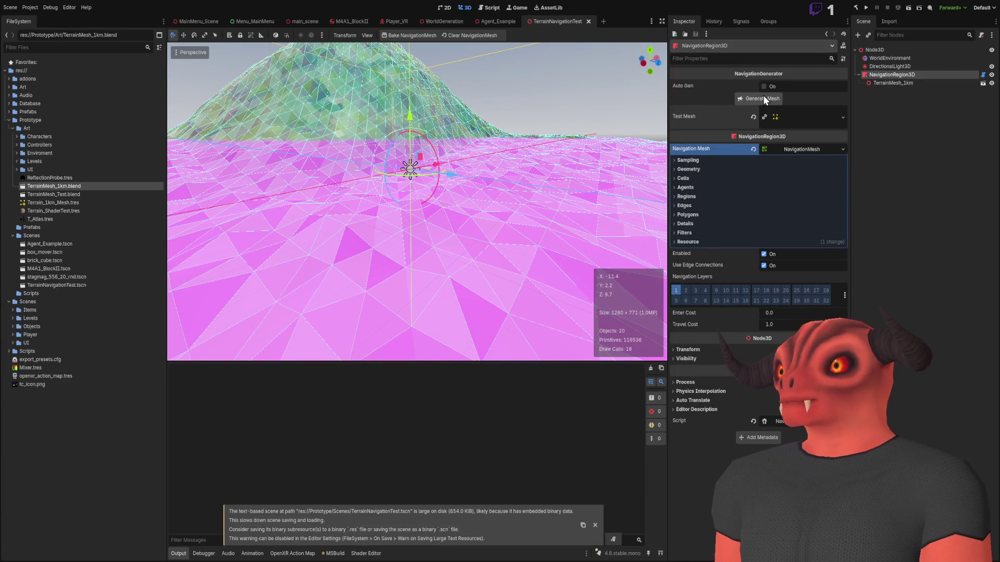
# - Clear the Output log, rebuild the C# project, and regenerate the navmesh over the terrain
pyautogui.click(763, 99)
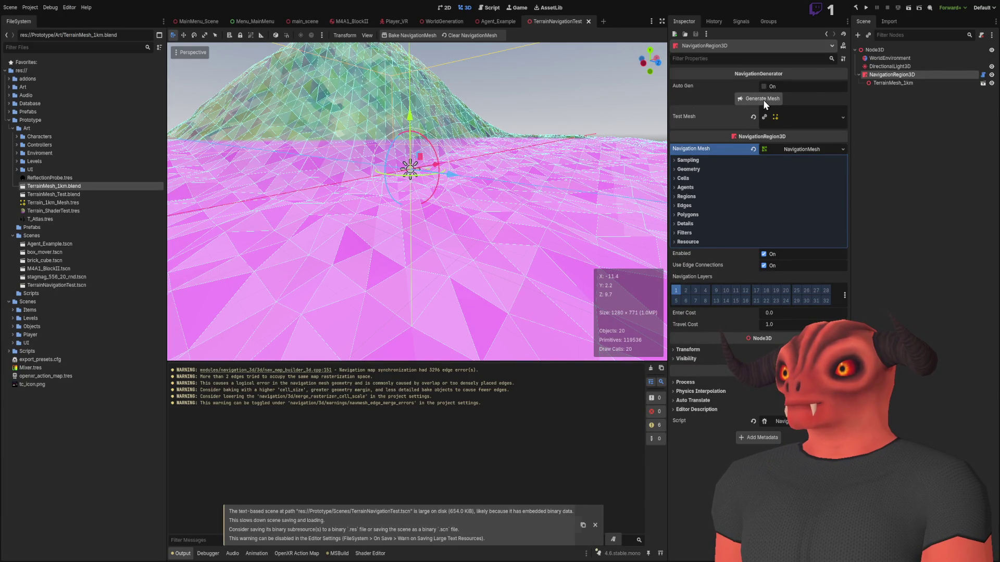
pyautogui.scroll(-2, 589, 156)
pyautogui.scroll(-3, 417, 203)
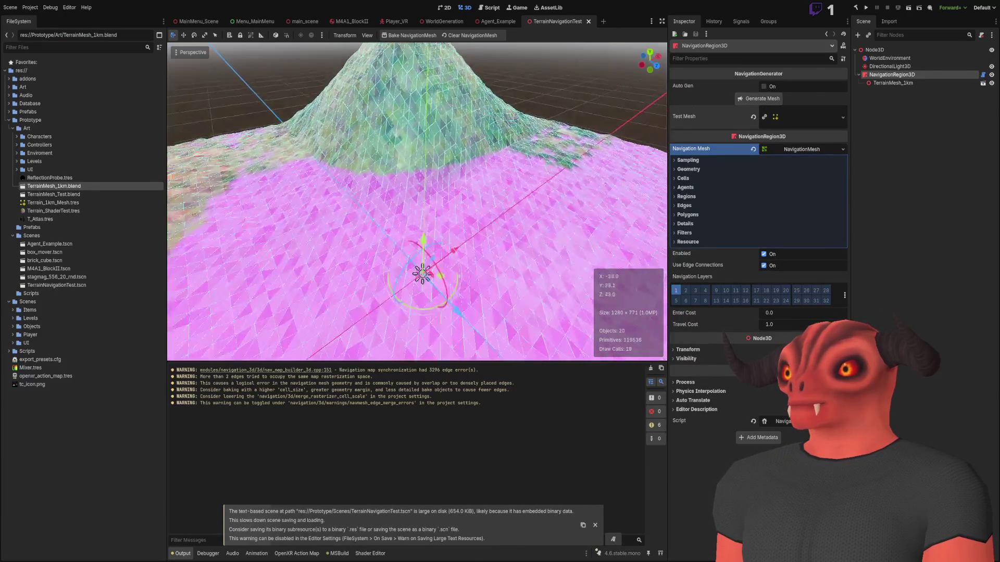
pyautogui.click(651, 368)
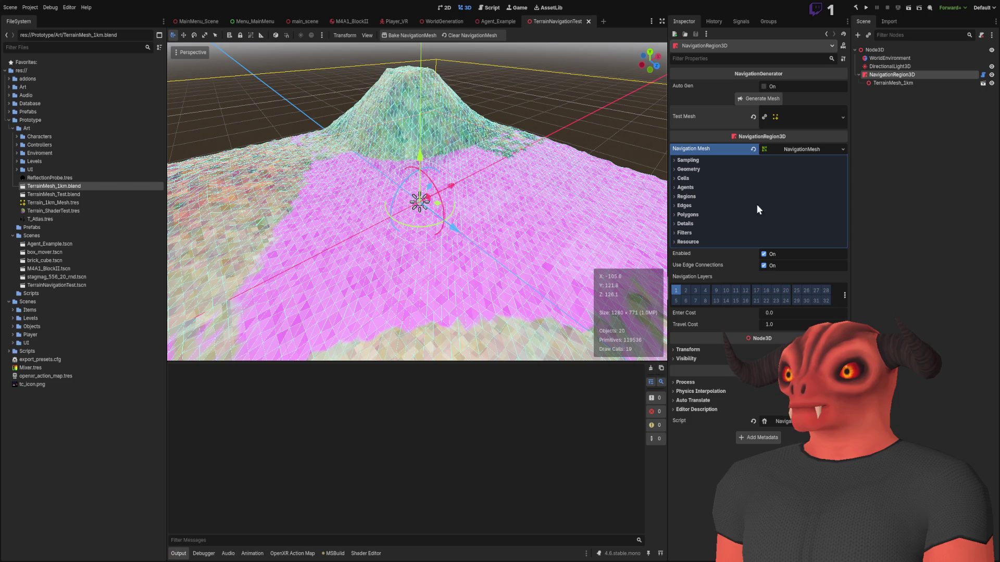
pyautogui.click(856, 7)
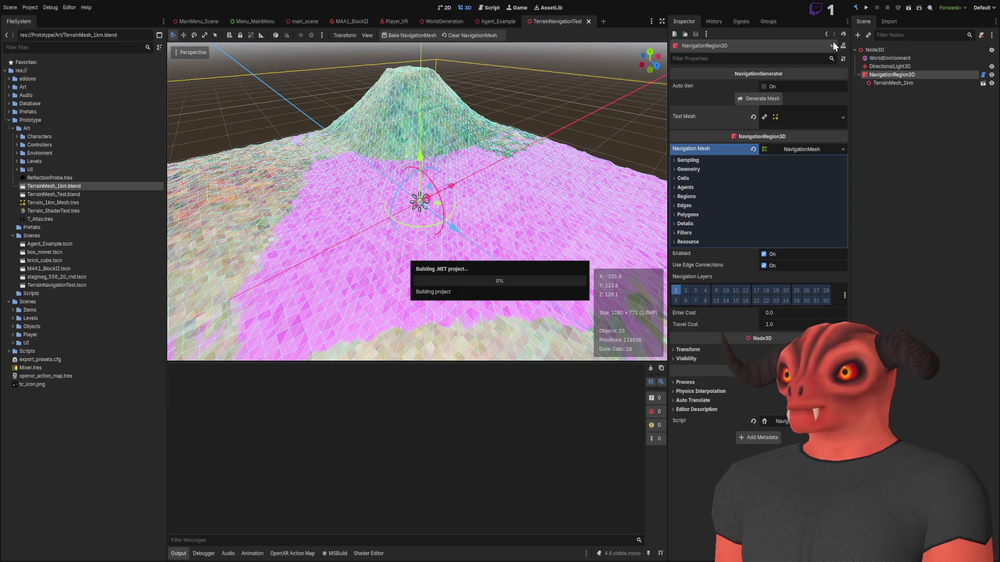
pyautogui.click(772, 99)
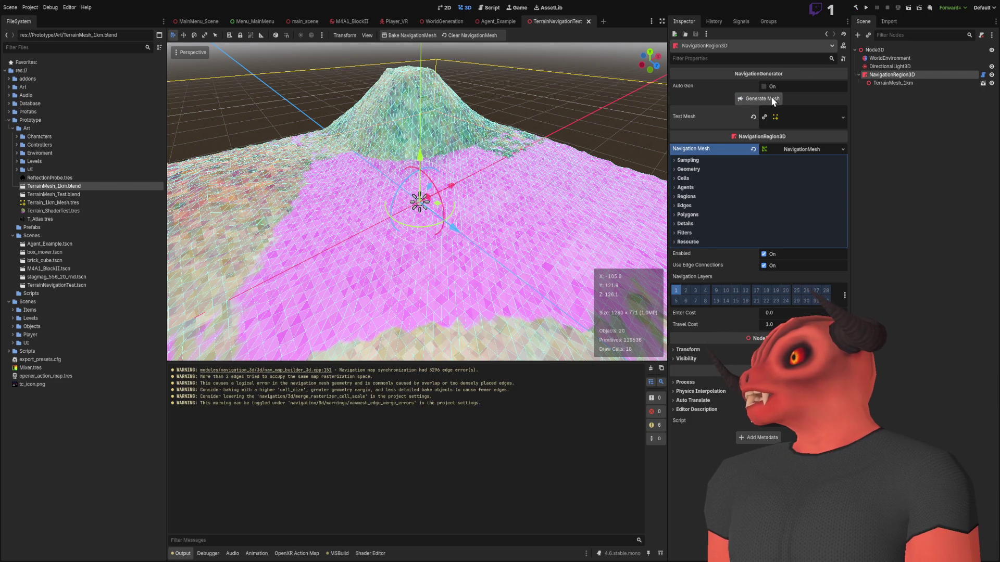
pyautogui.scroll(2, 417, 204)
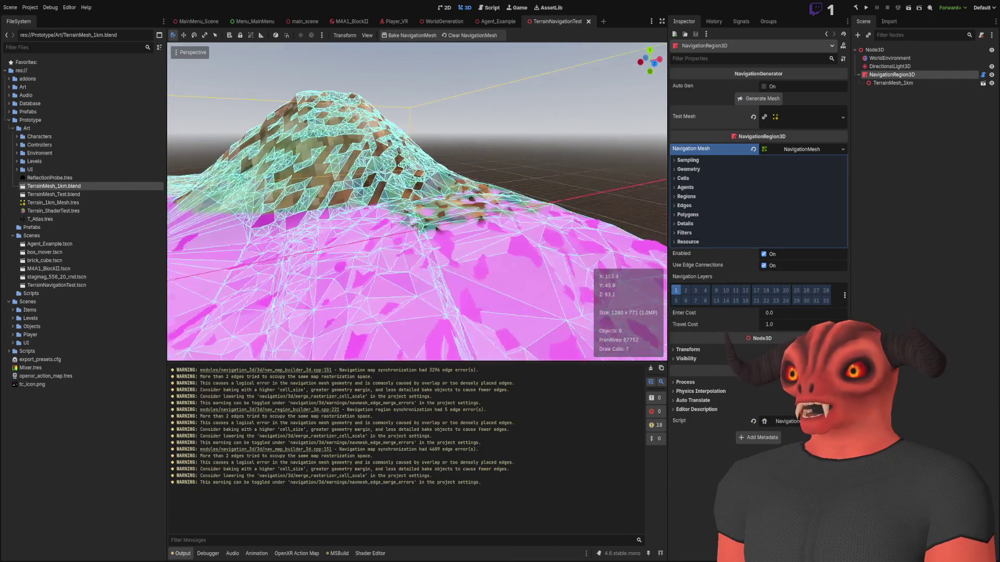
pyautogui.click(771, 96)
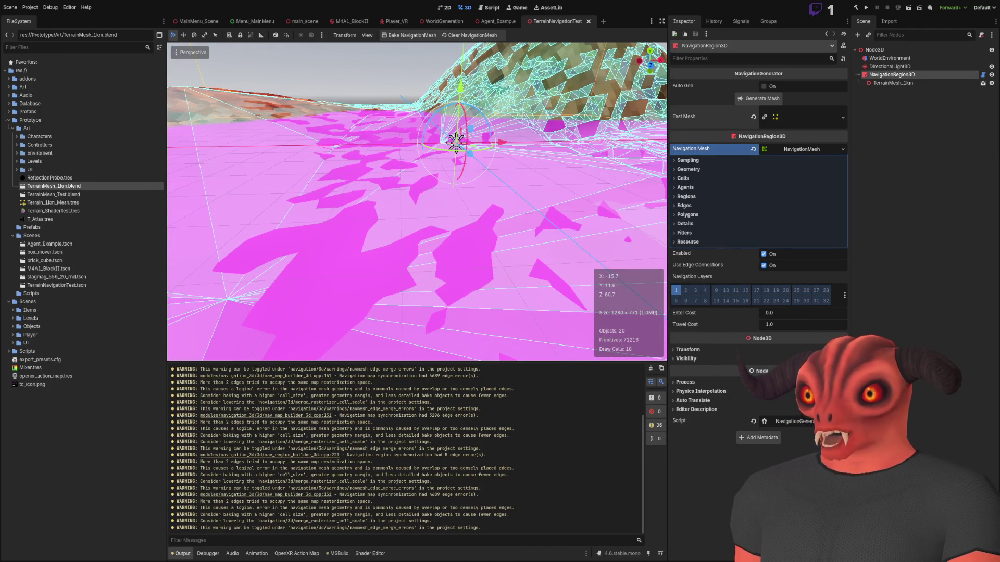
pyautogui.hotkey('alt', 'Tab')
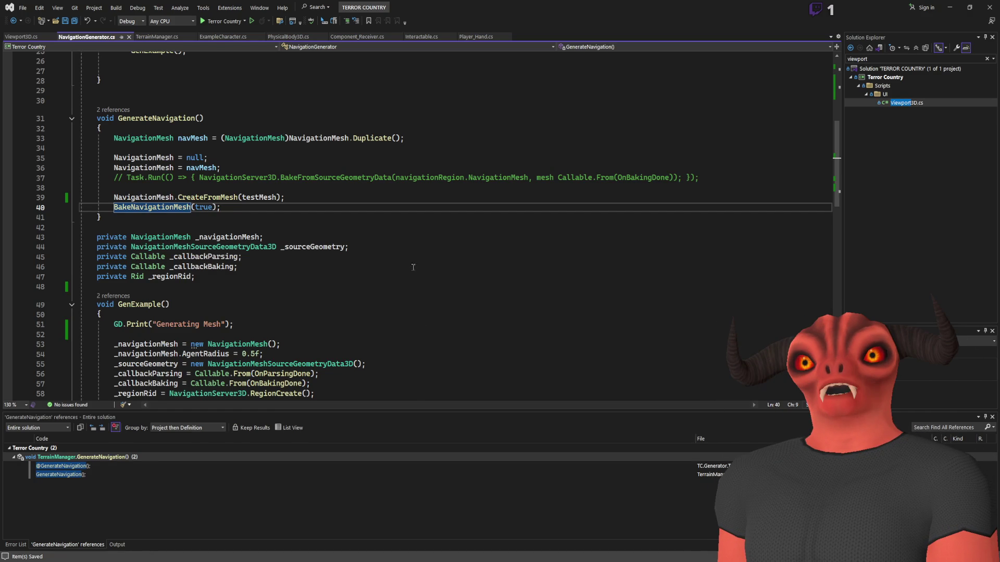
# - Add a new line after line 39 reading 'Navigation', just above BakeNavigationMesh(true)
pyautogui.click(296, 198)
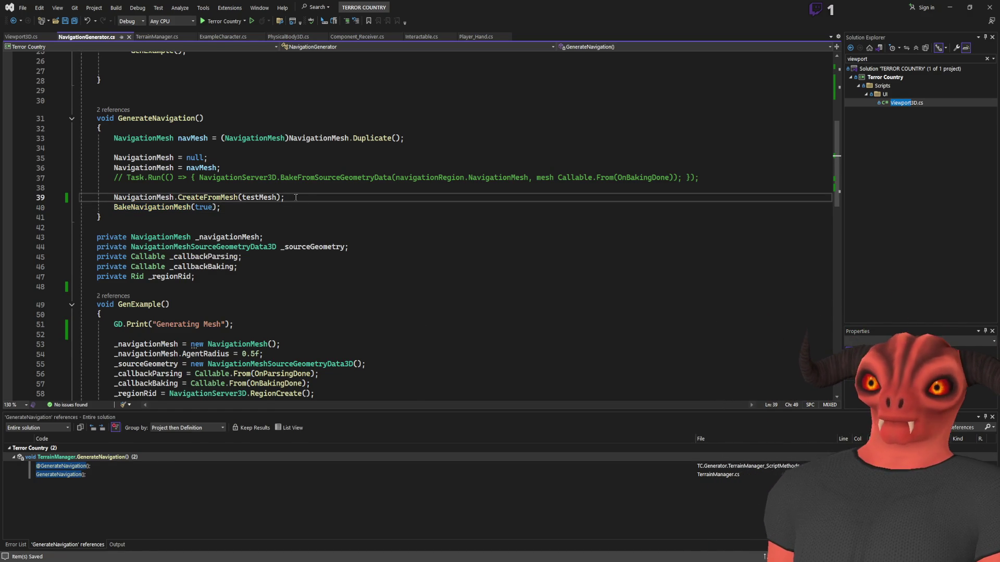
pyautogui.press('Return')
pyautogui.write('Navi')
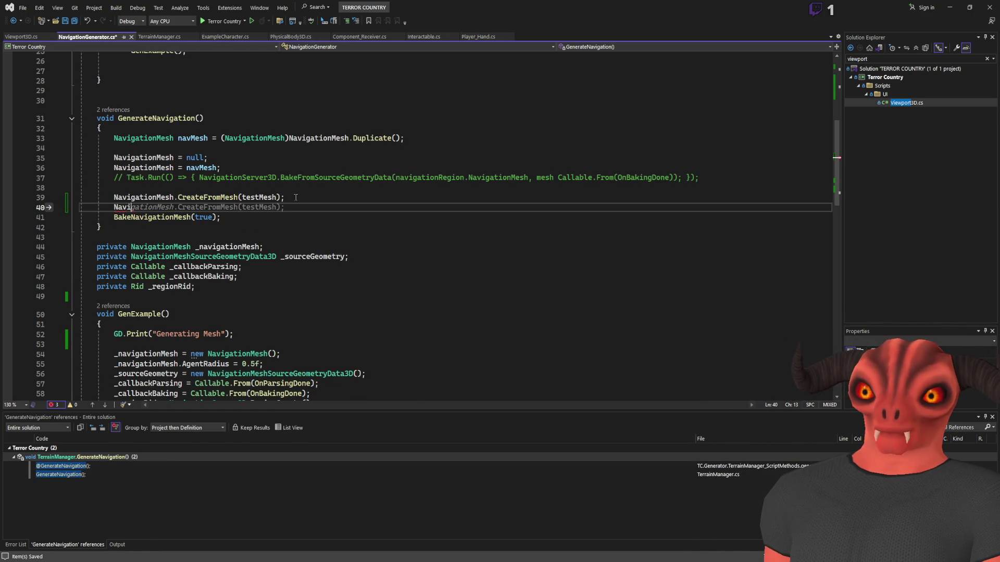
pyautogui.write('gation')
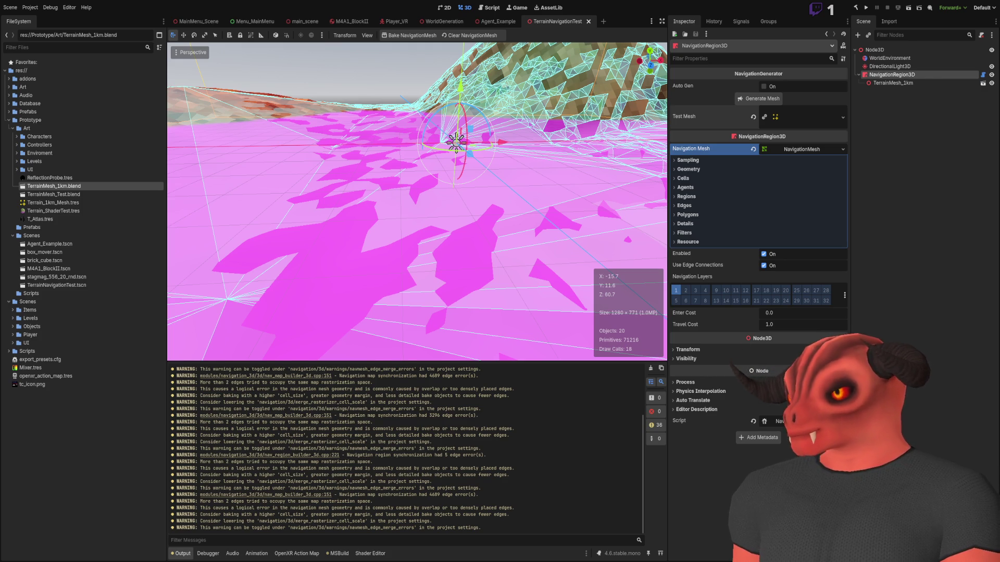
pyautogui.hotkey('alt', 'Tab')
pyautogui.scroll(2, 228, 231)
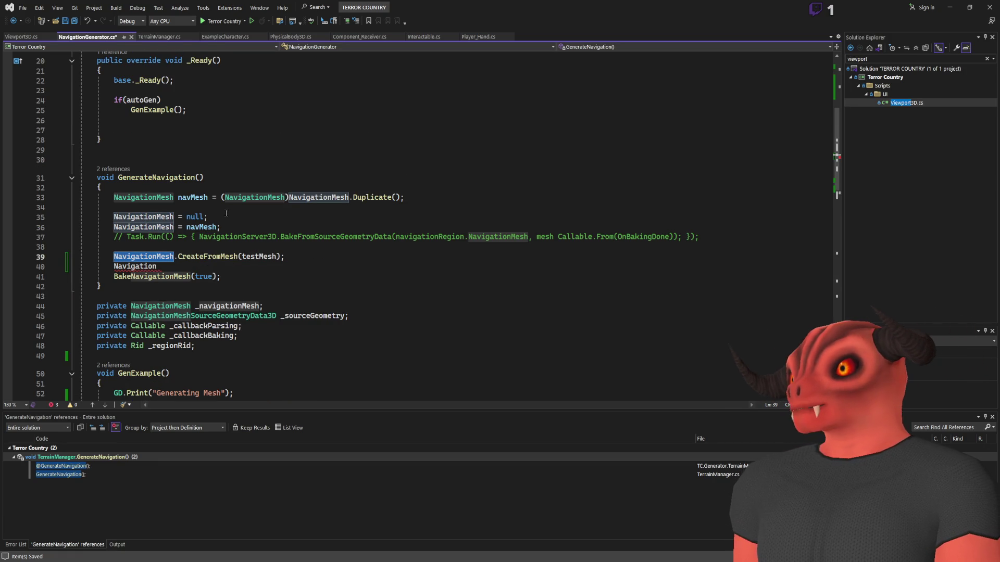
# - Review where NavigationMesh is referenced around lines 33-35 of the script
pyautogui.click(257, 217)
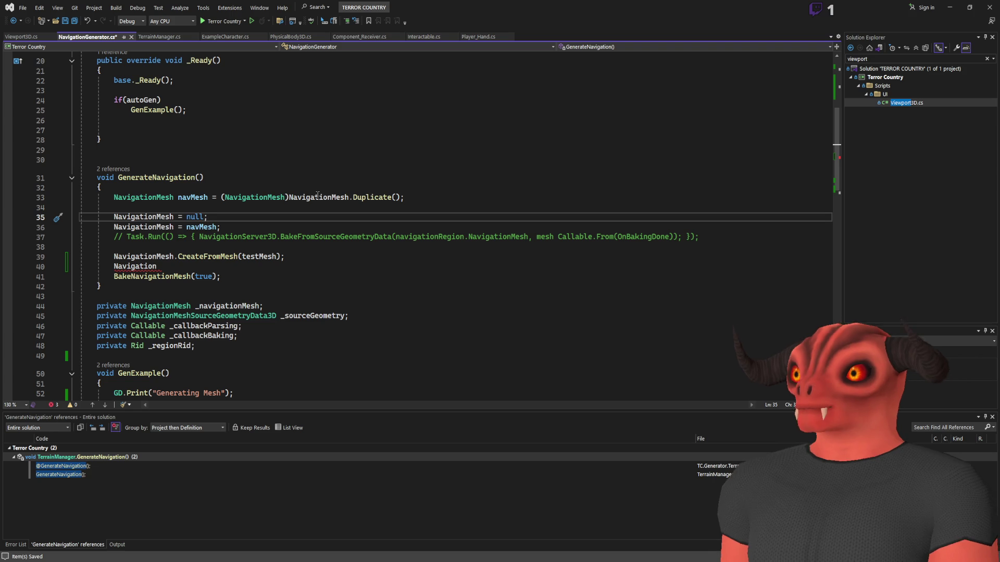
pyautogui.click(319, 197)
pyautogui.scroll(3, 390, 211)
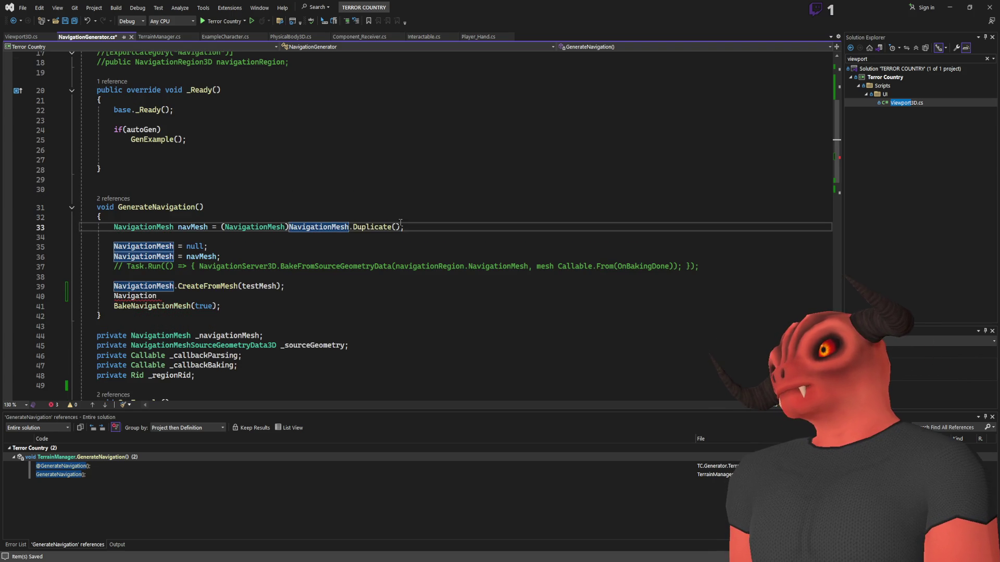
pyautogui.scroll(3, 390, 212)
pyautogui.scroll(-8, 338, 192)
pyautogui.scroll(4, 293, 173)
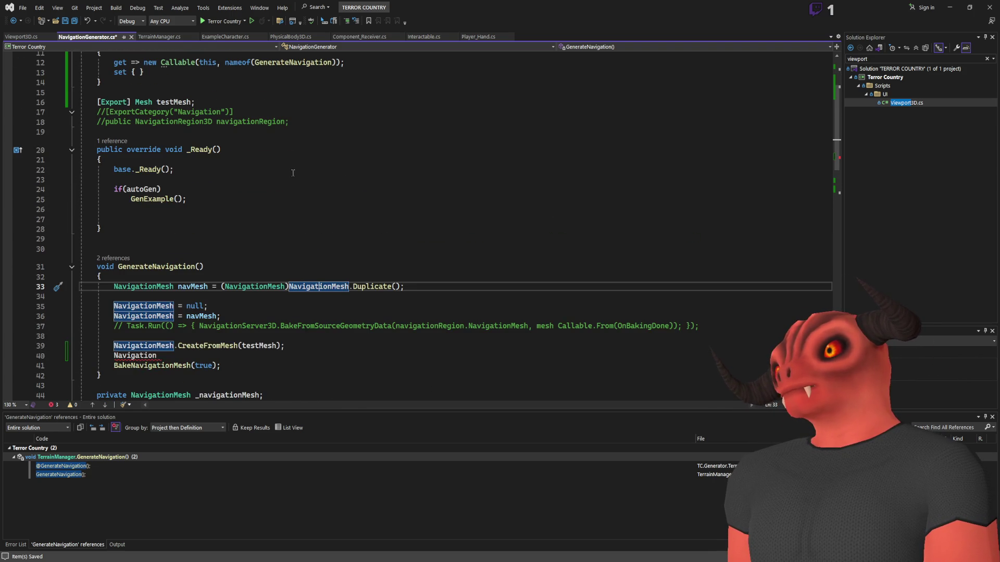
pyautogui.scroll(-3, 299, 261)
pyautogui.scroll(6, 281, 235)
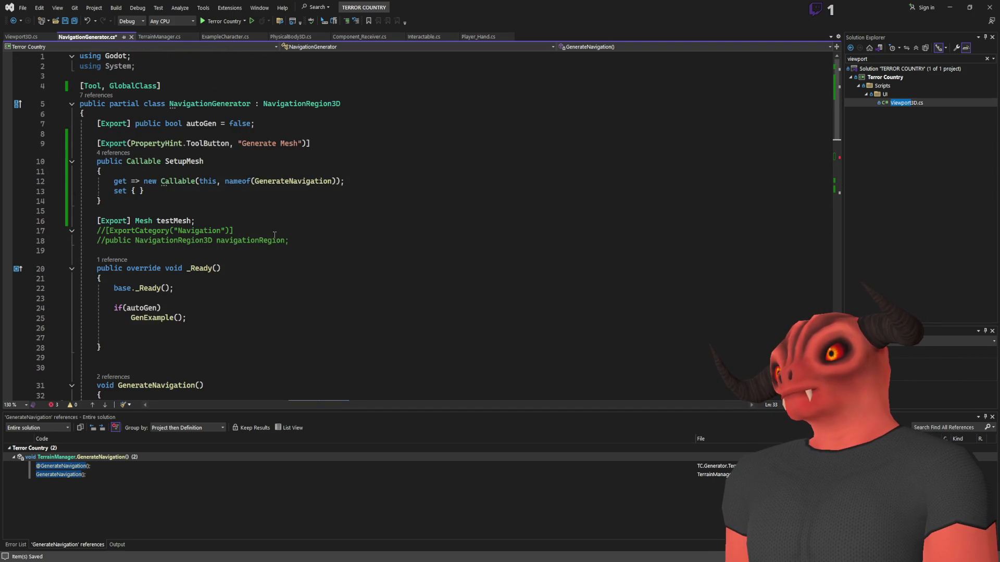
pyautogui.scroll(-7, 275, 227)
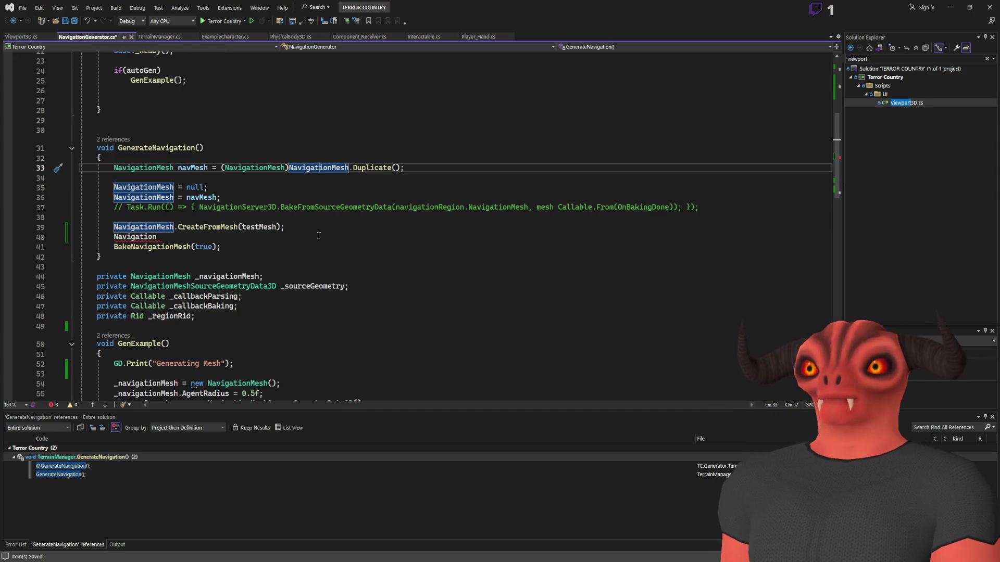
pyautogui.hotkey('alt', 'Tab')
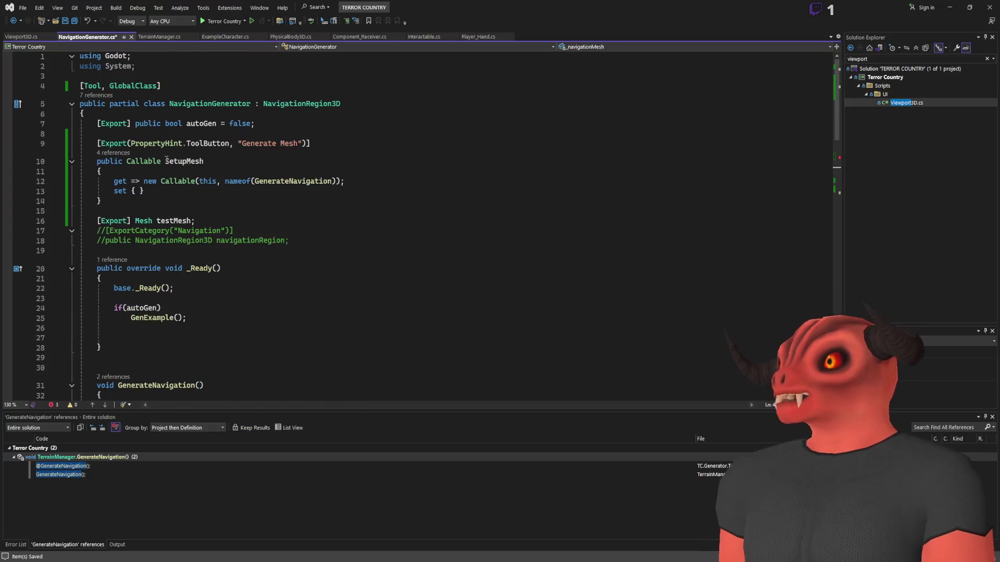
# - Comment out the unfinished Navigation line 40 with //, save, and rebuild the Godot C# project
pyautogui.scroll(-6, 172, 164)
pyautogui.write('Navigation')
pyautogui.click(132, 266)
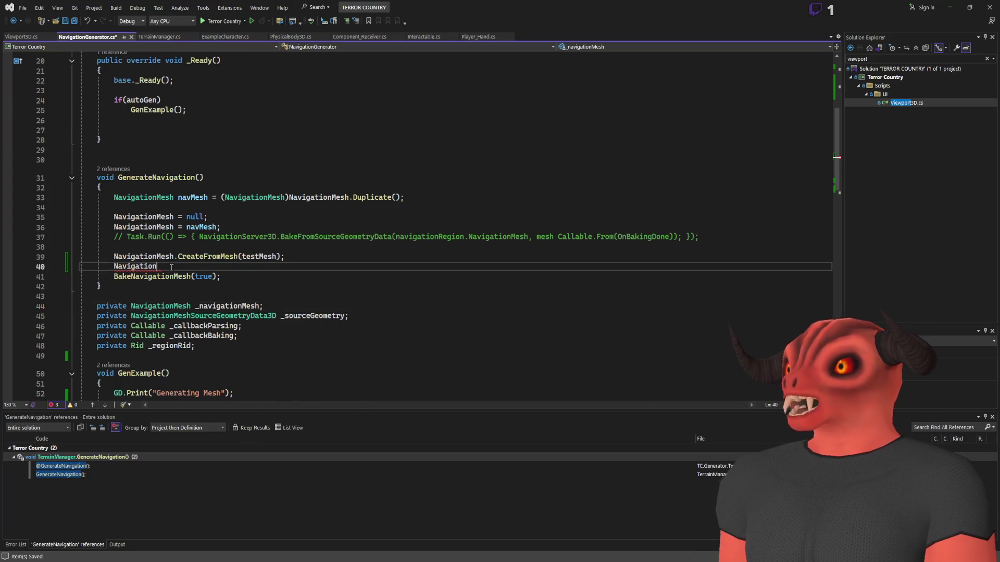
pyautogui.write('//')
pyautogui.hotkey('ctrl', 's')
pyautogui.hotkey('alt', 'Tab')
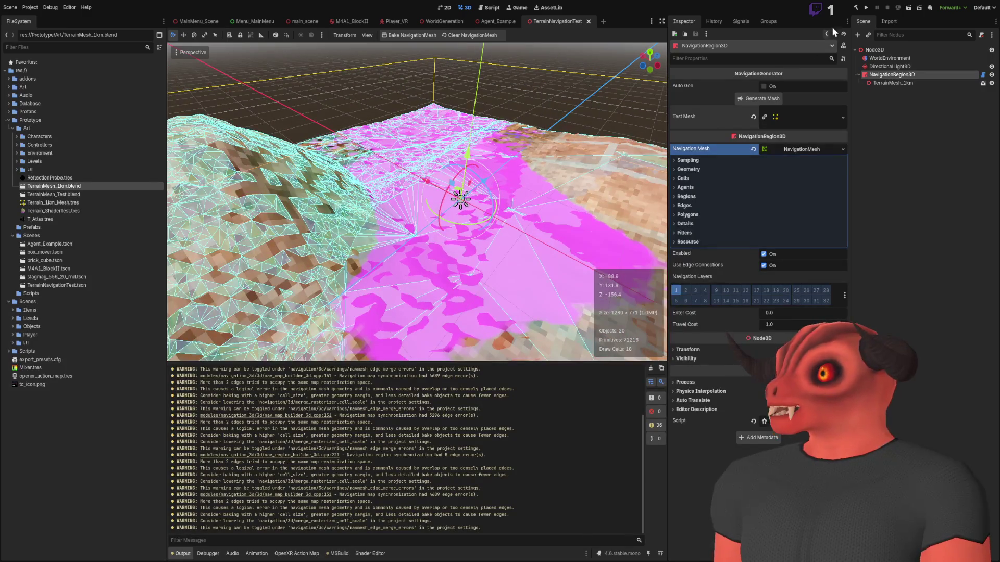
pyautogui.click(859, 7)
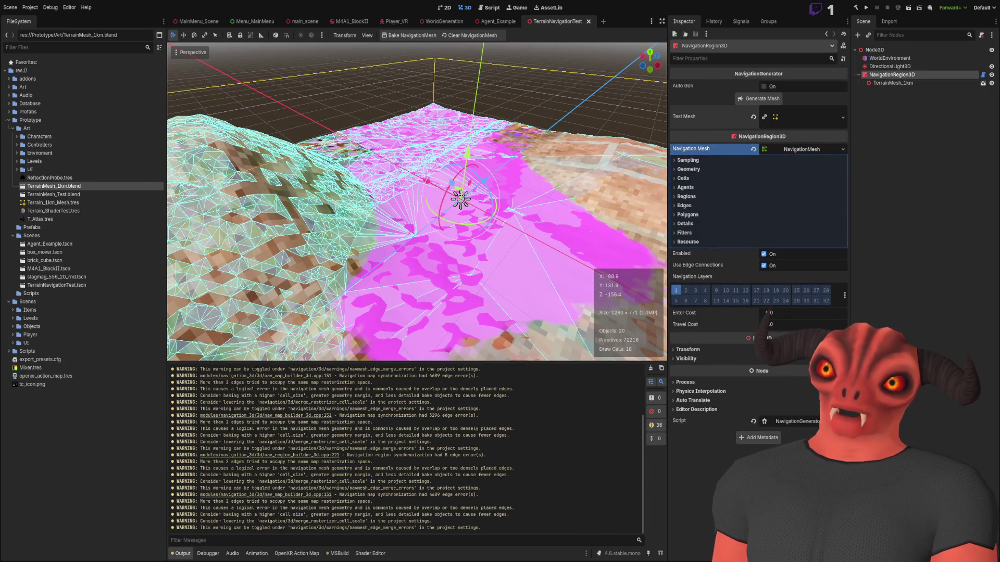
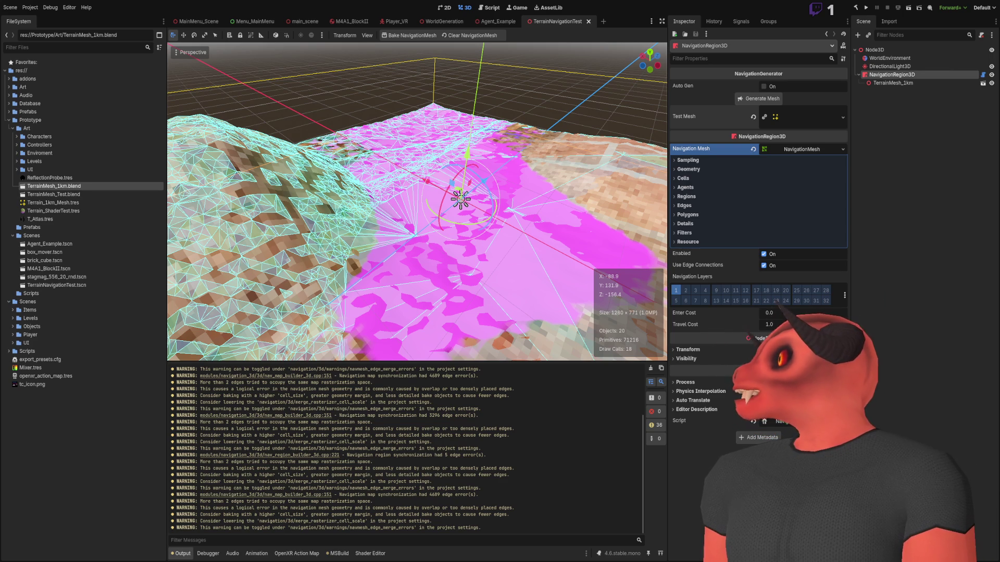
# - Regenerate the navigation mesh and orbit the view to inspect it over the terrain
pyautogui.click(759, 98)
pyautogui.scroll(3, 529, 247)
pyautogui.scroll(3, 529, 246)
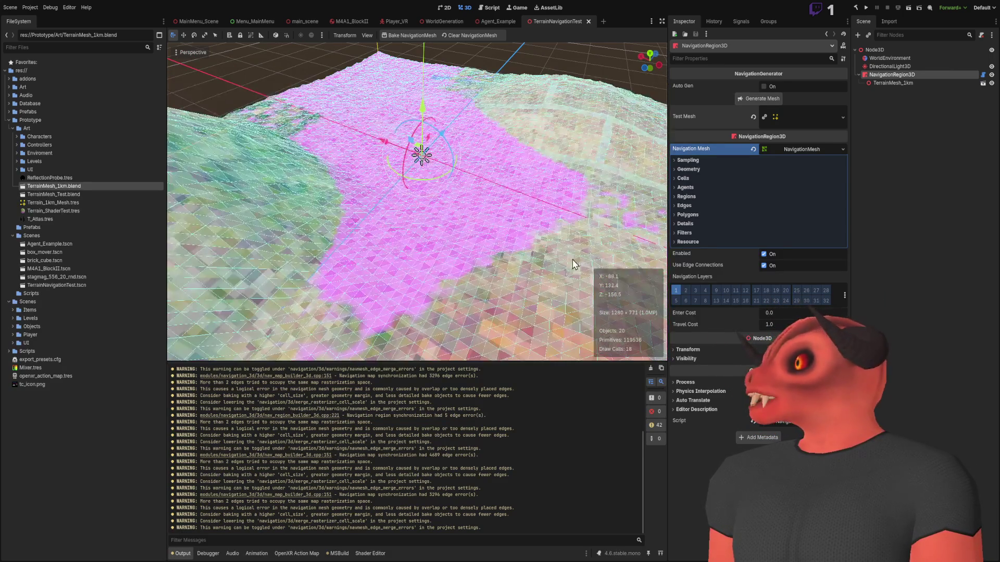
pyautogui.moveTo(438, 176); pyautogui.dragTo(485, 172)
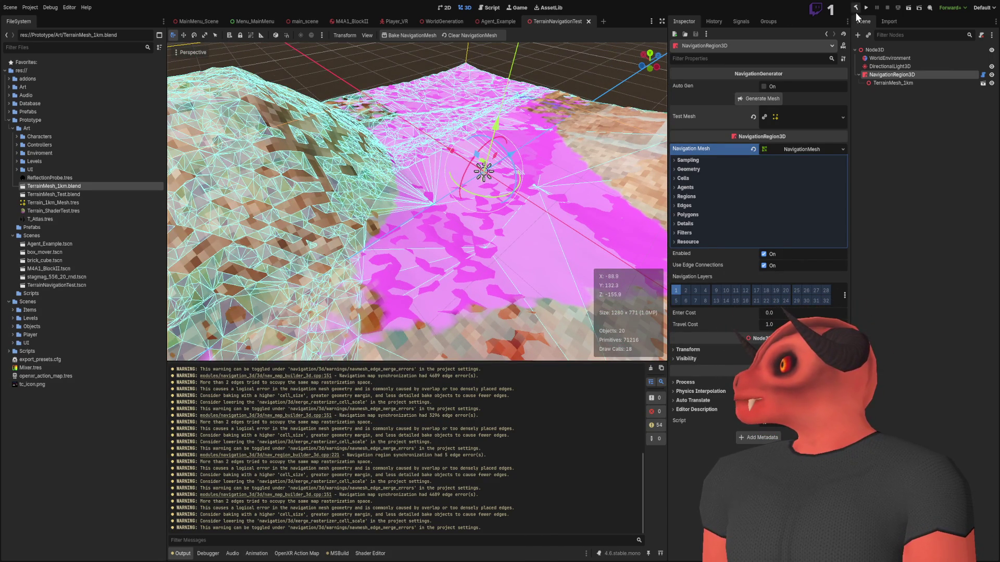
pyautogui.click(755, 99)
pyautogui.moveTo(612, 144); pyautogui.dragTo(538, 489)
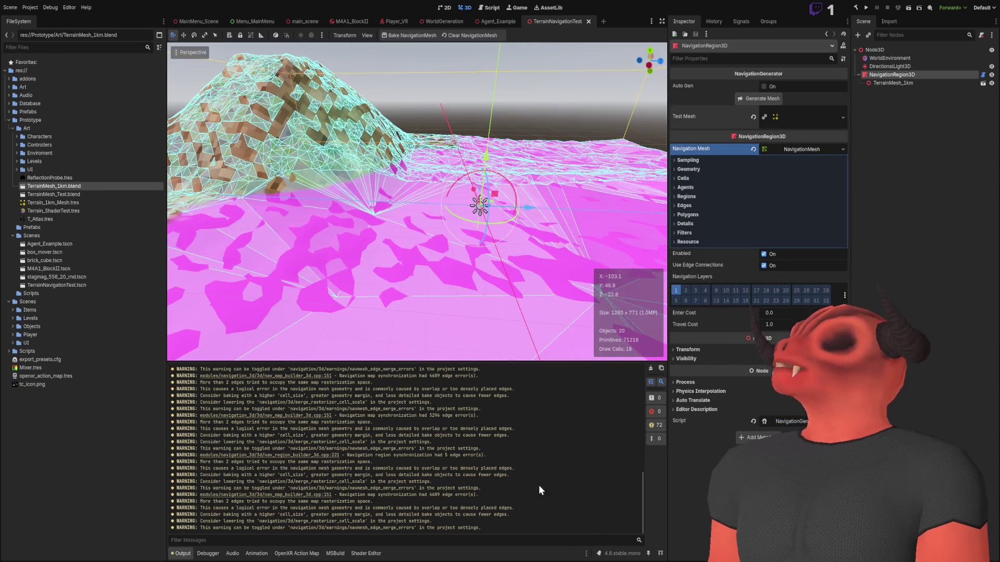
# - Comment out the BakeNavigationMesh(true) call in NavigationGenerator.cs, save, and rebuild the .NET project
pyautogui.hotkey('alt', 'Tab')
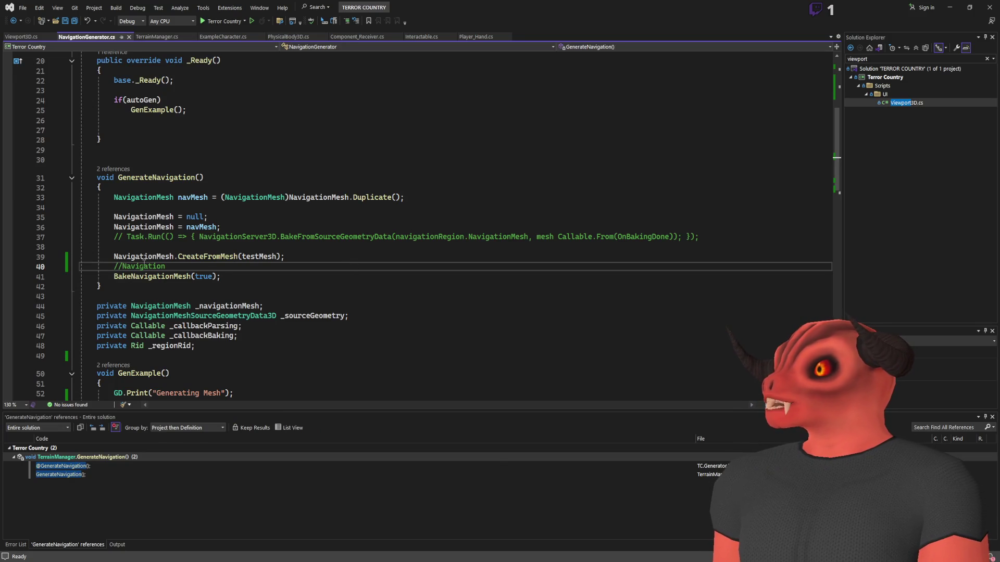
pyautogui.press('Down')
pyautogui.write('//')
pyautogui.hotkey('ctrl', 's')
pyautogui.hotkey('alt', 'Tab')
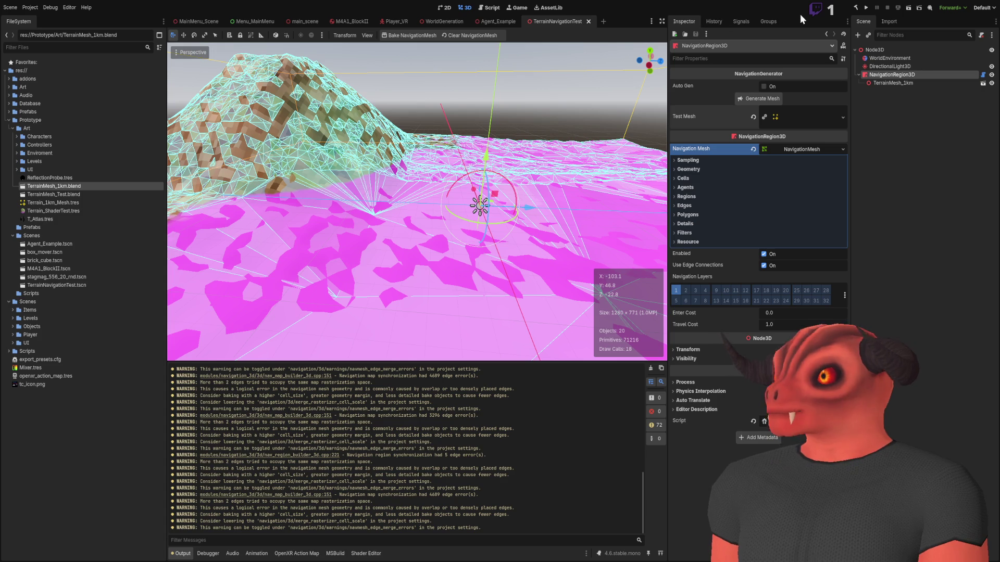
pyautogui.click(856, 7)
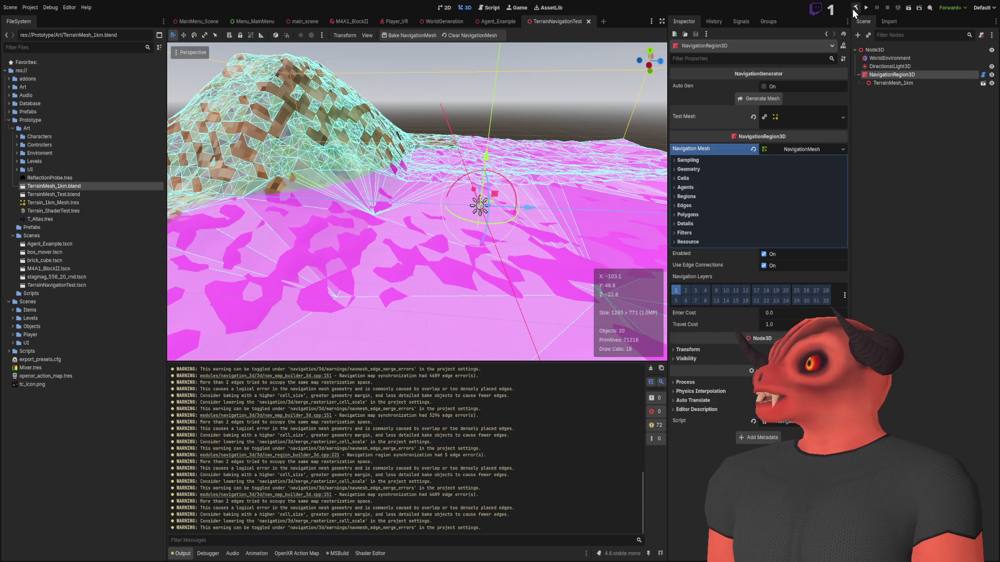
# - Generate the navigation mesh with the rebuilt script and fly over the hills to inspect its triangles
pyautogui.click(749, 96)
pyautogui.scroll(-10, 480, 225)
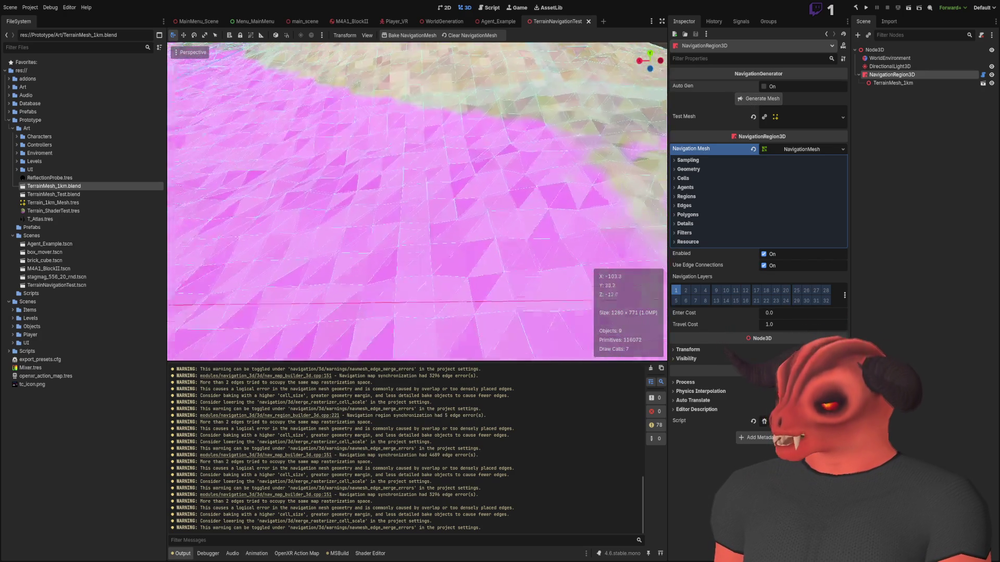
pyautogui.press('w')
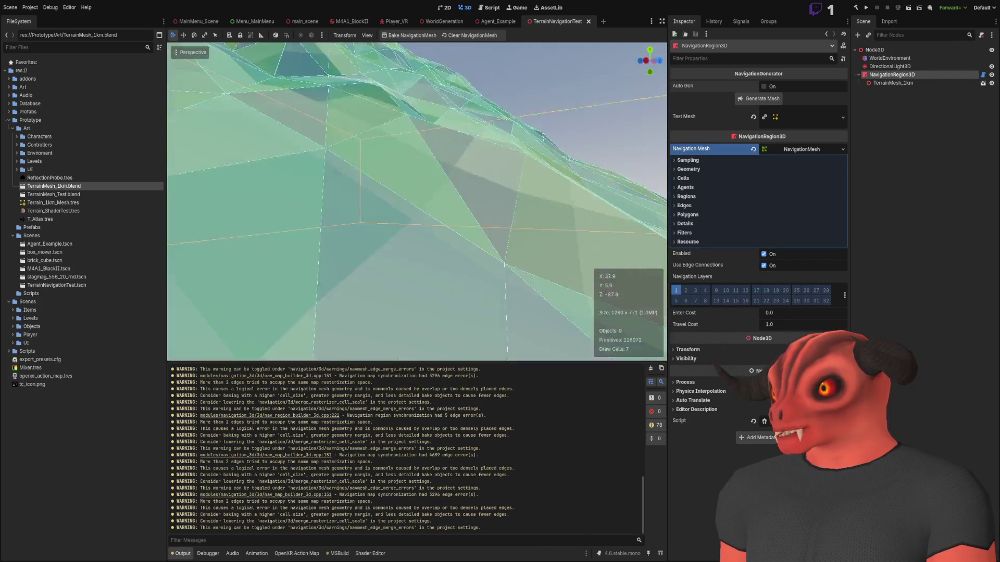
pyautogui.press('f')
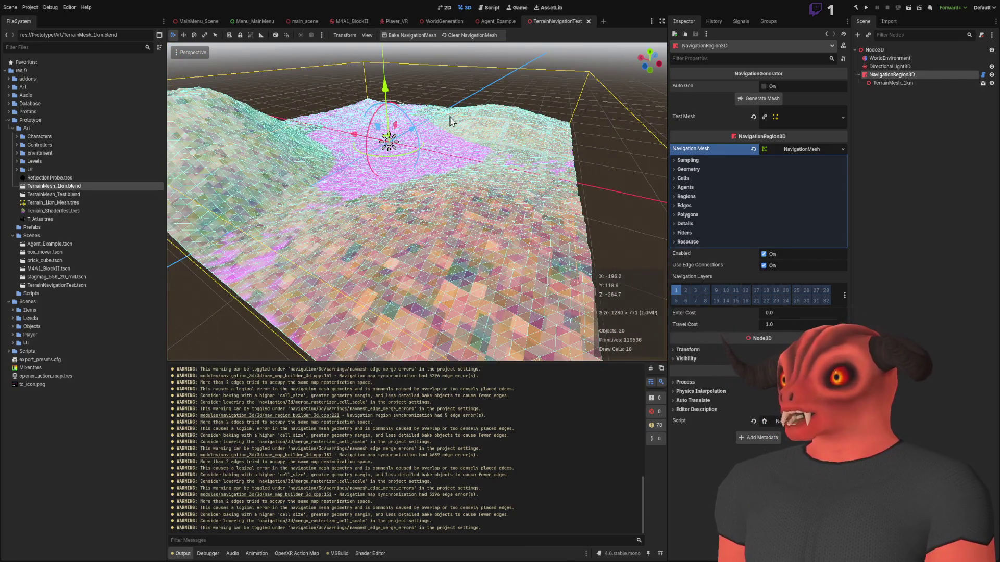
pyautogui.press('w')
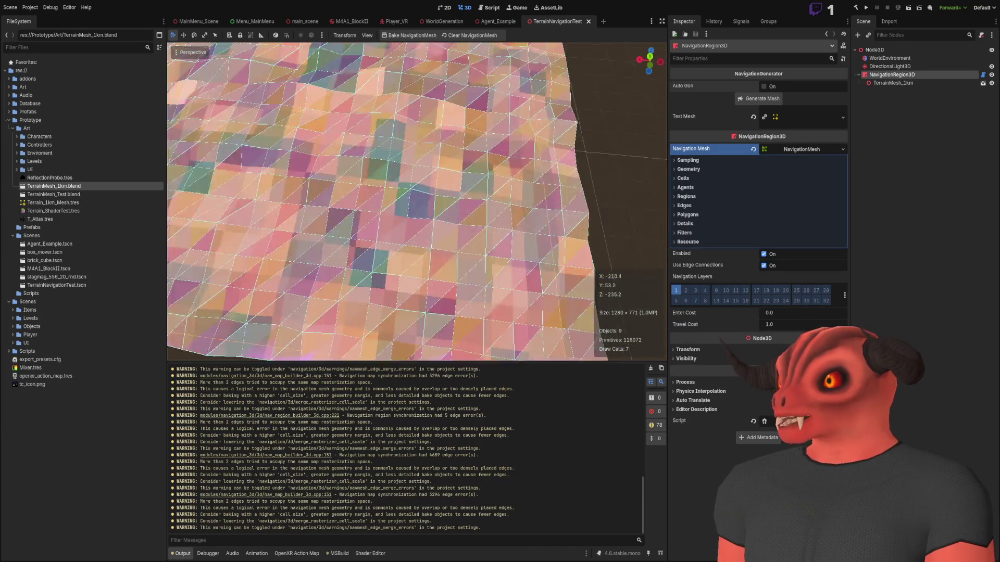
pyautogui.press('s')
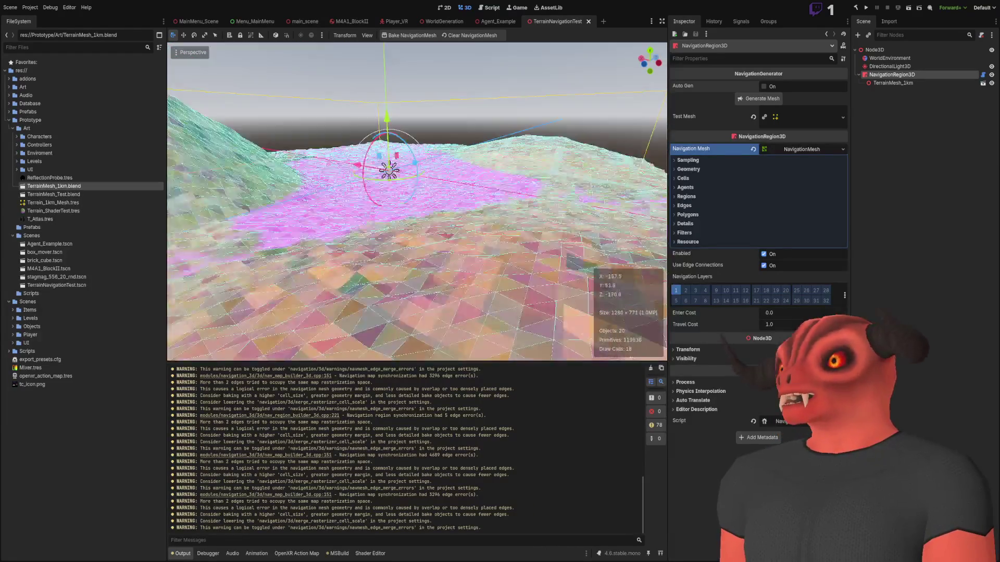
pyautogui.press('d')
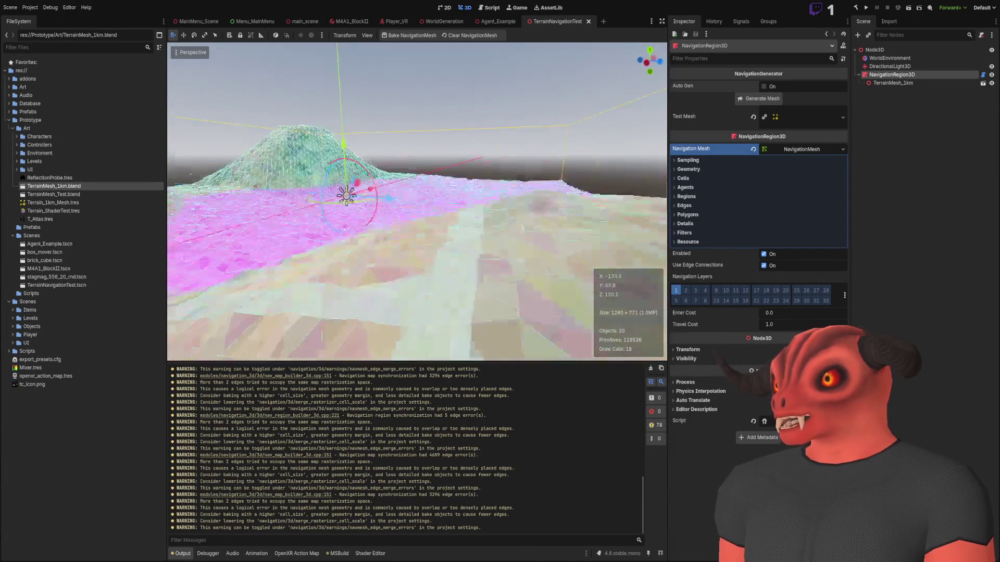
pyautogui.press('w')
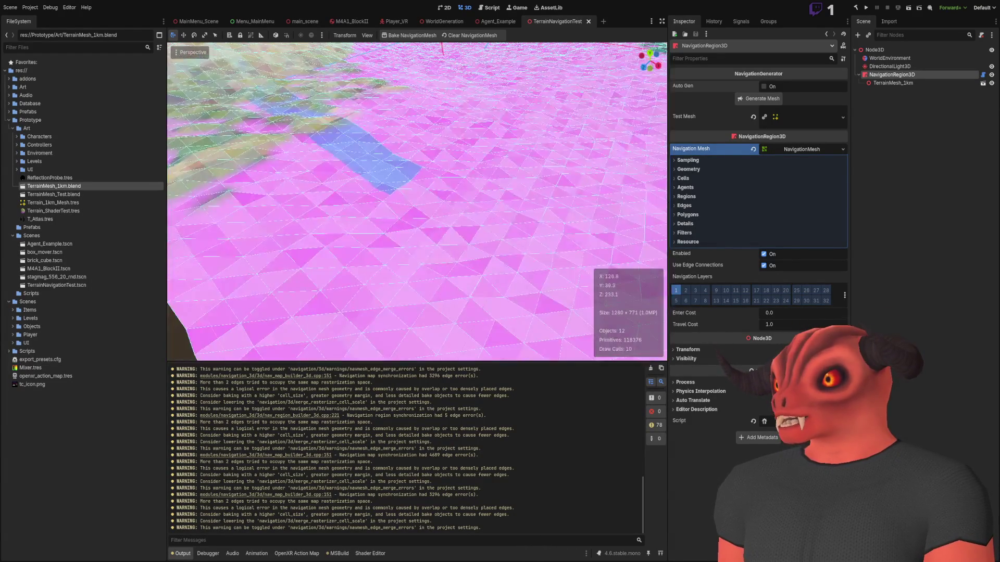
pyautogui.press('s')
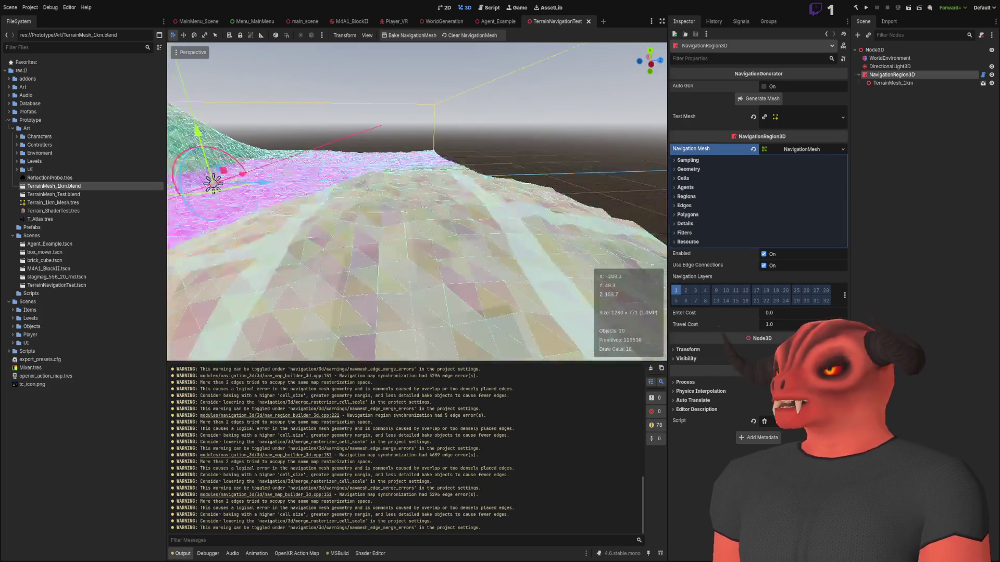
pyautogui.press('a')
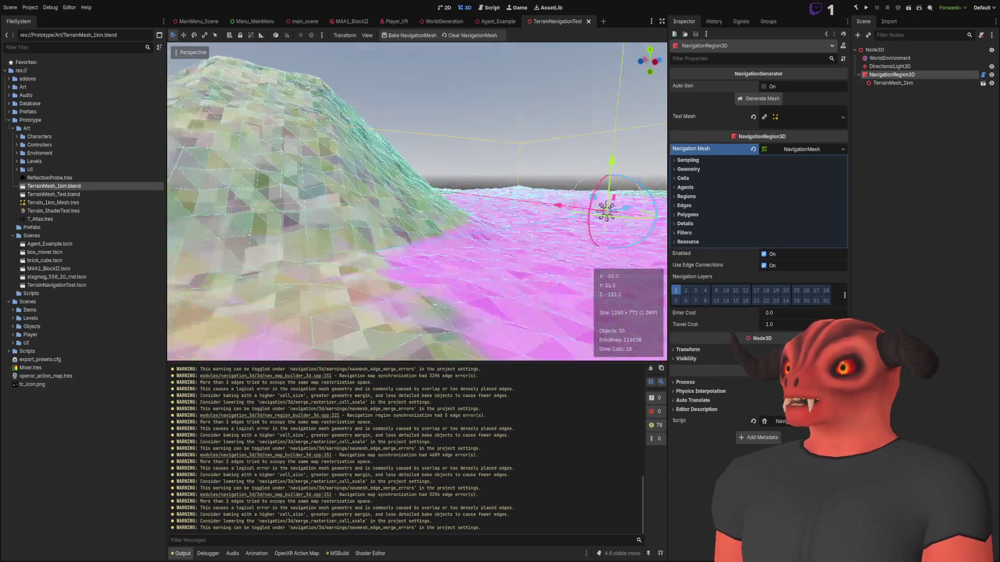
pyautogui.press('a')
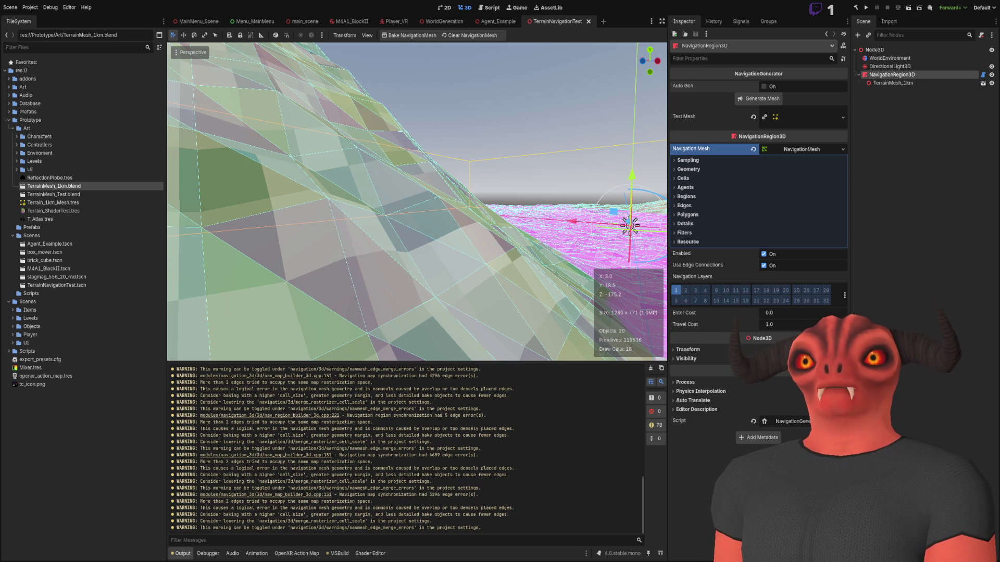
pyautogui.hotkey('alt', 'Tab')
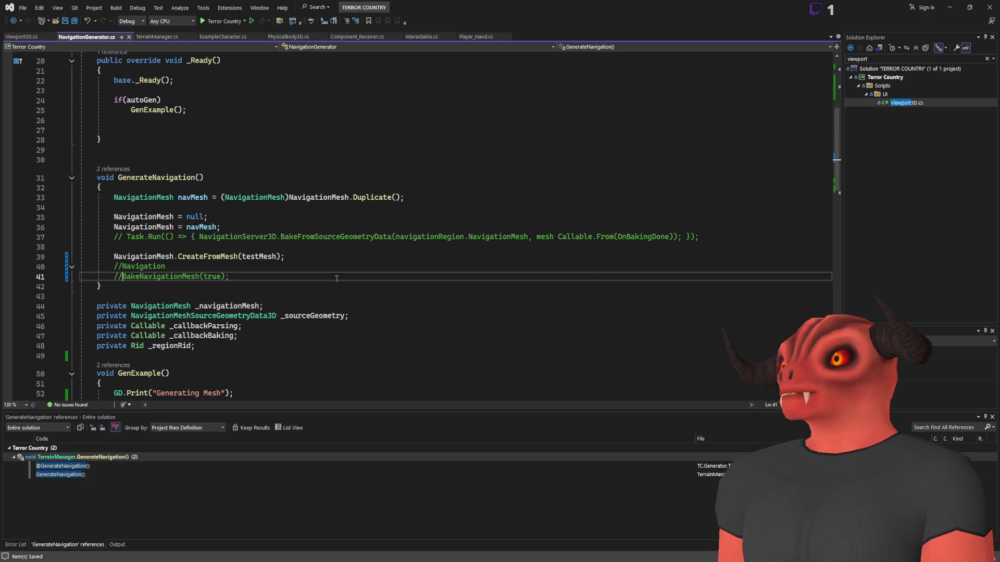
# - Declare an empty void CustomNavigationMesh() method below GenerateNavigation
pyautogui.scroll(1, 337, 279)
pyautogui.click(154, 316)
pyautogui.press('Return')
pyautogui.press('Return')
pyautogui.press('Return')
pyautogui.press('Up')
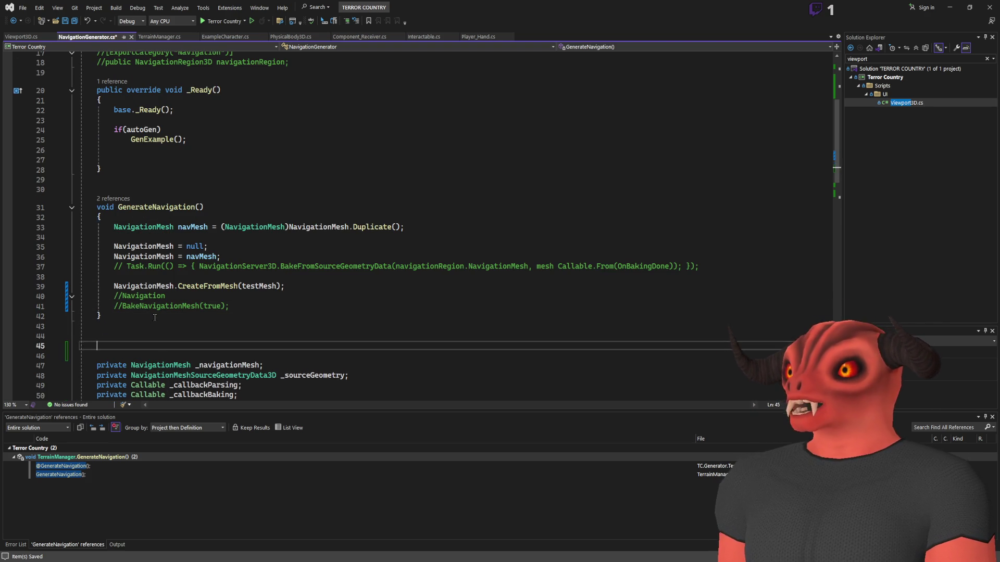
pyautogui.write('void CustomG')
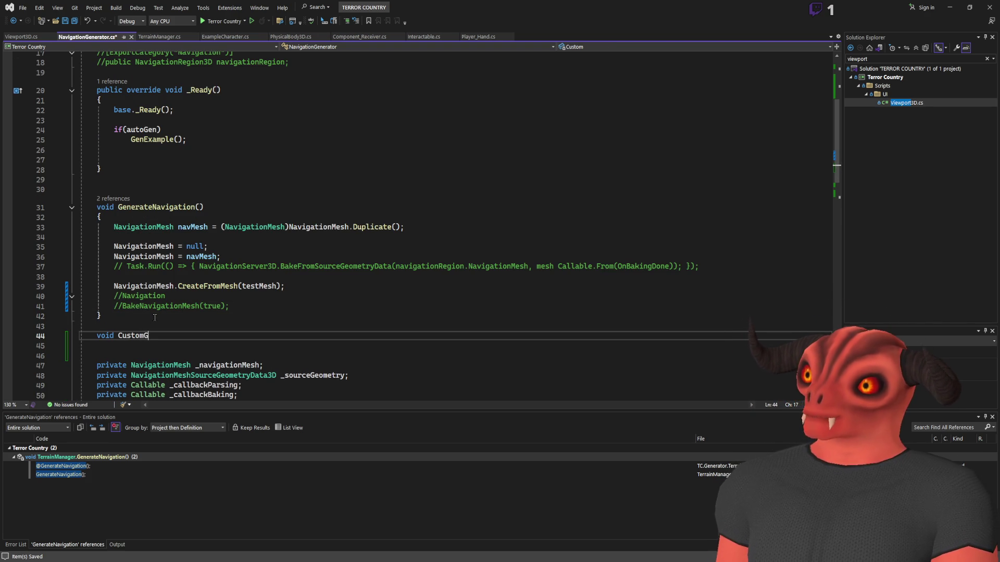
pyautogui.press('BackSpace')
pyautogui.write('Navi')
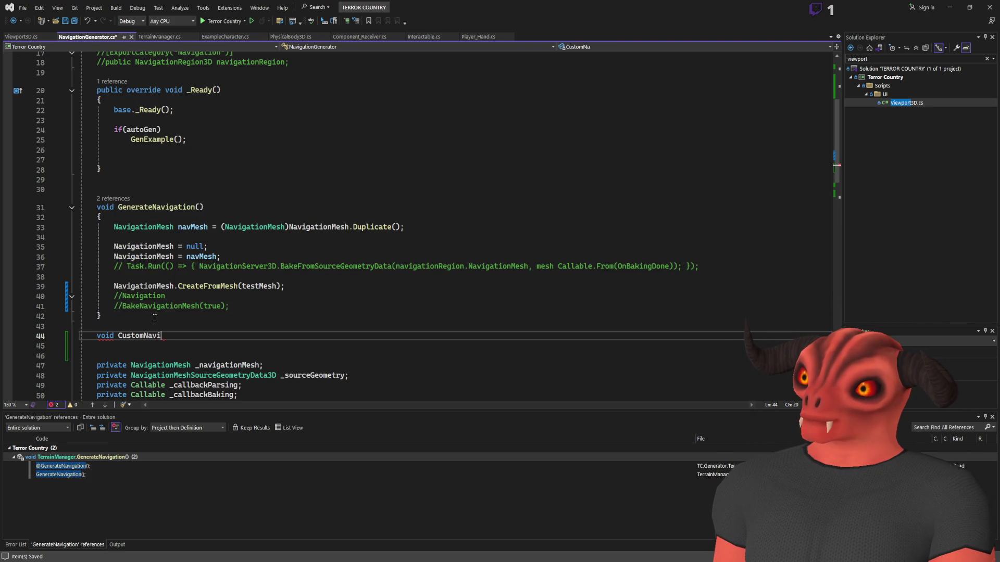
pyautogui.write('gationmesh(')
pyautogui.press('BackSpace')
pyautogui.press('BackSpace')
pyautogui.press('BackSpace')
pyautogui.press('BackSpace')
pyautogui.press('BackSpace')
pyautogui.write('Mesh()')
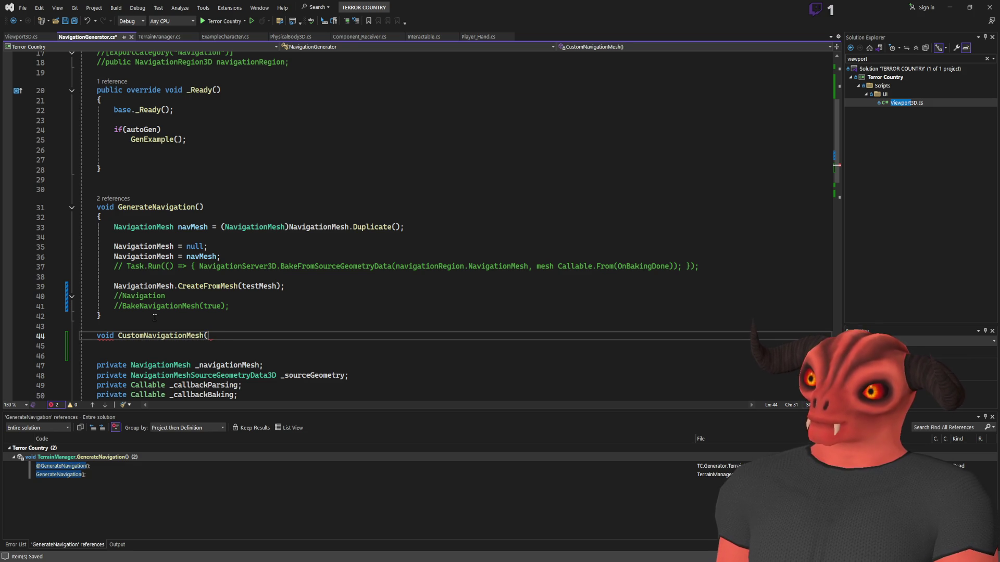
pyautogui.press('Return')
pyautogui.write('{ }')
pyautogui.press('Left')
pyautogui.press('Return')
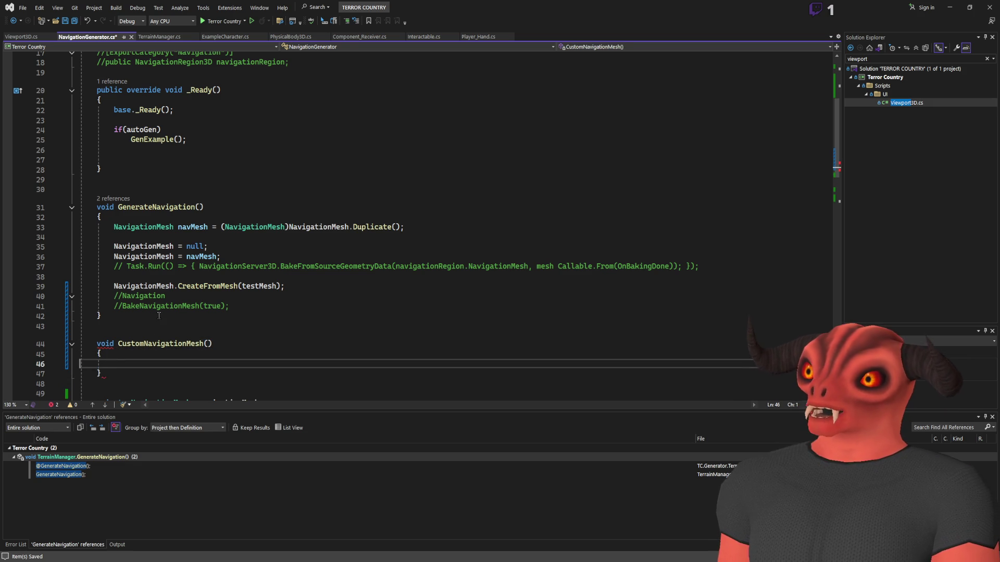
# - Copy lines 33–41 of GenerateNavigation's body into CustomNavigationMesh
pyautogui.scroll(-2, 212, 214)
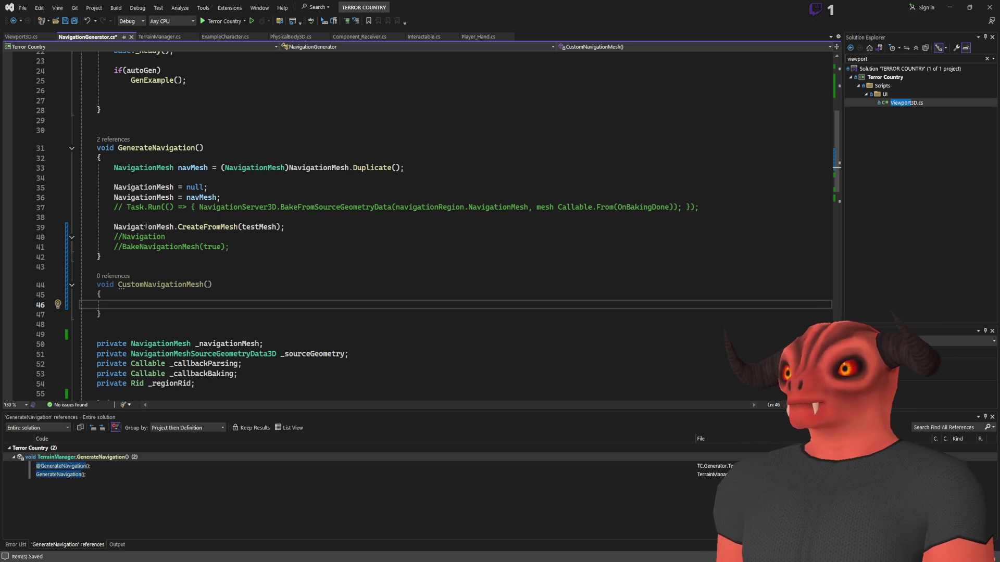
pyautogui.moveTo(114, 227)
pyautogui.mouseDown()
pyautogui.moveTo(272, 227)
pyautogui.moveTo(81, 167)
pyautogui.mouseUp()
pyautogui.click(283, 246)
pyautogui.hotkey('ctrl', 'c')
pyautogui.click(119, 305)
pyautogui.hotkey('ctrl', 'v')
pyautogui.click(120, 285)
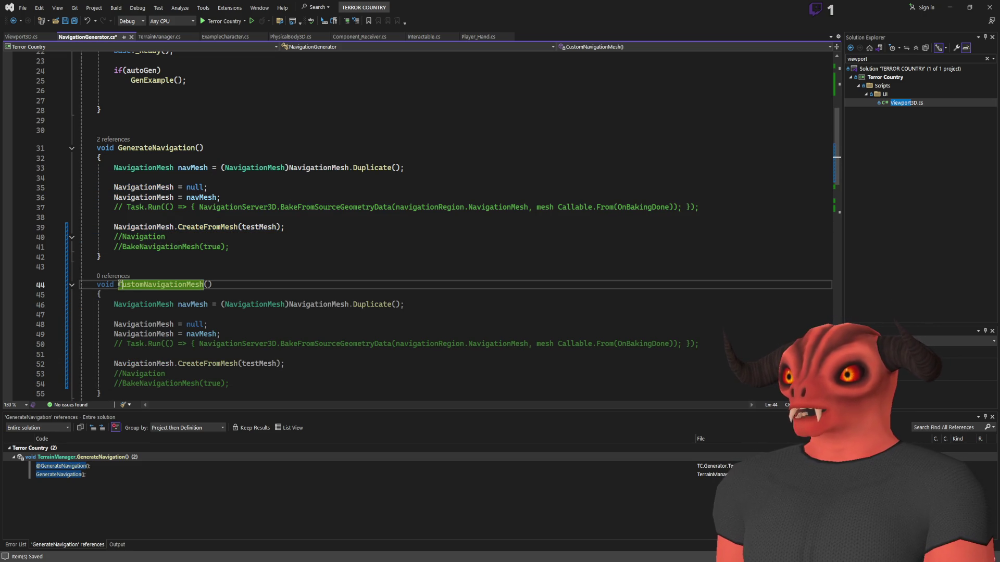
pyautogui.scroll(7, 255, 156)
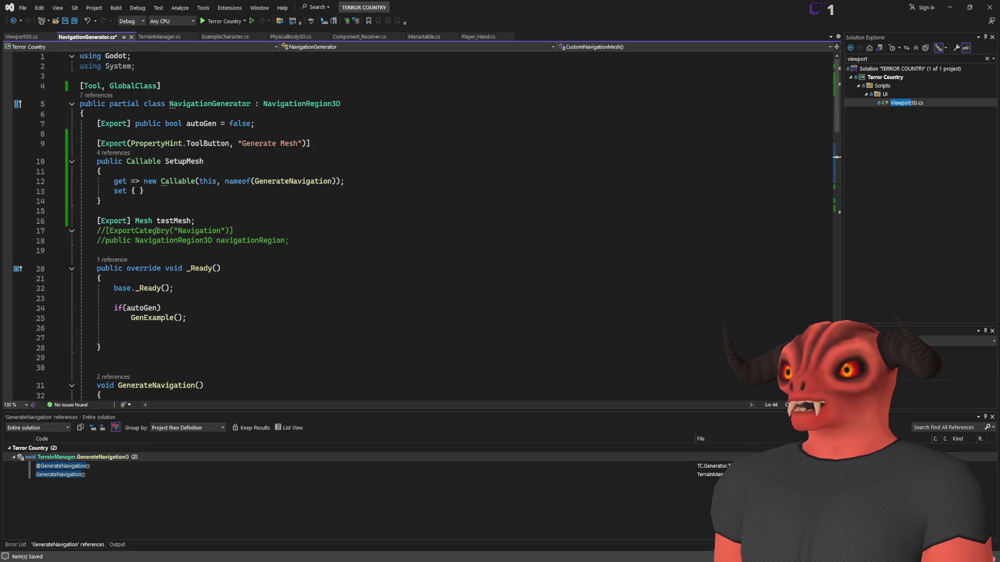
# - Replace the Duplicate() expression on line 46 with the CreateFromMesh(testMesh) call
pyautogui.click(282, 181)
pyautogui.scroll(-11, 265, 227)
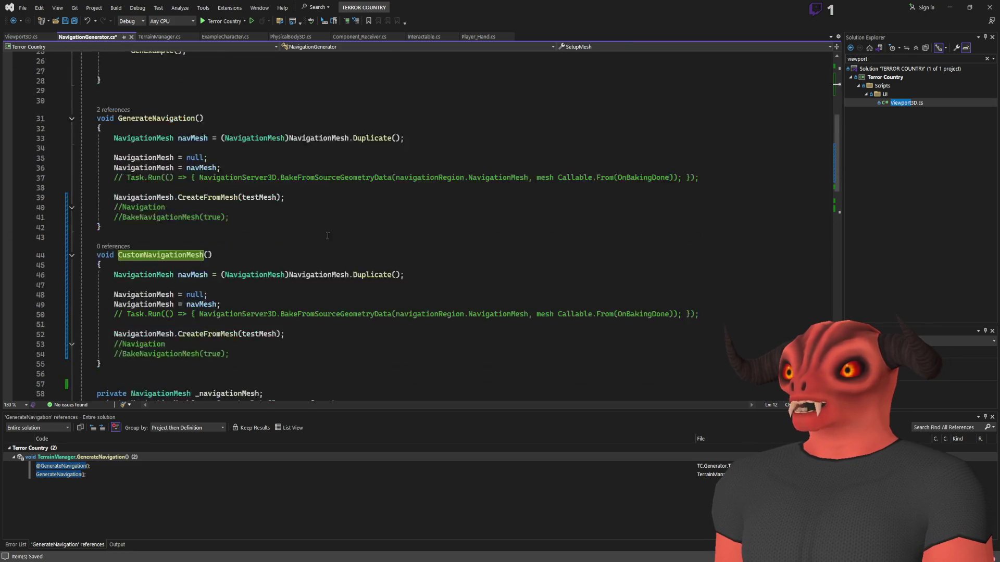
pyautogui.click(119, 242)
pyautogui.hotkey('shift', 'End')
pyautogui.press('Delete')
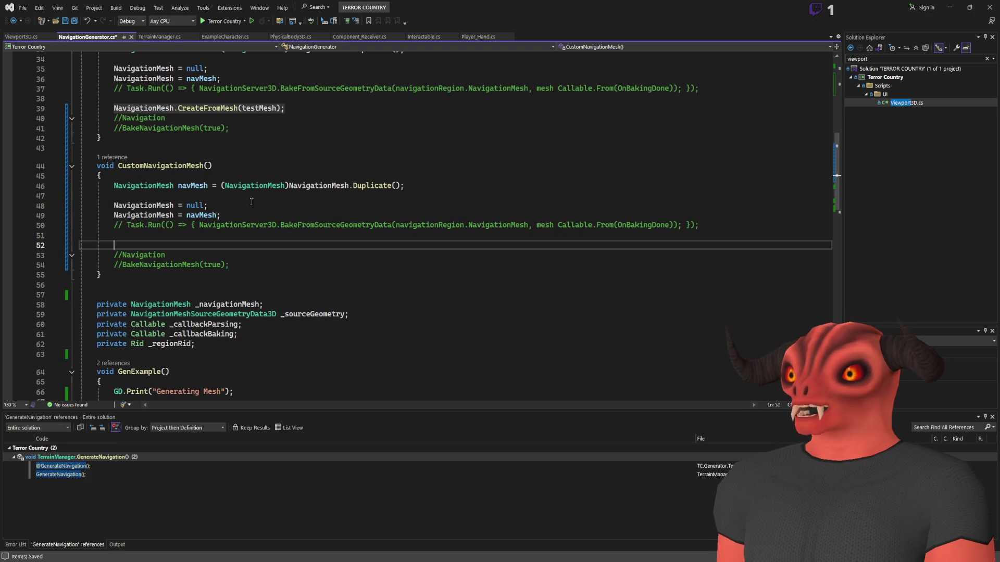
pyautogui.moveTo(221, 185); pyautogui.dragTo(451, 188)
pyautogui.hotkey('ctrl', 'v')
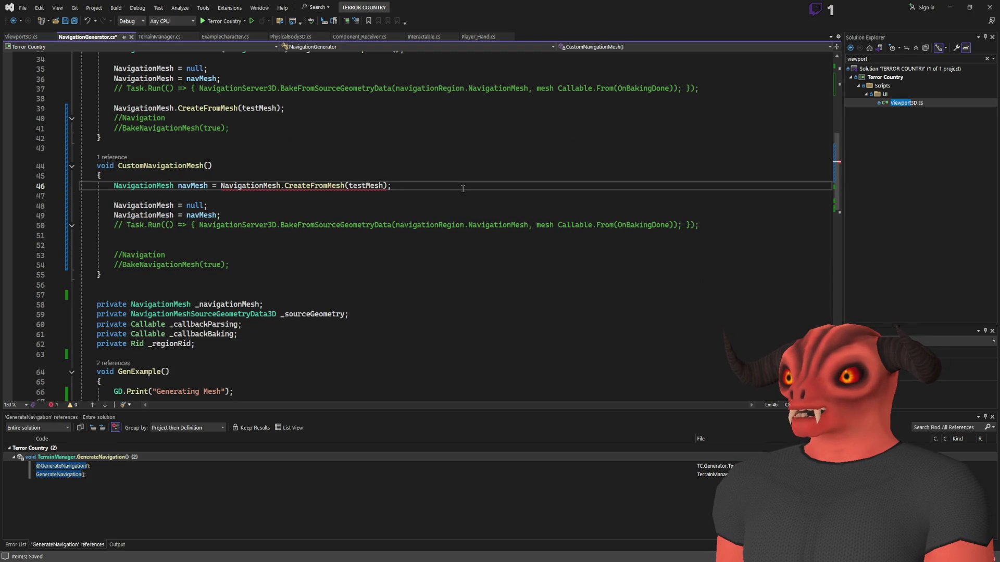
# - Add a (NavigationMesh) cast before CreateFromMesh, then delete it again
pyautogui.click(222, 186)
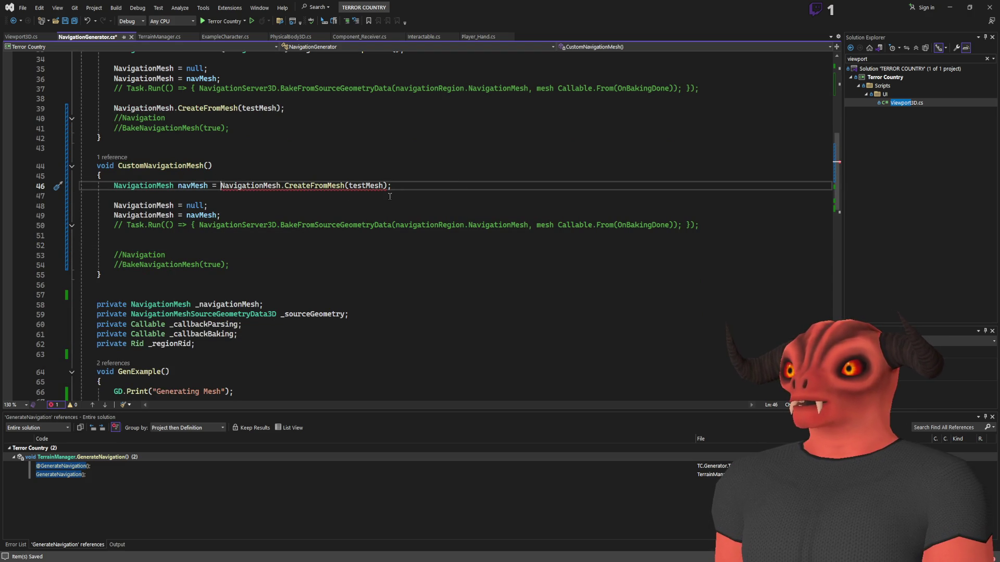
pyautogui.write('(Navigat')
pyautogui.write('ionMesh)')
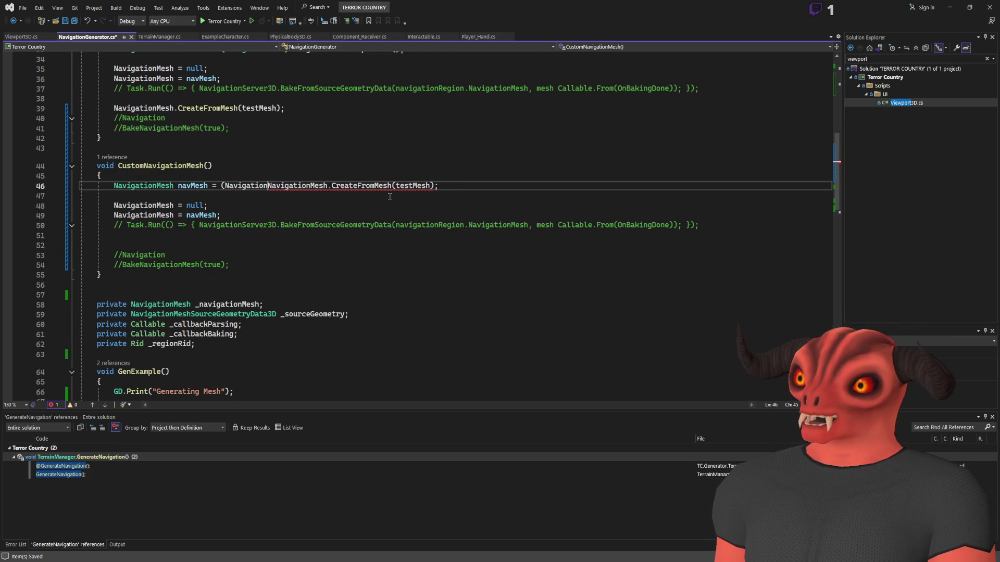
pyautogui.click(312, 194)
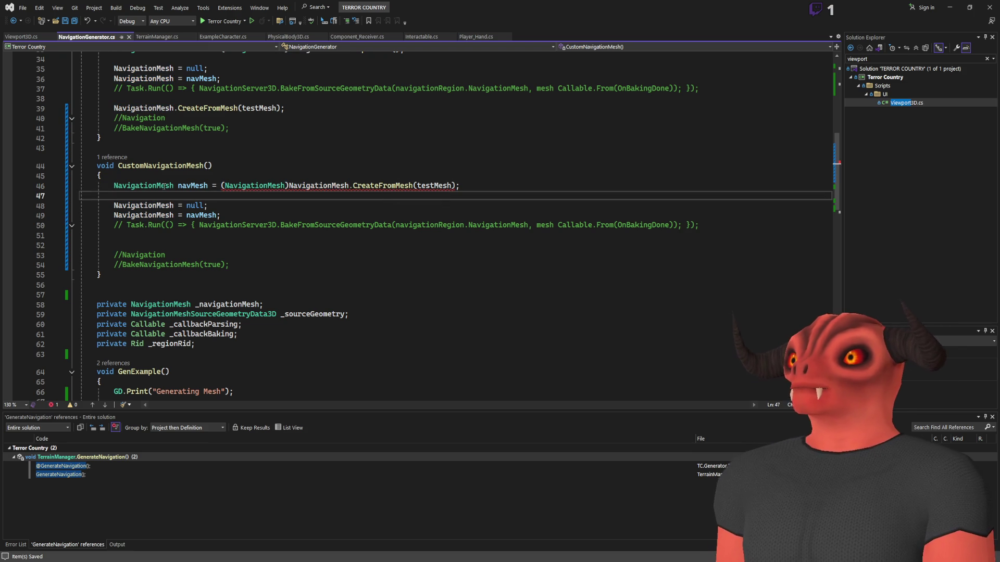
pyautogui.click(326, 186)
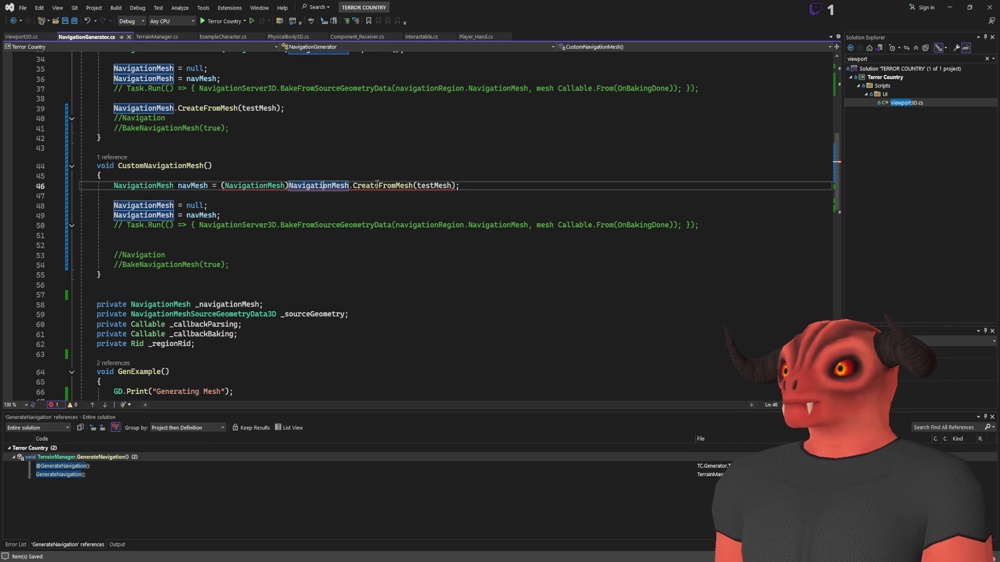
pyautogui.moveTo(226, 186); pyautogui.dragTo(288, 186)
pyautogui.press('BackSpace')
pyautogui.press('BackSpace')
pyautogui.press('BackSpace')
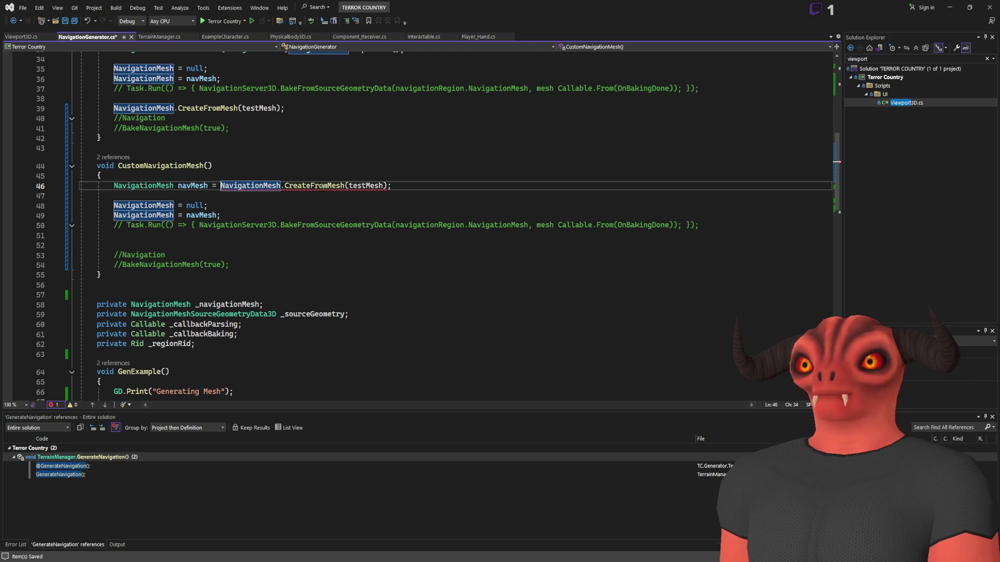
# - Add a NavigationMesh.AgentRadius = 0.5f; line below line 49
pyautogui.click(279, 218)
pyautogui.press('Return')
pyautogui.press('Return')
pyautogui.press('Return')
pyautogui.press('Up')
pyautogui.press('Up')
pyautogui.write('navigationmesh.')
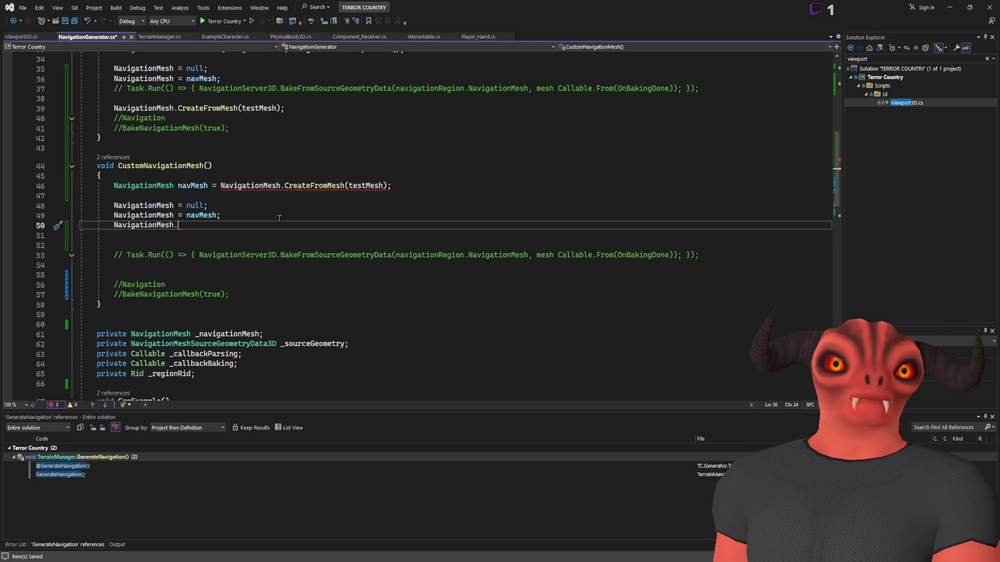
pyautogui.write('agent')
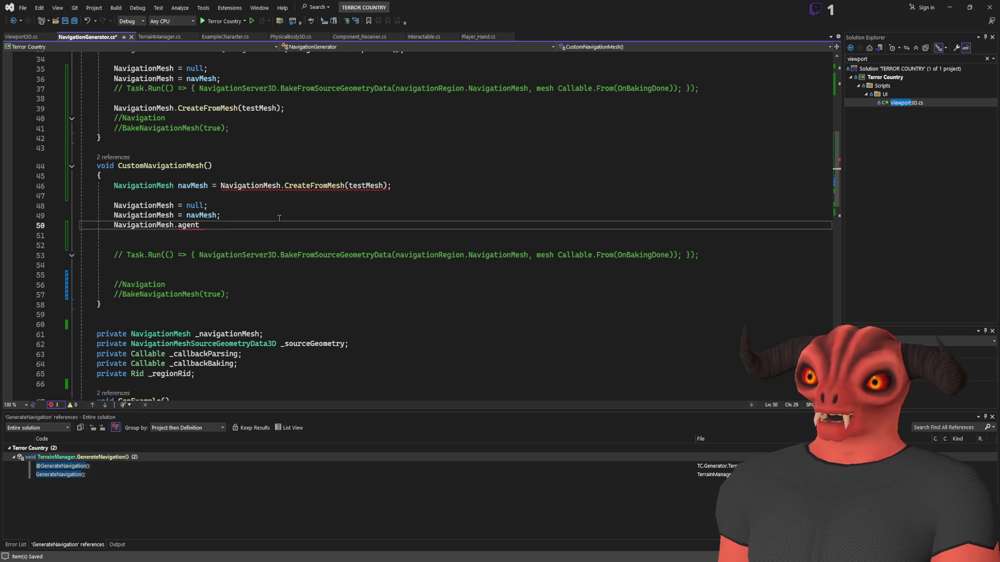
pyautogui.write(' = 0.5f;')
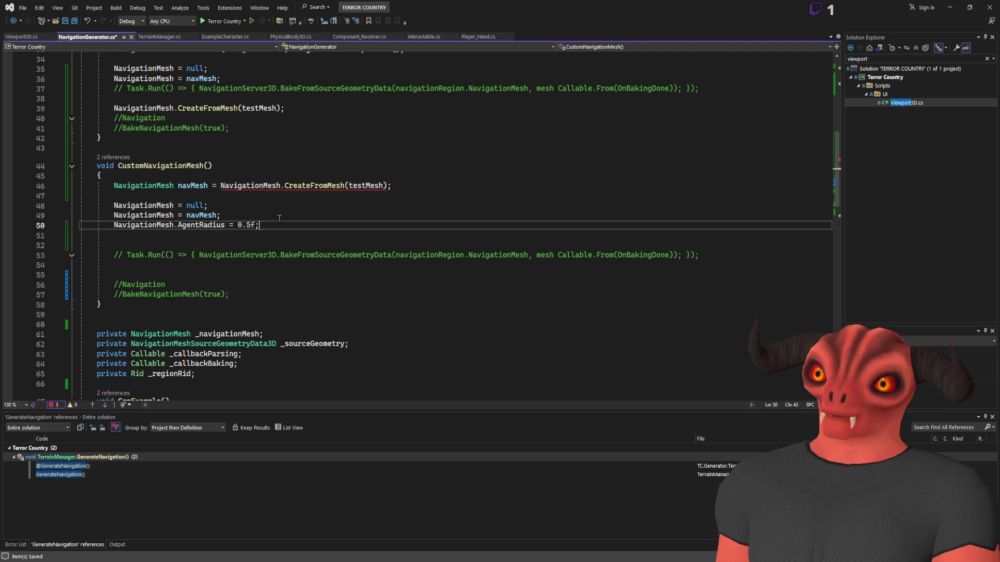
# - Comment out the old NavigationMesh assignments on lines 48–49 and open a line below the source geometry
pyautogui.click(218, 209)
pyautogui.press('Home')
pyautogui.write('//')
pyautogui.press('Down')
pyautogui.write('//')
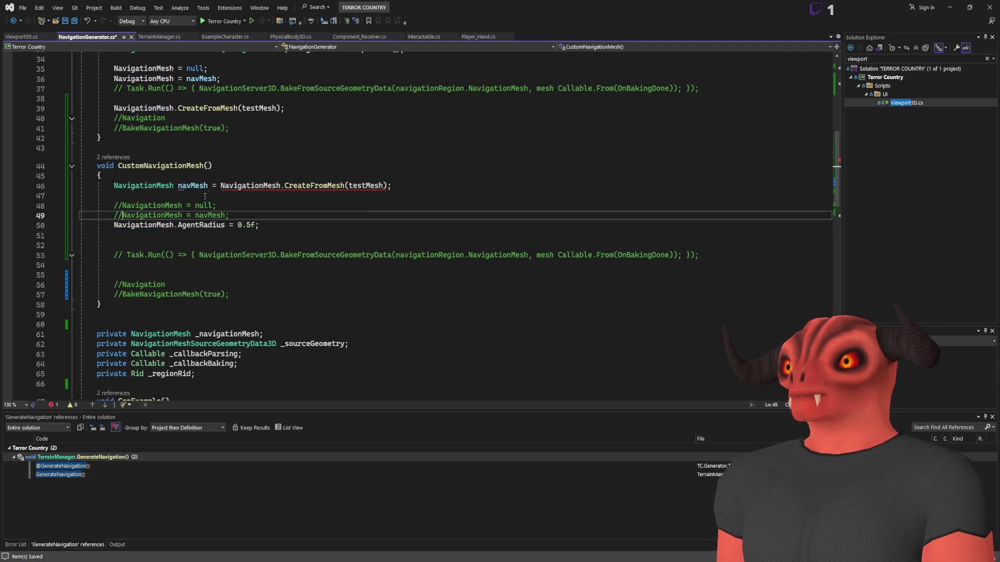
pyautogui.scroll(6, 245, 194)
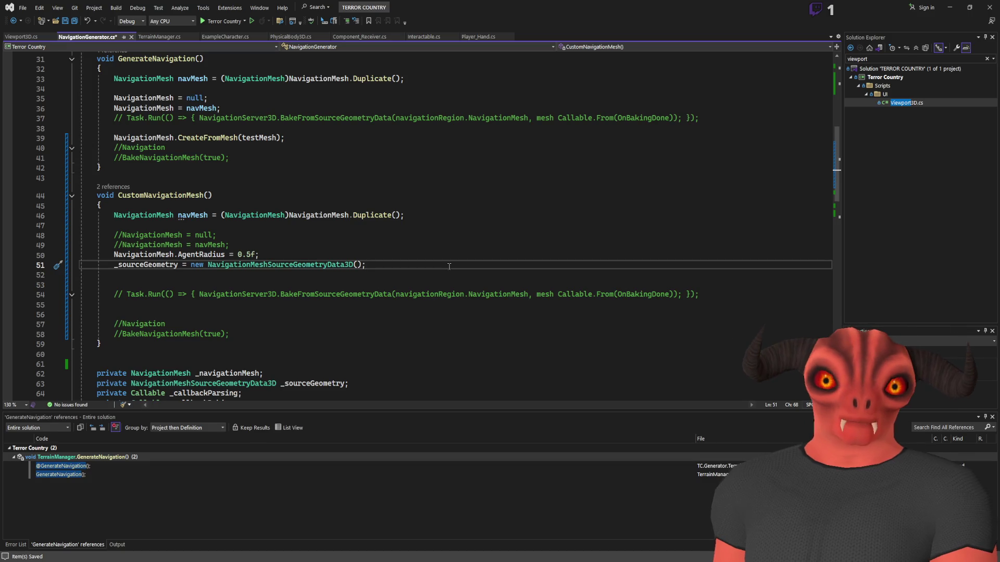
pyautogui.press('Return')
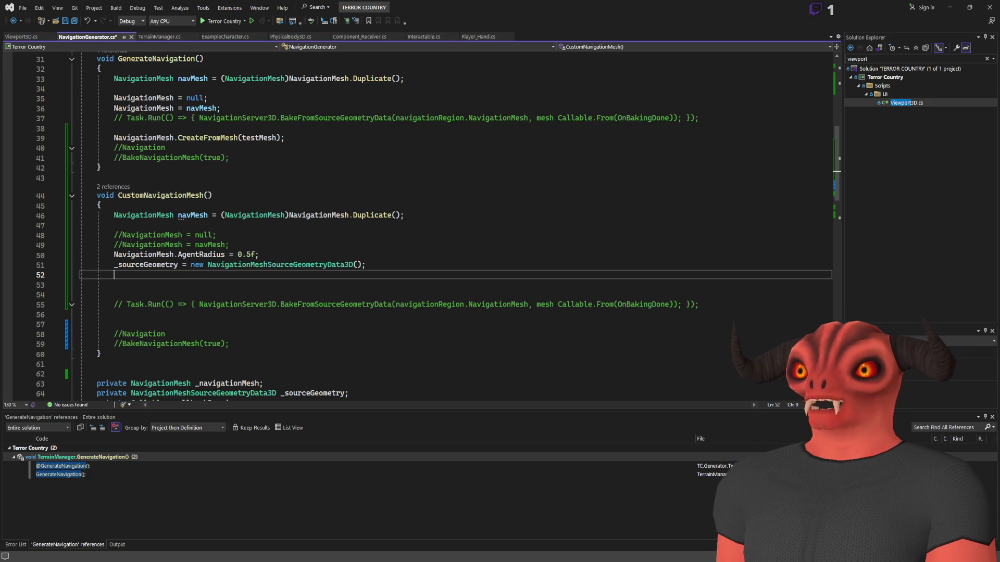
pyautogui.hotkey('alt', 'Tab')
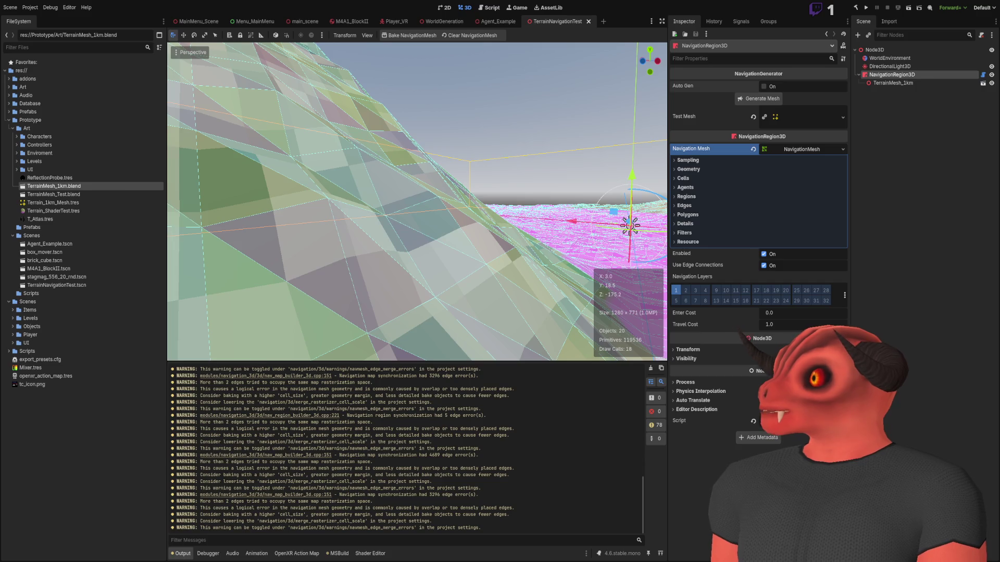
# - Re-enable BakeNavigationMesh(true), comment out the _sourceGeometry line, and save the script
pyautogui.hotkey('alt', 'Tab')
pyautogui.press('Delete')
pyautogui.press('Delete')
pyautogui.press('Delete')
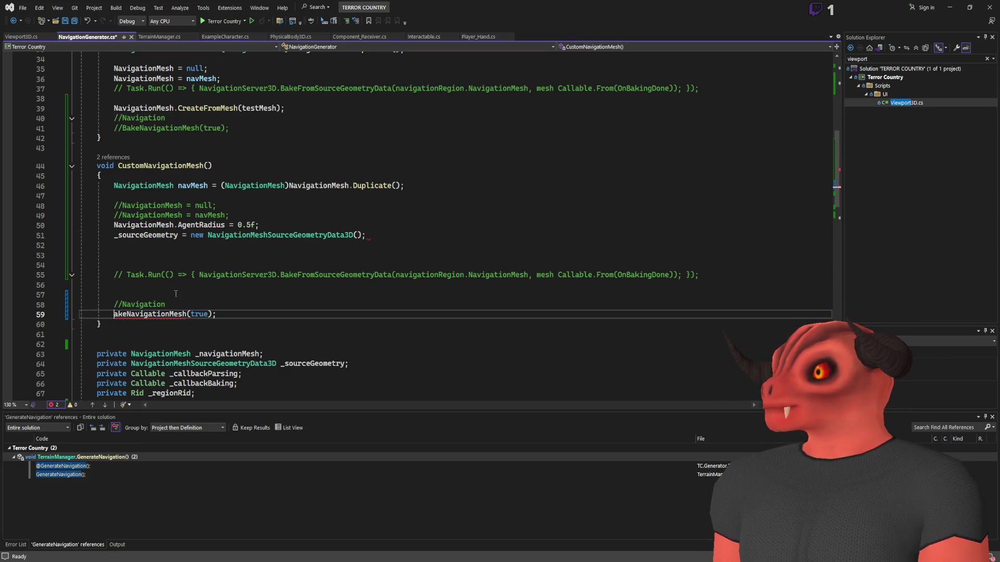
pyautogui.write('b')
pyautogui.press('Up')
pyautogui.press('Up')
pyautogui.press('Up')
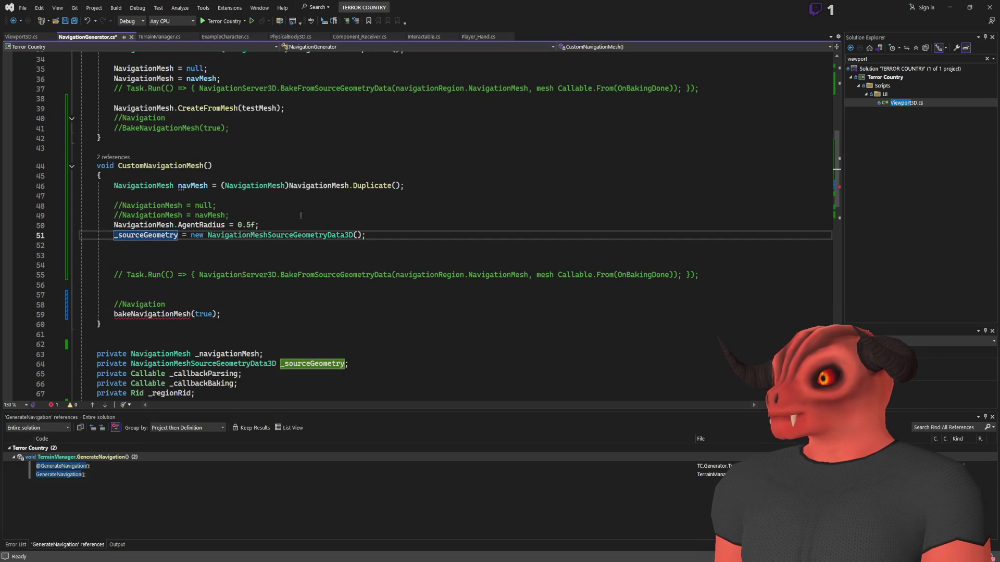
pyautogui.write('//')
pyautogui.click(114, 314)
pyautogui.press('Delete')
pyautogui.write('B')
pyautogui.click(331, 282)
pyautogui.hotkey('ctrl', 's')
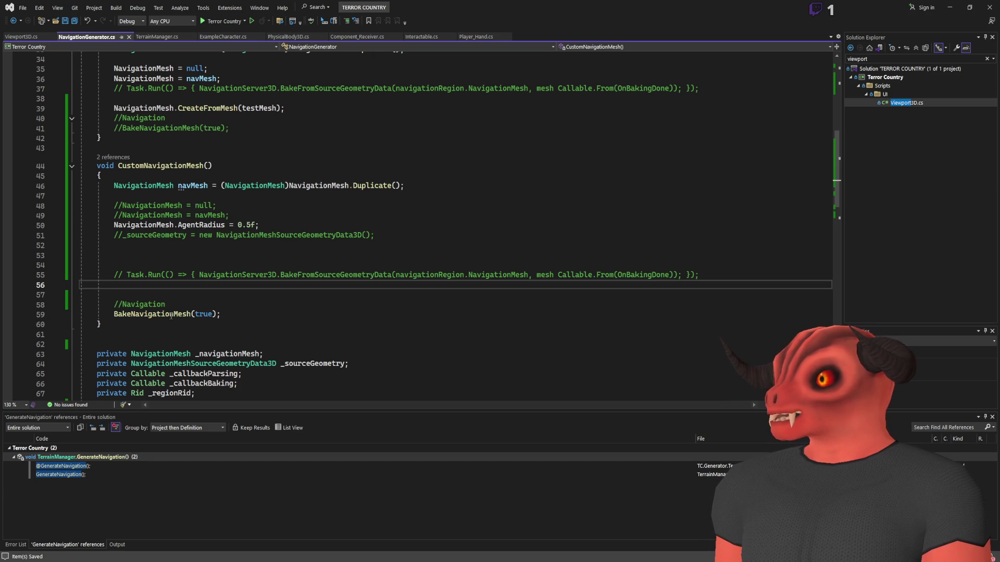
pyautogui.hotkey('alt', 'Tab')
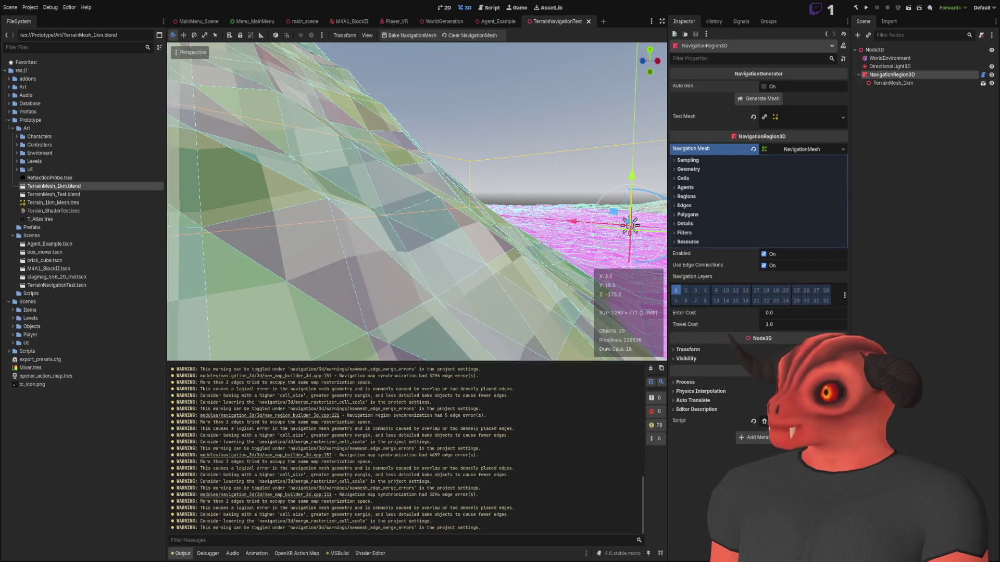
# - Rebuild the .NET project, generate a fresh navigation mesh, and orbit to inspect it
pyautogui.click(865, 8)
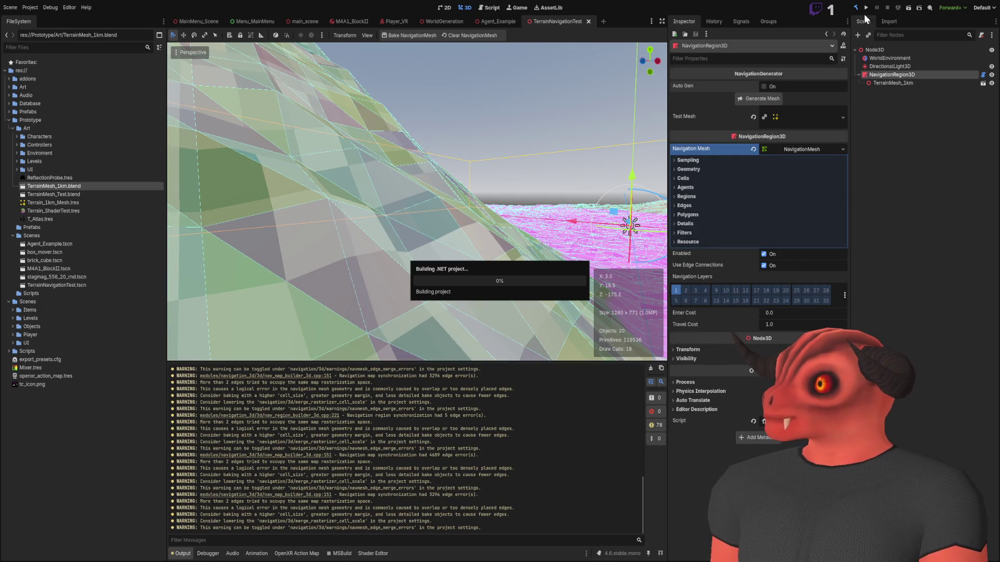
pyautogui.click(767, 98)
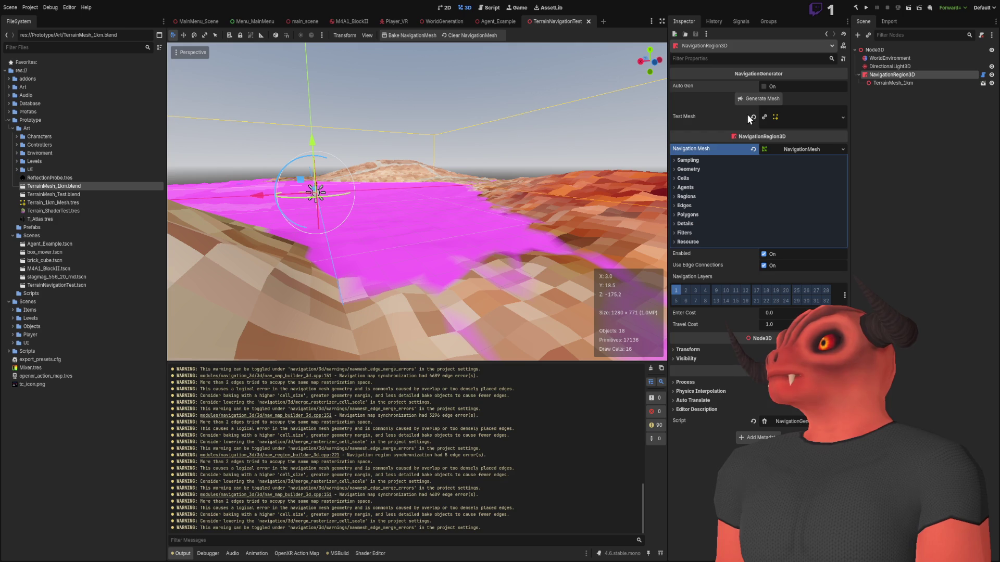
pyautogui.moveTo(554, 167); pyautogui.dragTo(515, 165)
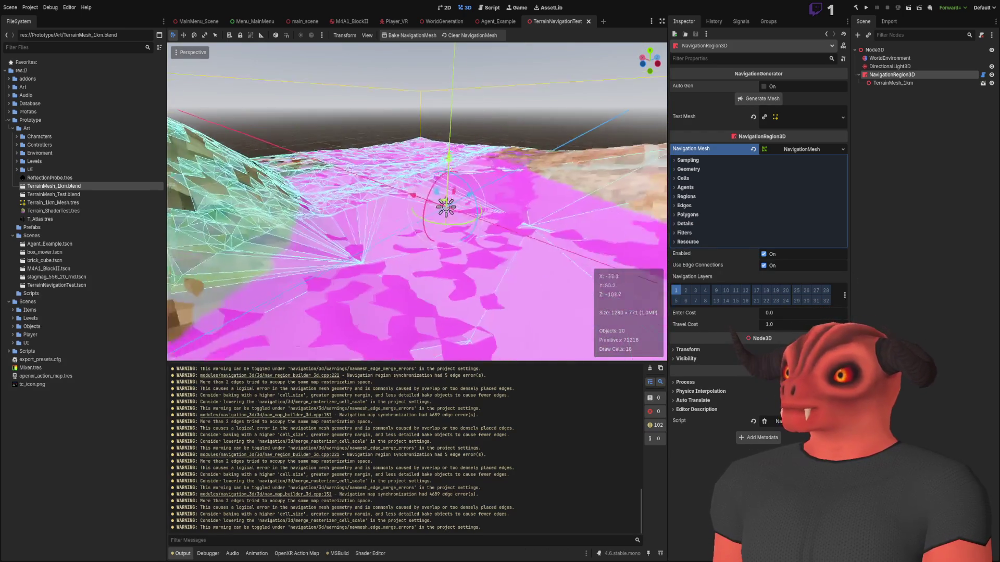
pyautogui.hotkey('alt', 'Tab')
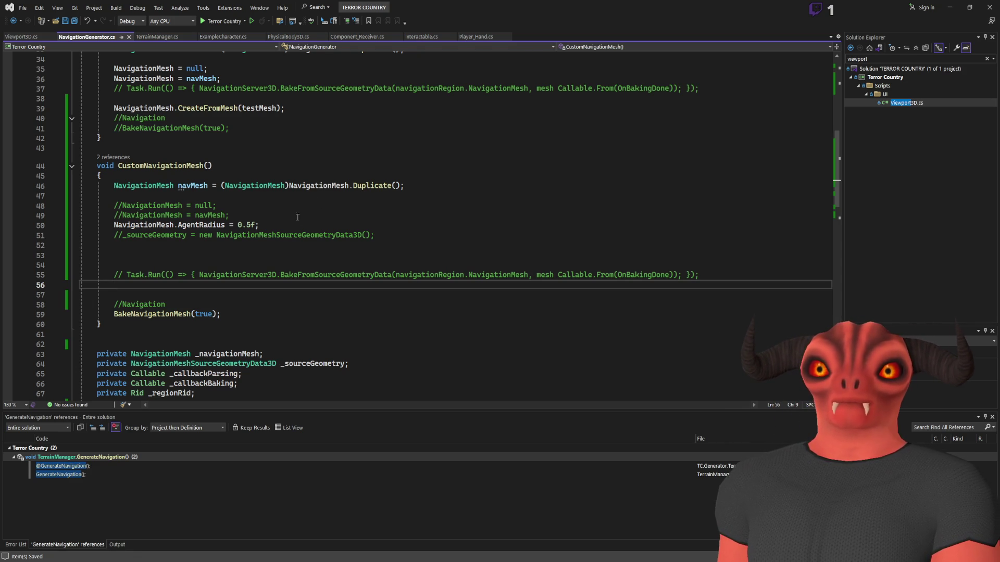
# - Rename NavigationMesh to navMesh on line 50 of CustomNavigationMesh
pyautogui.scroll(6, 158, 248)
pyautogui.moveTo(94, 246)
pyautogui.mouseDown()
pyautogui.moveTo(98, 263)
pyautogui.moveTo(102, 247)
pyautogui.moveTo(220, 257)
pyautogui.mouseUp()
pyautogui.scroll(-5, 286, 241)
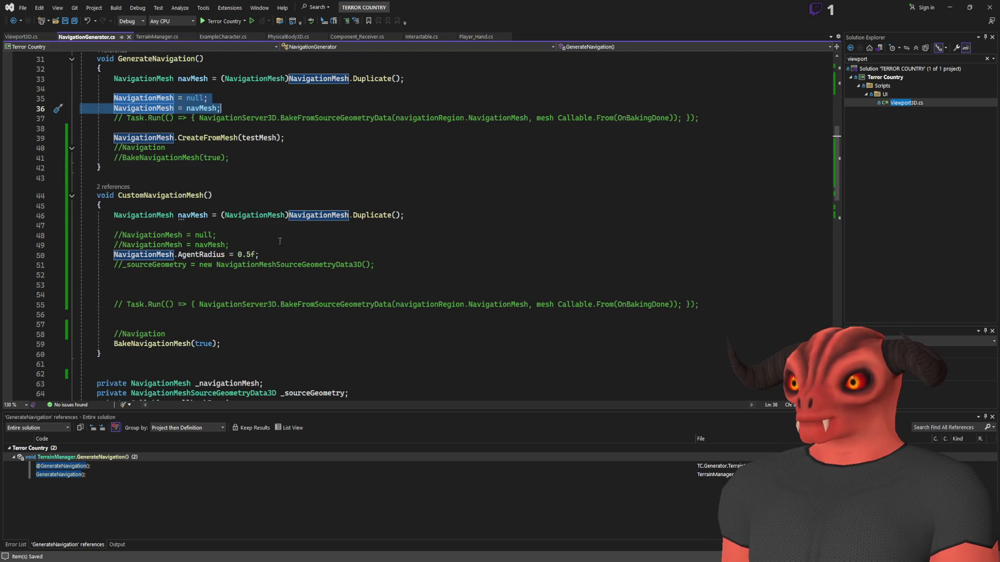
pyautogui.scroll(1, 278, 241)
pyautogui.click(212, 225)
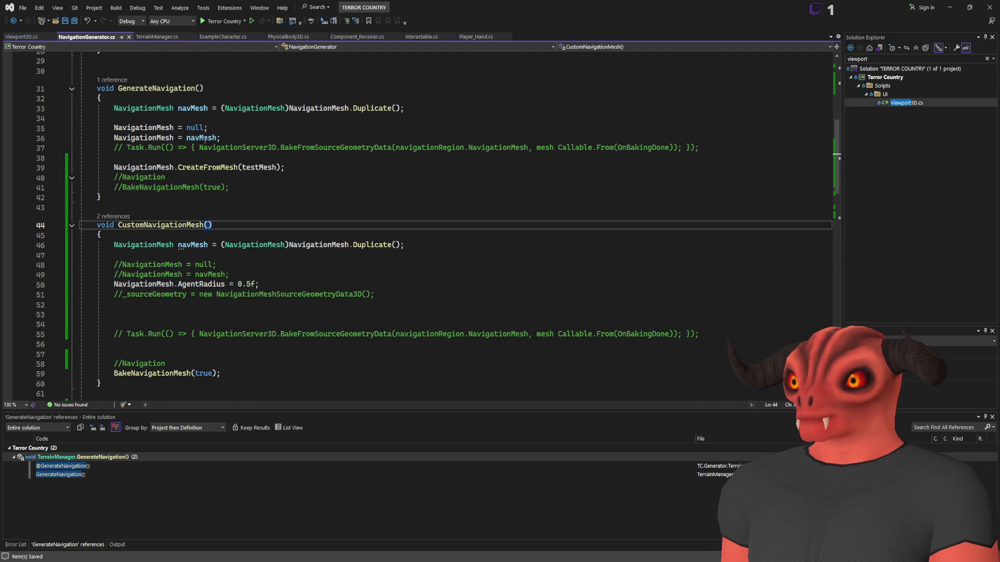
pyautogui.doubleClick(193, 244)
pyautogui.hotkey('ctrl', 'c')
pyautogui.doubleClick(144, 284)
pyautogui.hotkey('ctrl', 'v')
pyautogui.click(350, 275)
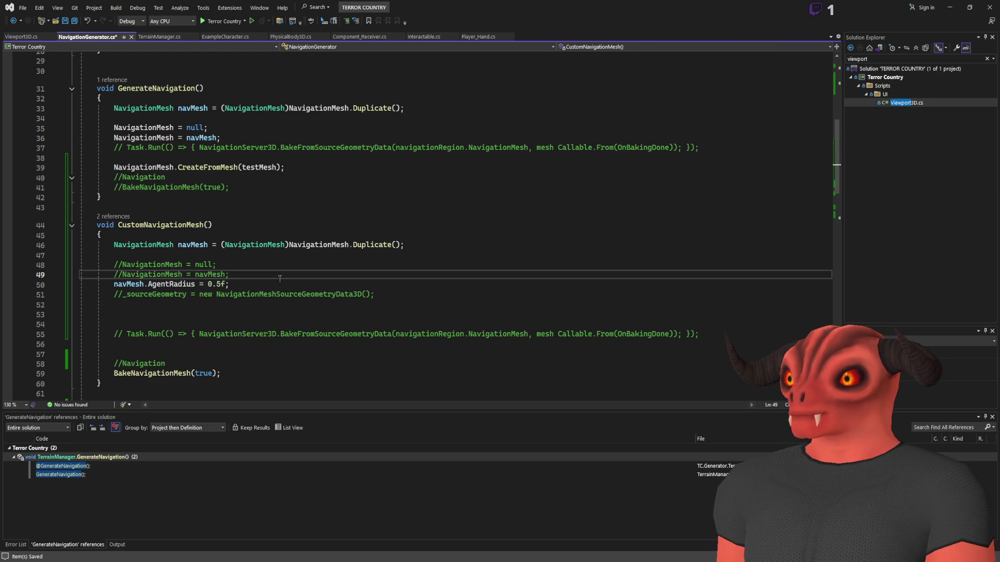
# - Add navMesh.CreateFromMesh(testMesh); on line 53, comment out BakeNavigationMesh with Ctrl+K,C, and save
pyautogui.click(196, 315)
pyautogui.write('navMesh.')
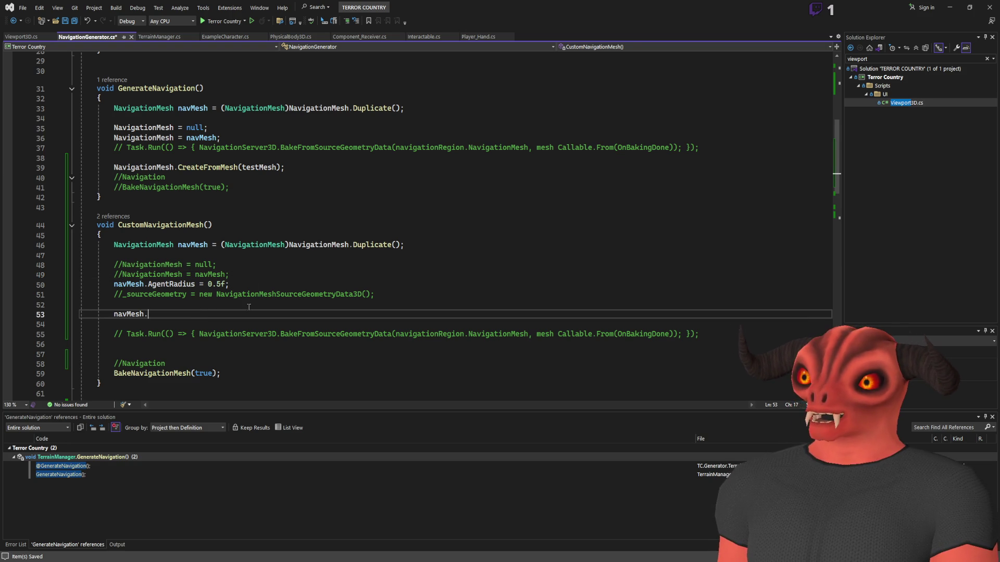
pyautogui.write('CreateFromMesh(testM')
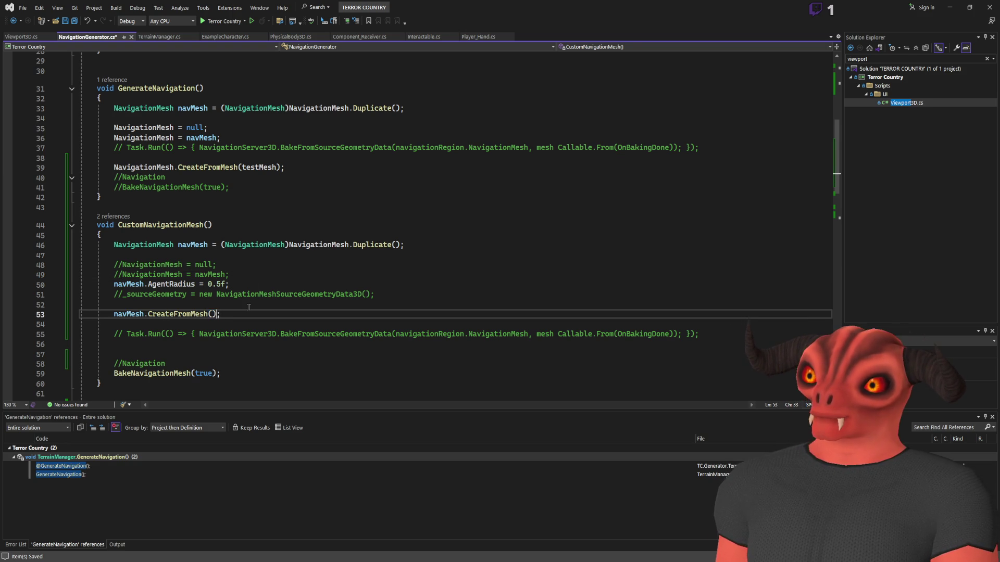
pyautogui.write('esh')
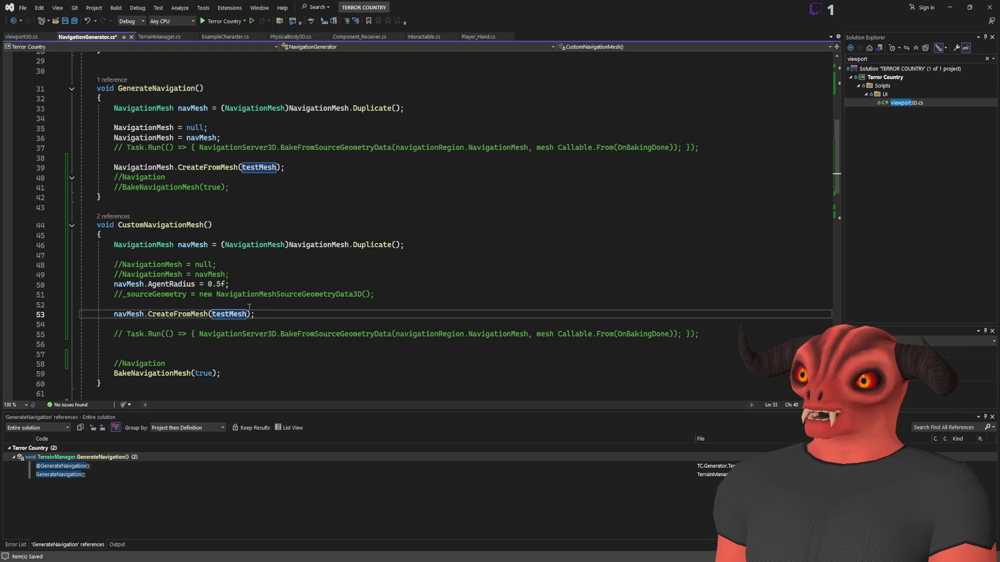
pyautogui.click(264, 309)
pyautogui.hotkey('ctrl', 's')
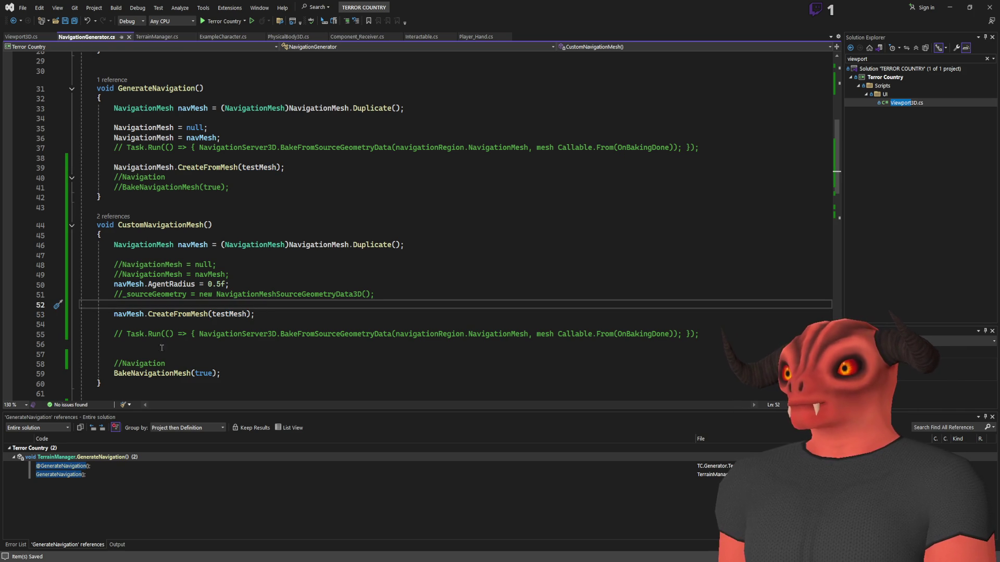
pyautogui.press('Down')
pyautogui.press('Down')
pyautogui.press('Down')
pyautogui.hotkey('ctrl', 'k')
pyautogui.hotkey('ctrl', 'c')
pyautogui.click(213, 225)
pyautogui.hotkey('ctrl', 's')
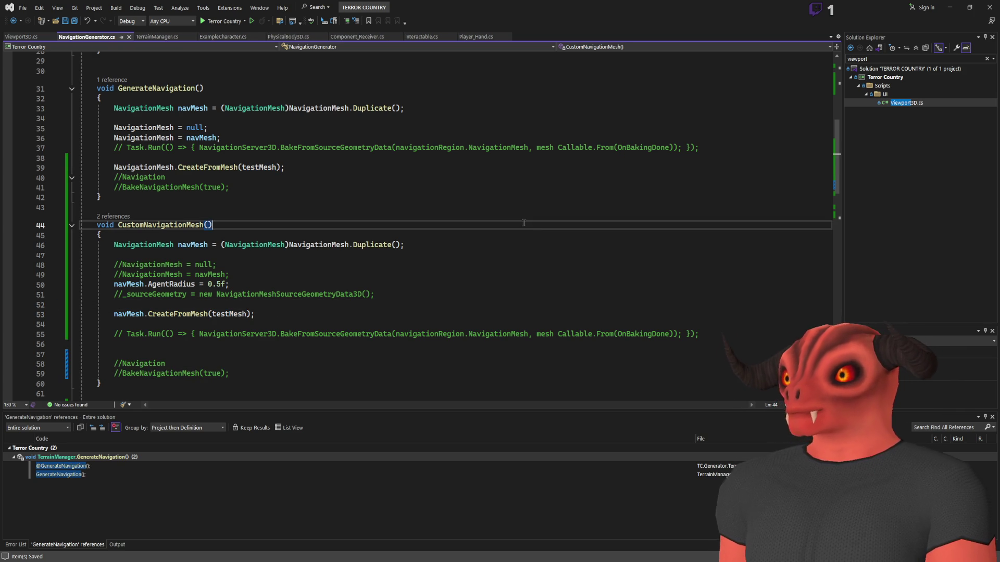
pyautogui.hotkey('alt', 'Tab')
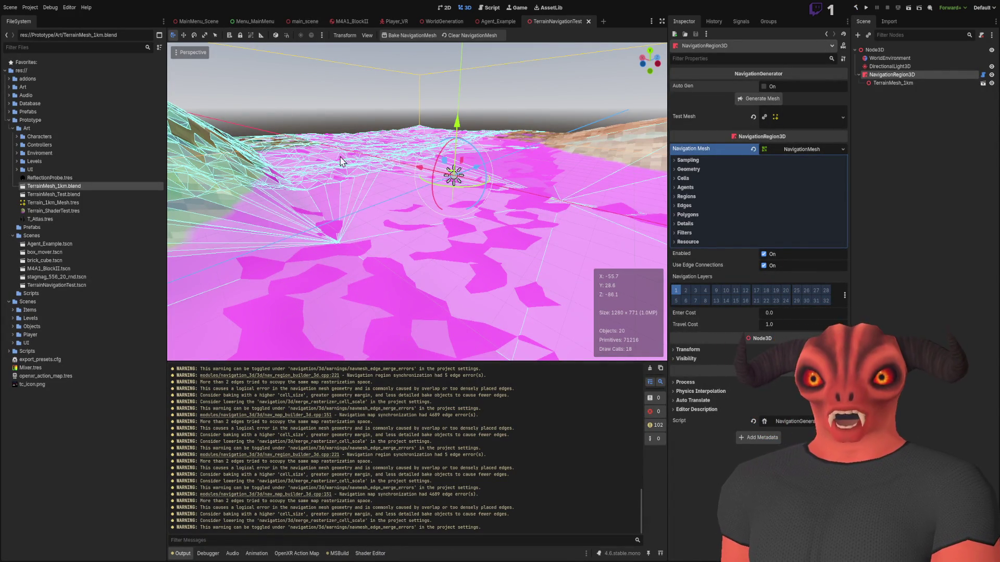
# - Clear the baked navigation mesh from the terrain and empty the Output log
pyautogui.moveTo(512, 259)
pyautogui.mouseDown()
pyautogui.moveTo(541, 255)
pyautogui.moveTo(796, 66)
pyautogui.mouseUp()
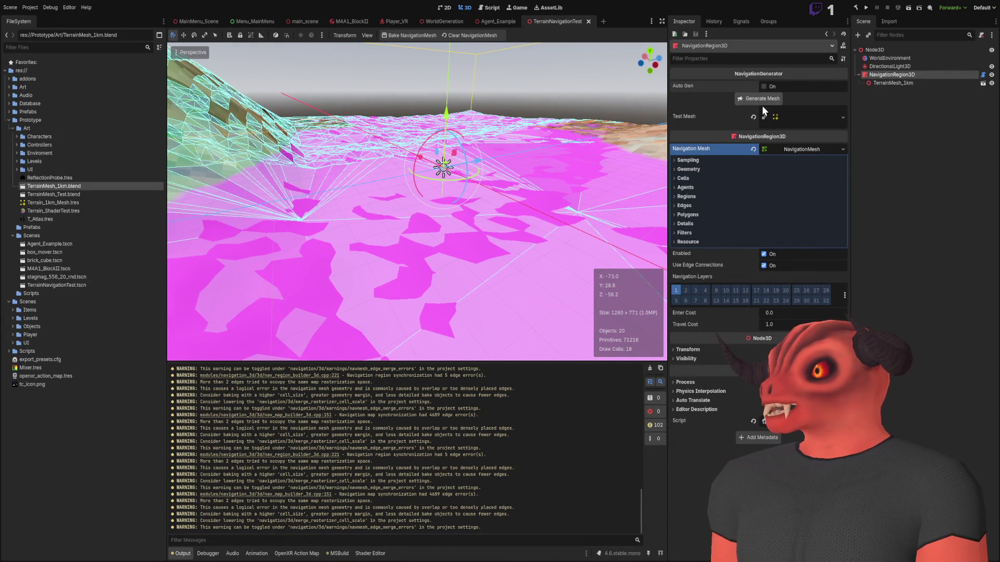
pyautogui.click(476, 33)
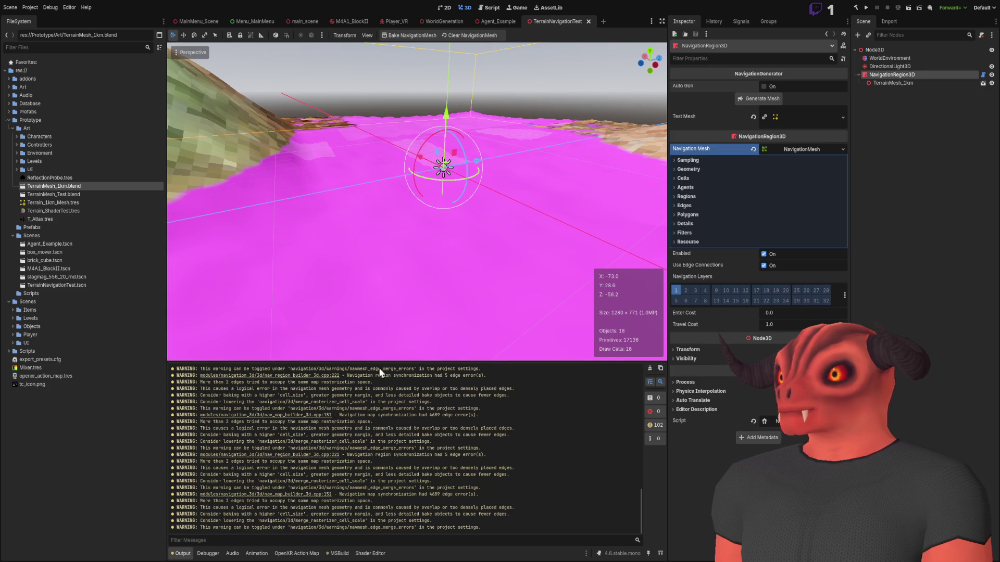
pyautogui.click(650, 368)
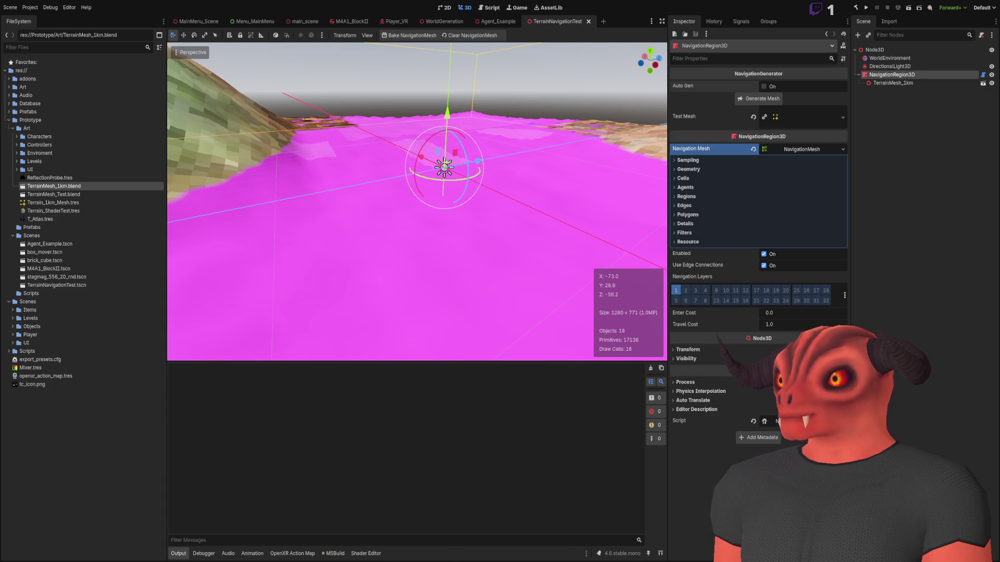
pyautogui.hotkey('alt', 'Tab')
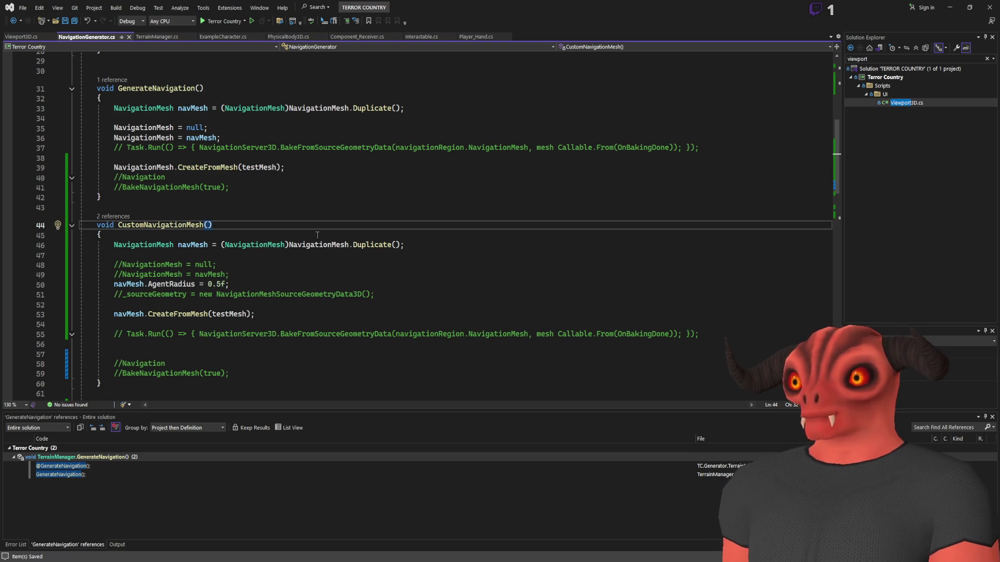
# - Highlight every use of NavigationMesh in the script to review them
pyautogui.scroll(-1, 308, 227)
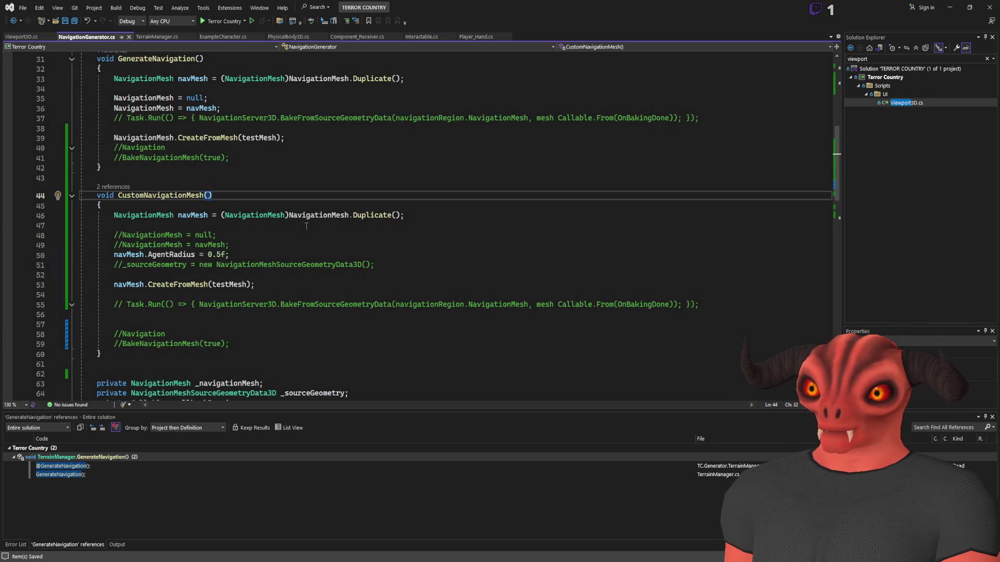
pyautogui.doubleClick(161, 138)
pyautogui.scroll(10, 162, 144)
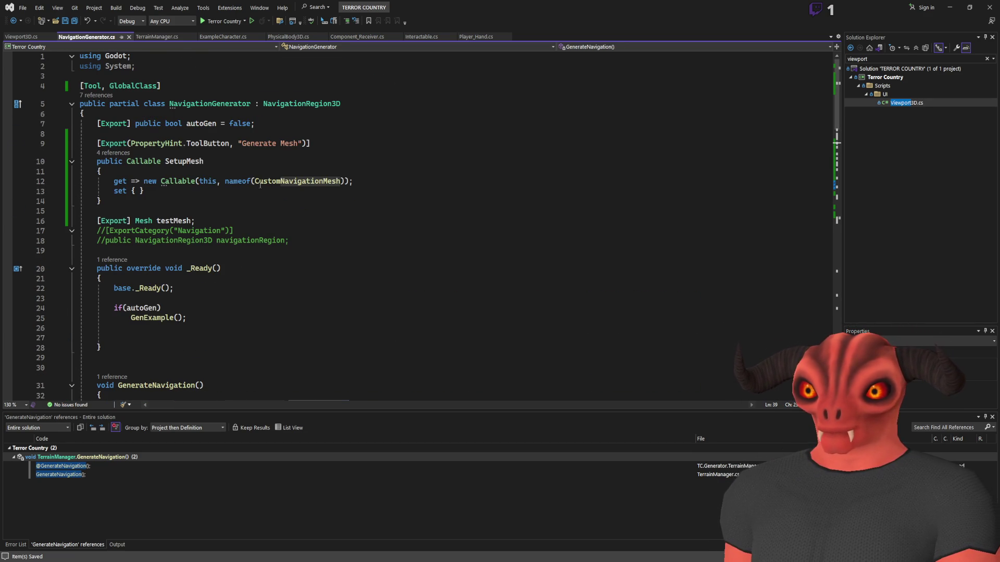
pyautogui.scroll(-20, 271, 214)
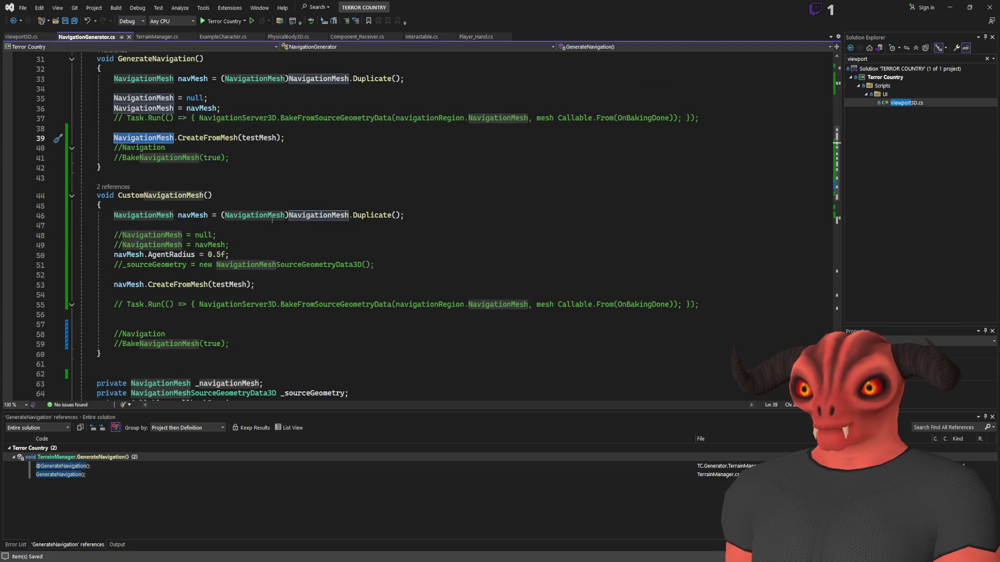
pyautogui.scroll(3, 274, 222)
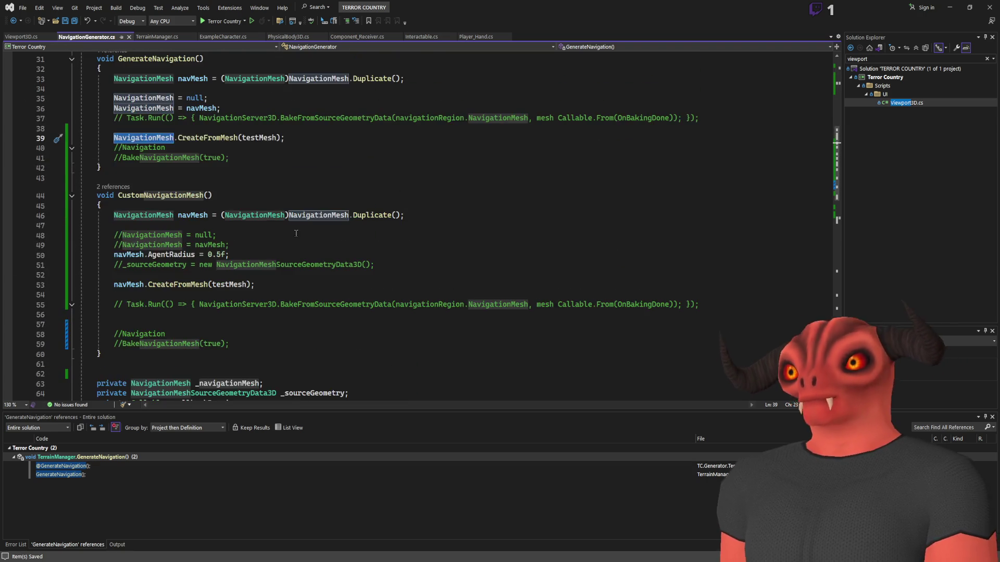
# - Add 'NavigationMesh = navMesh;' below the CreateFromMesh call and save the script
pyautogui.click(289, 274)
pyautogui.click(314, 264)
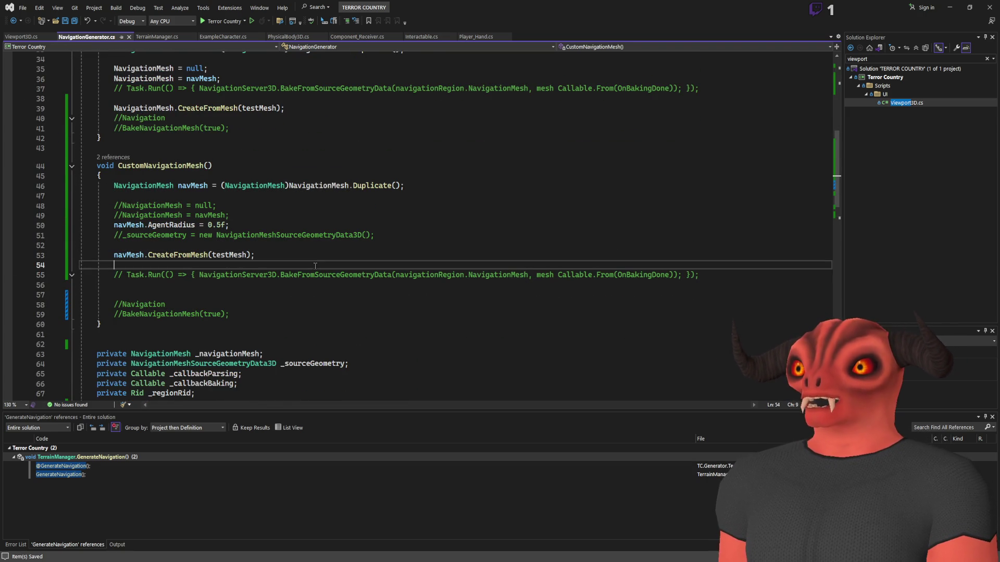
pyautogui.press('Return')
pyautogui.write('navigationmesh =navhm,esh')
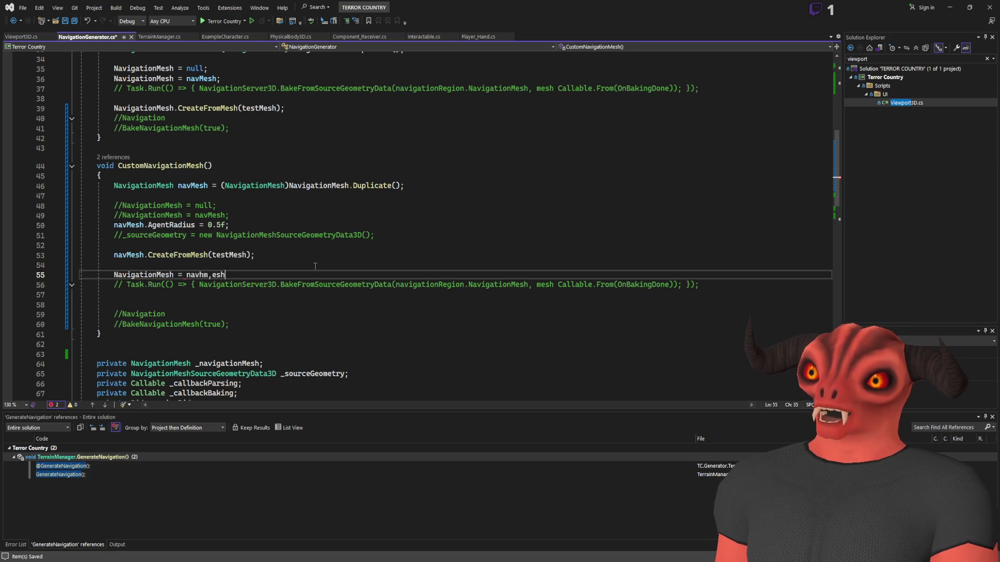
pyautogui.press('BackSpace')
pyautogui.press('BackSpace')
pyautogui.press('BackSpace')
pyautogui.write('mhe')
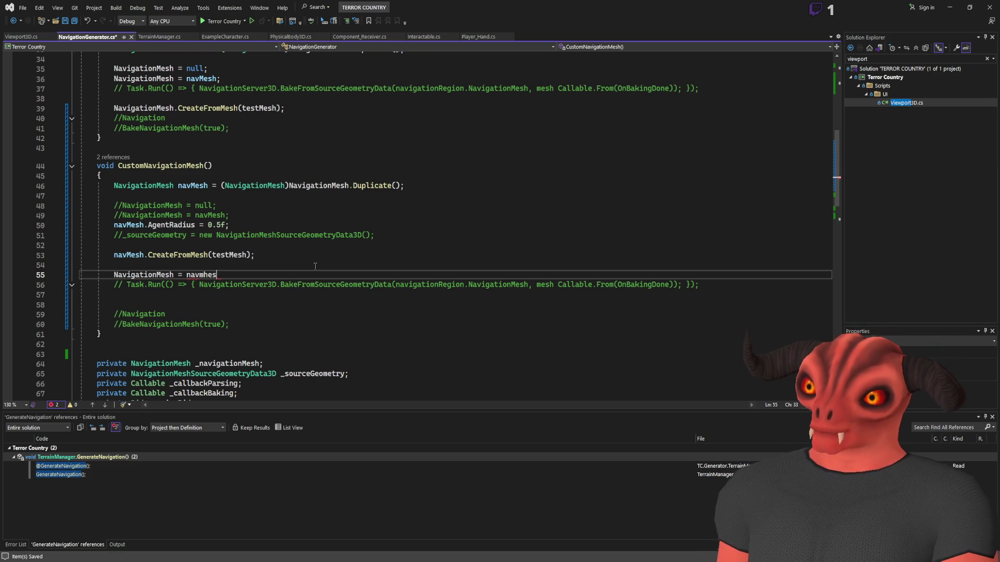
pyautogui.press('BackSpace')
pyautogui.press('BackSpace')
pyautogui.press('BackSpace')
pyautogui.write('Mesh;')
pyautogui.hotkey('ctrl', 's')
pyautogui.hotkey('alt', 'Tab')
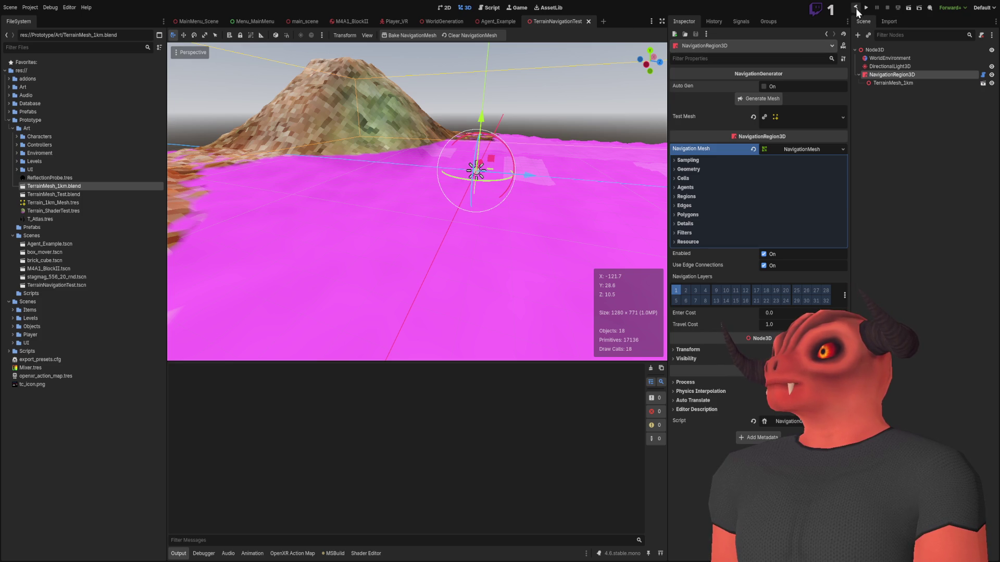
# - Rebuild the C# project and generate a navigation mesh over the hilly terrain, then return to the code editor
pyautogui.click(855, 8)
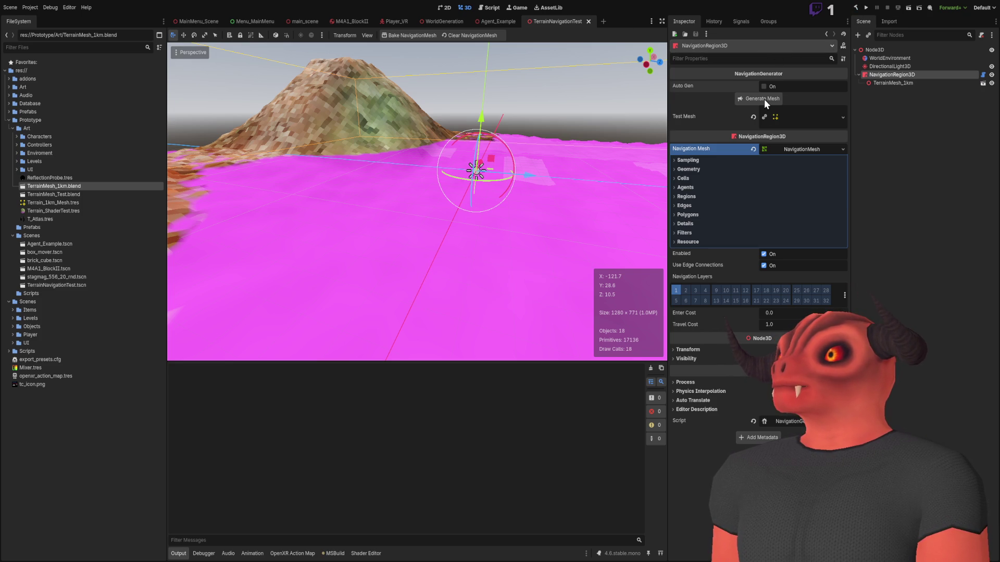
pyautogui.click(764, 99)
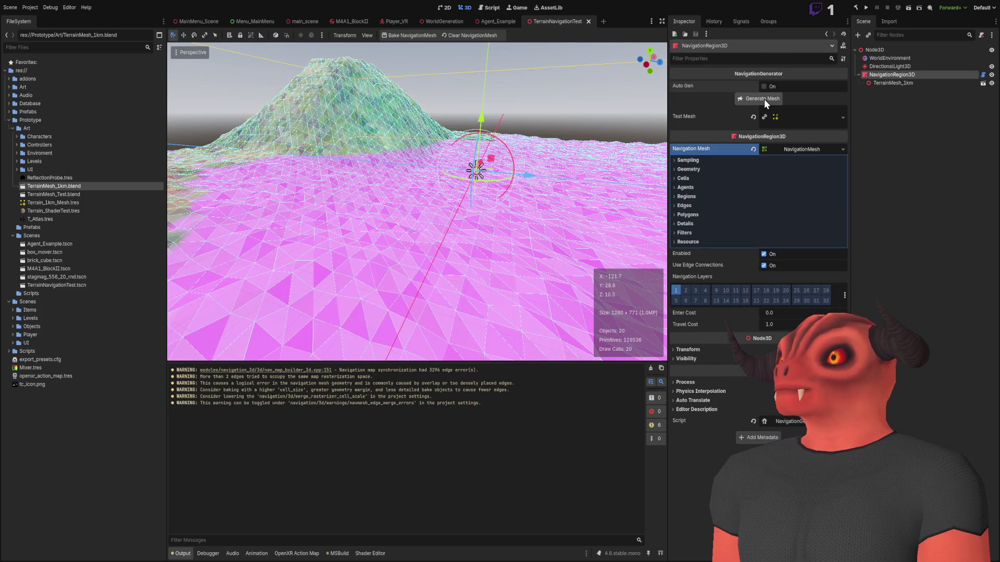
pyautogui.hotkey('alt', 'Tab')
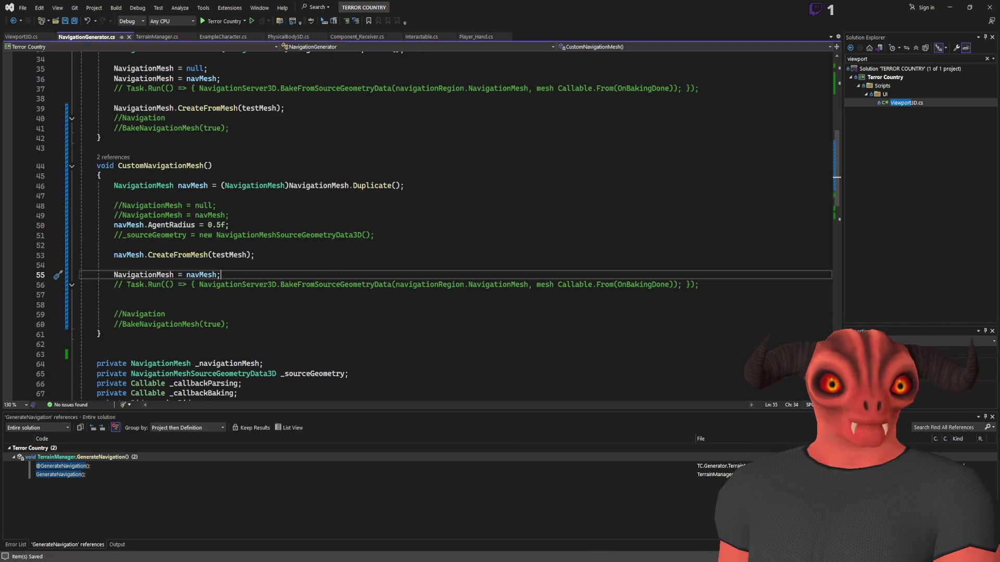
# - Open a blank line above the Task.Run comment for a new NavigationMesh statement
pyautogui.doubleClick(133, 276)
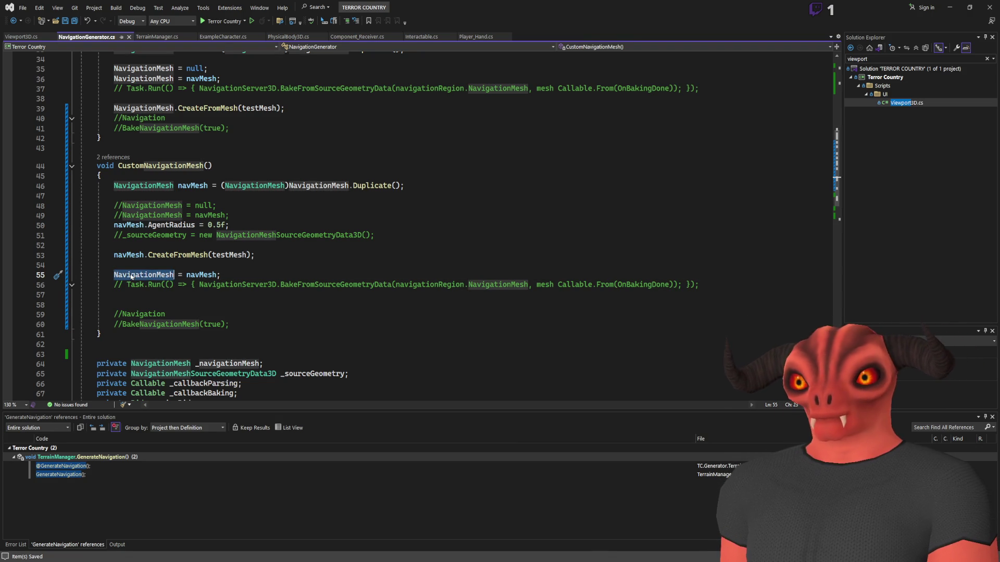
pyautogui.click(297, 284)
pyautogui.press('Home')
pyautogui.press('Return')
pyautogui.press('Return')
pyautogui.press('Up')
# - Start a NavigationMesh. statement, trying the add and remove members before clearing the name
pyautogui.write('NavigationMesh.')
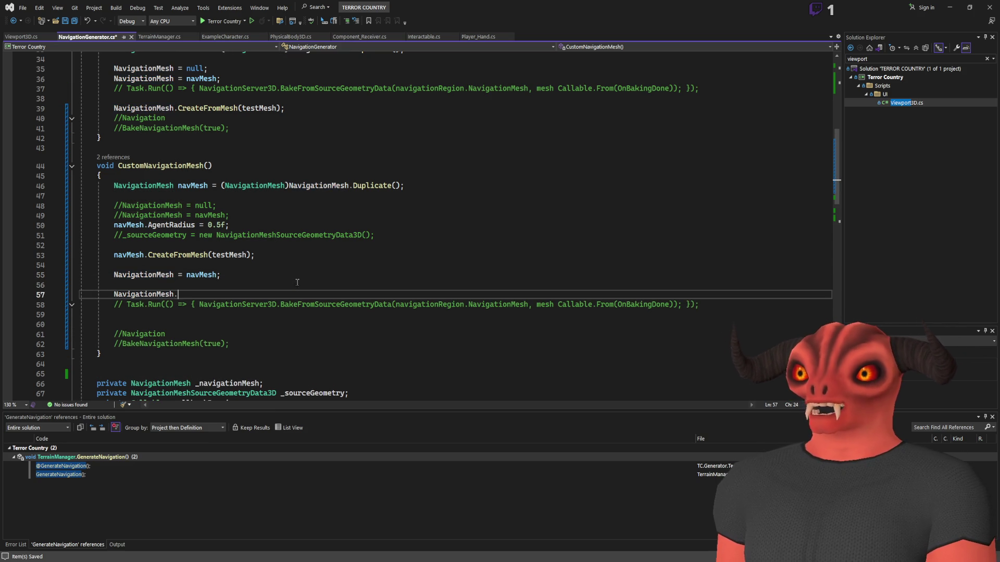
pyautogui.write('add')
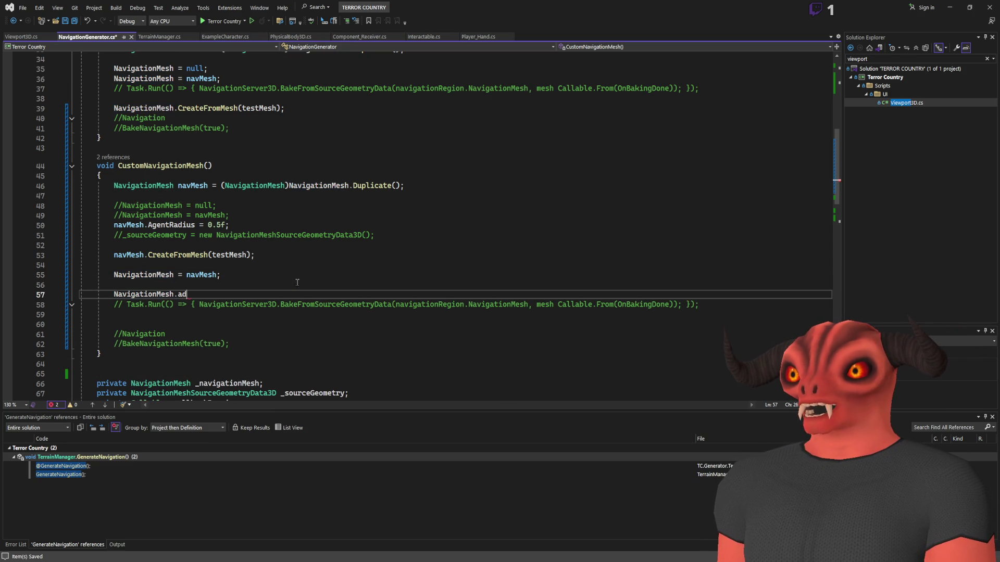
pyautogui.press('BackSpace')
pyautogui.press('BackSpace')
pyautogui.press('BackSpace')
pyautogui.write('remove')
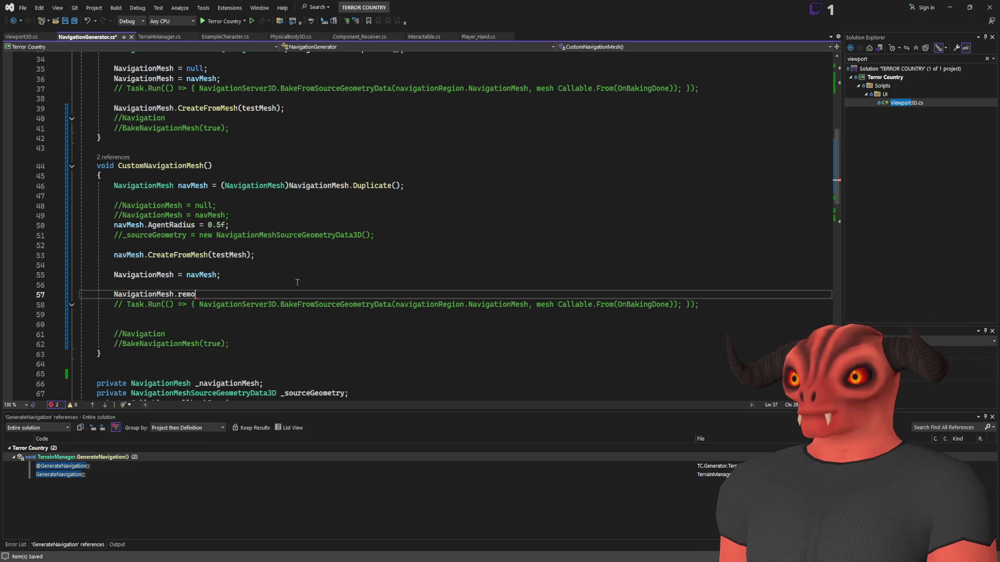
pyautogui.press('BackSpace')
pyautogui.press('BackSpace')
pyautogui.press('BackSpace')
pyautogui.write('add')
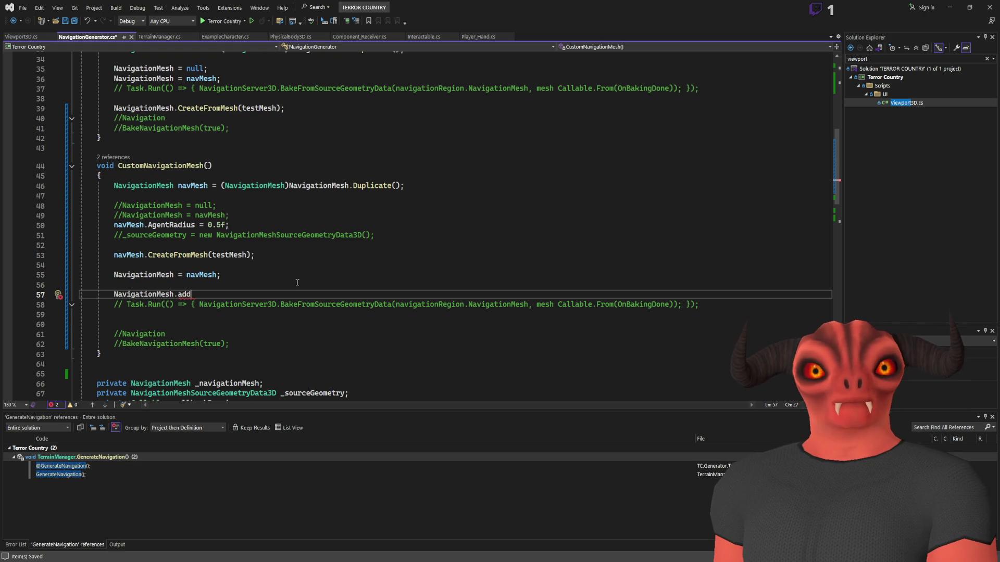
pyautogui.press('BackSpace')
pyautogui.press('BackSpace')
pyautogui.write('ve')
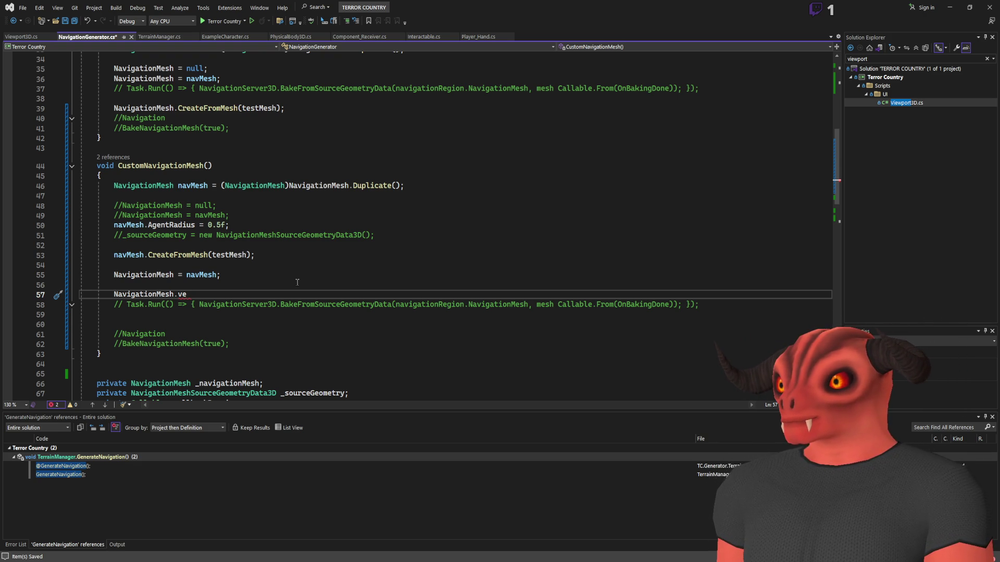
pyautogui.press('BackSpace')
pyautogui.press('BackSpace')
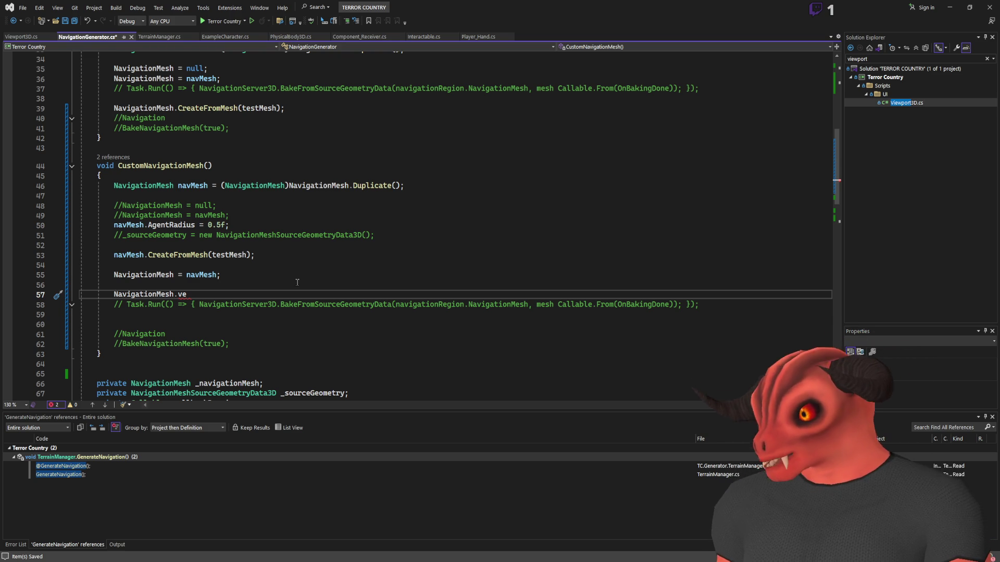
pyautogui.write('a')
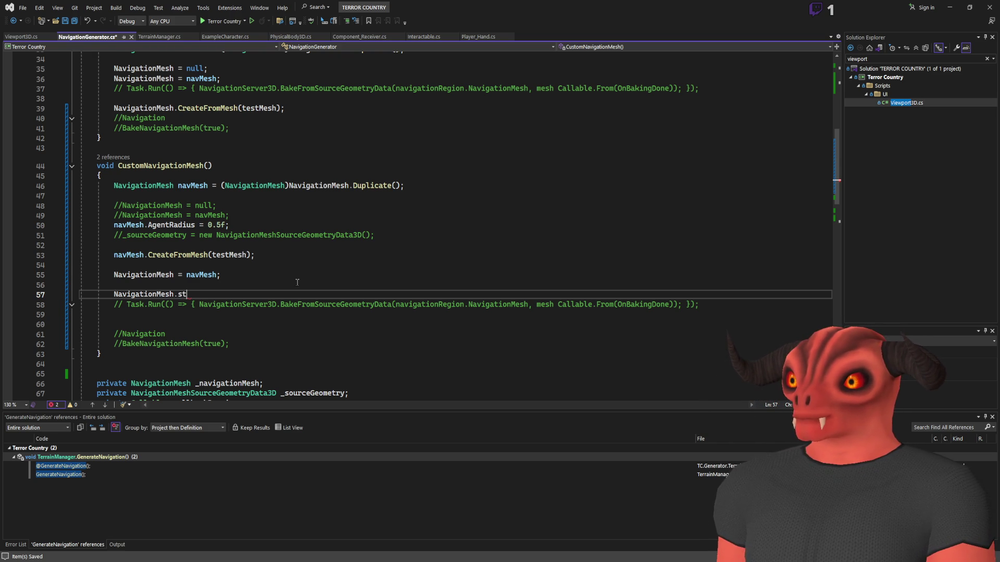
pyautogui.press('BackSpace')
pyautogui.press('BackSpace')
pyautogui.press('BackSpace')
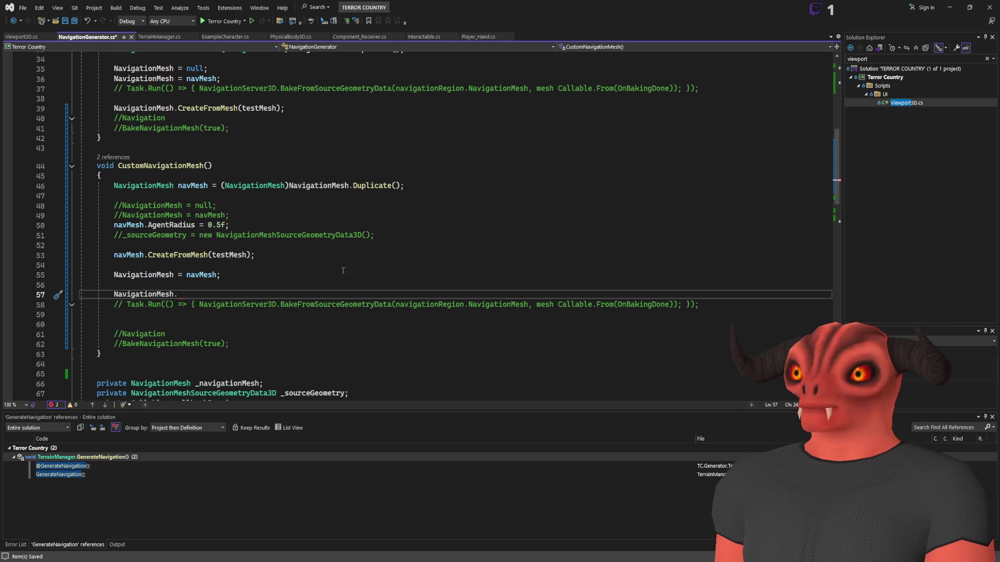
# - Look up the navigation mesh's Agents settings in Godot
pyautogui.hotkey('alt', 'Tab')
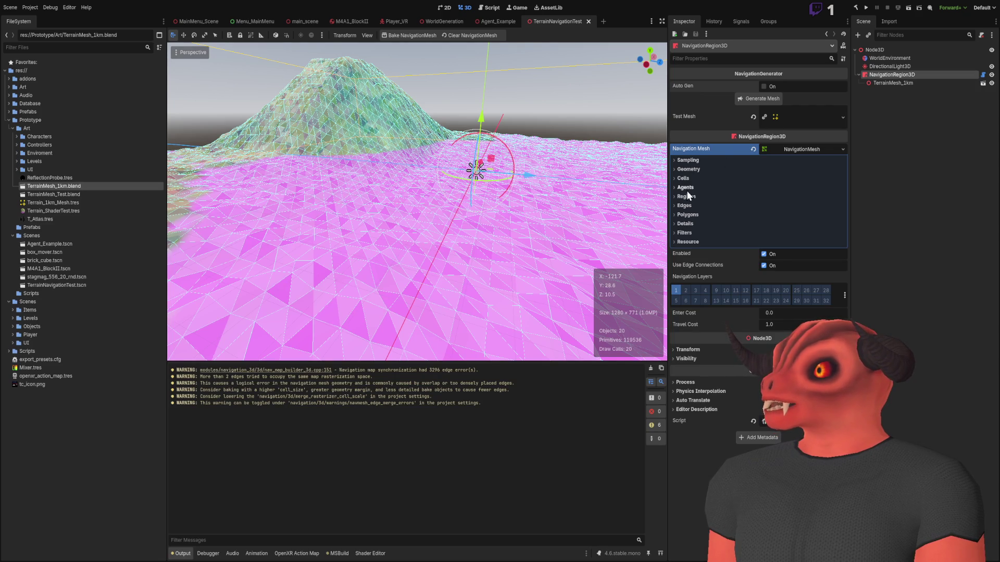
pyautogui.click(685, 187)
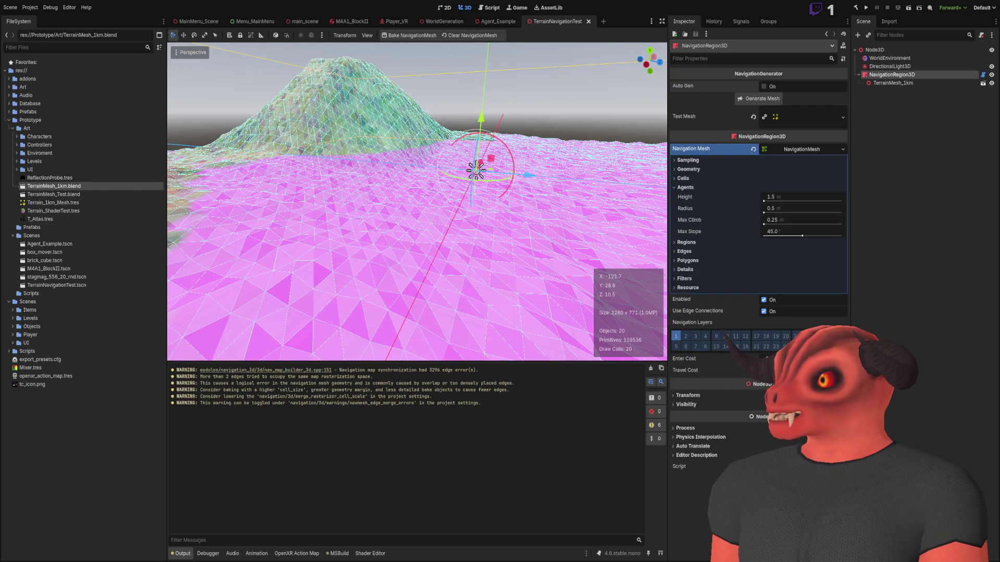
pyautogui.hotkey('alt', 'Tab')
# - Write an AgentMaxSlope assignment set to 45f, matching Godot's Max Slope value
pyautogui.write('slope')
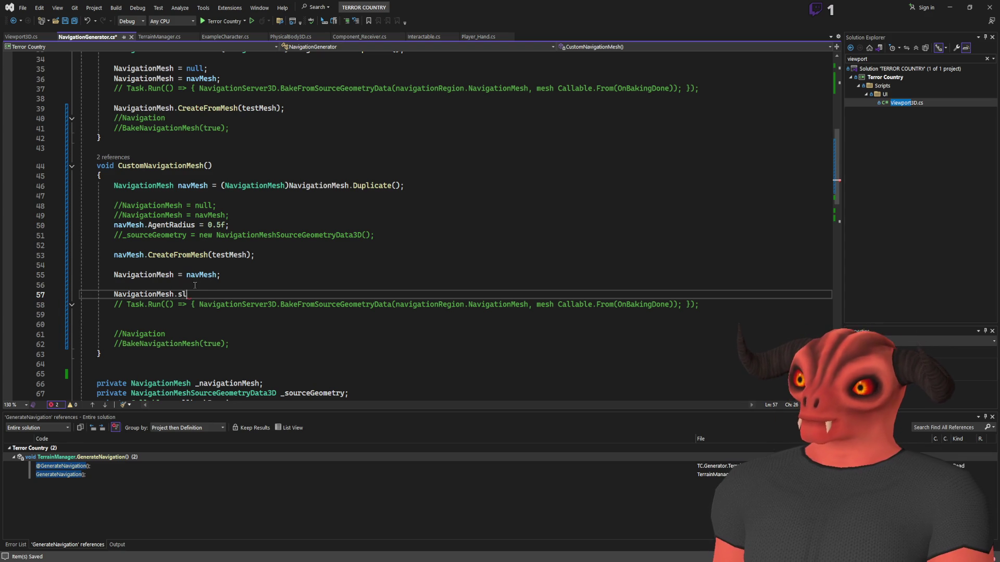
pyautogui.press('Tab')
pyautogui.write('= 0.5')
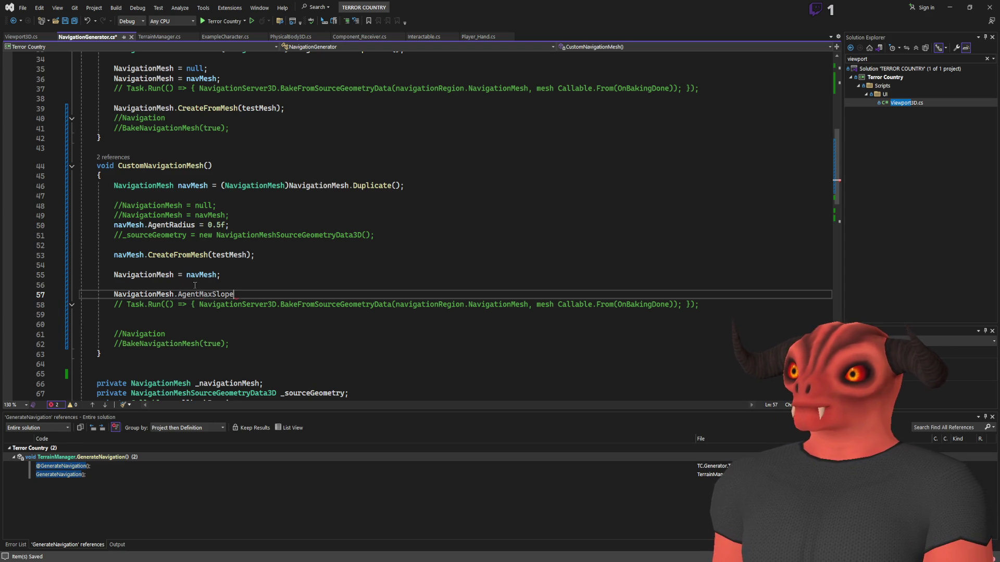
pyautogui.write('f;')
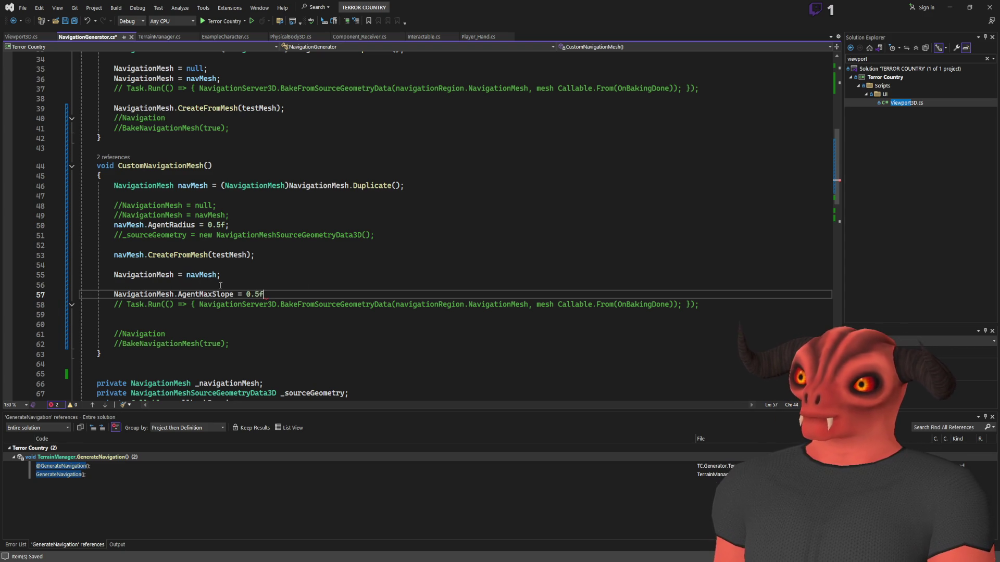
pyautogui.hotkey('alt', 'Tab')
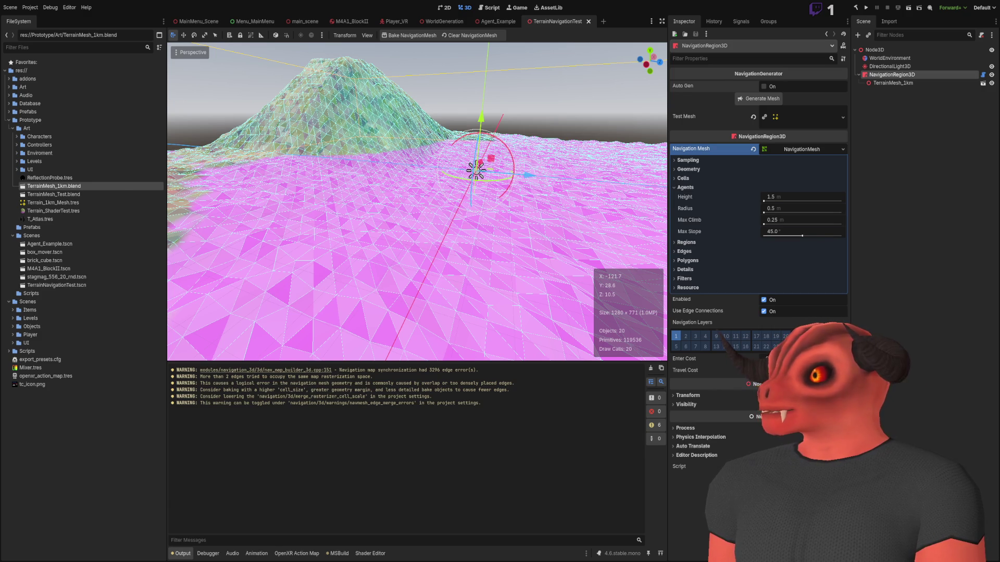
pyautogui.hotkey('alt', 'Tab')
pyautogui.doubleClick(249, 294)
pyautogui.write('45f')
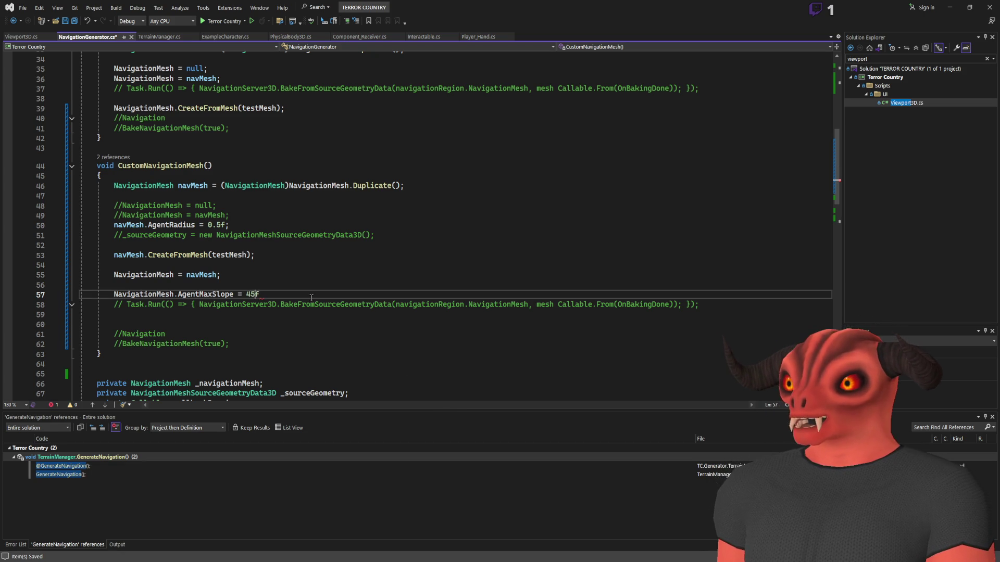
# - Move the slope line below AgentRadius and make it target navMesh
pyautogui.hotkey('shift', 'Home')
pyautogui.hotkey('ctrl', 'x')
pyautogui.click(270, 215)
pyautogui.press('Return')
pyautogui.hotkey('ctrl', 'v')
pyautogui.hotkey('alt', 'Down')
pyautogui.doubleClick(151, 234)
pyautogui.write('navMesh')
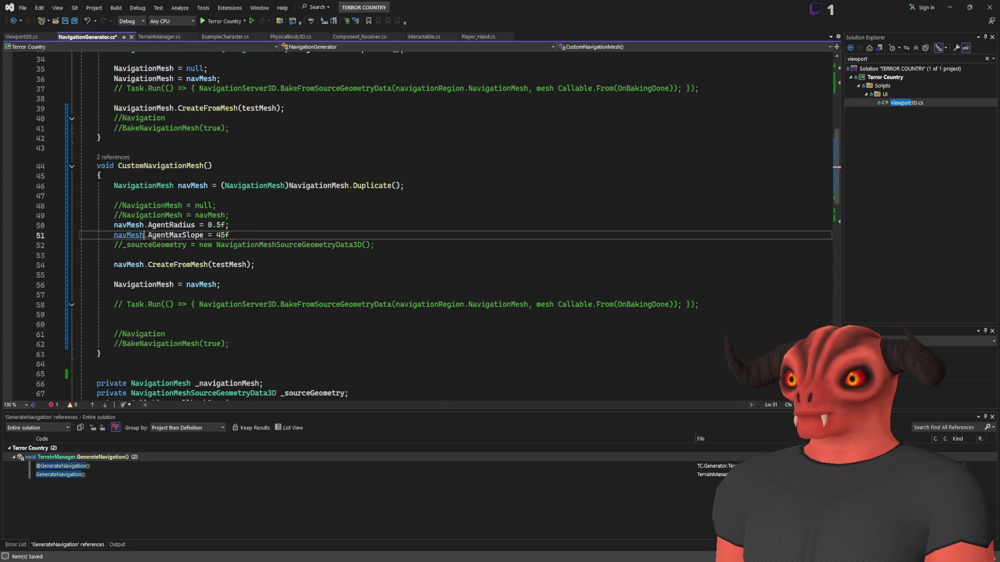
pyautogui.write(';')
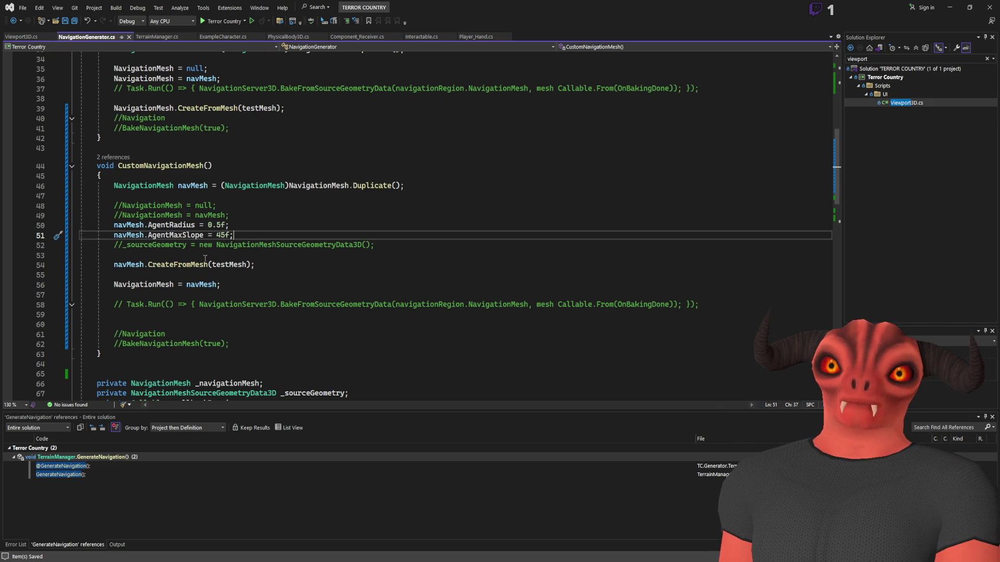
# - Move the AgentRadius and AgentMaxSlope lines below CreateFromMesh(testMesh)
pyautogui.hotkey('shift', 'Up')
pyautogui.hotkey('alt', 'Down')
pyautogui.hotkey('alt', 'Down')
pyautogui.hotkey('alt', 'Down')
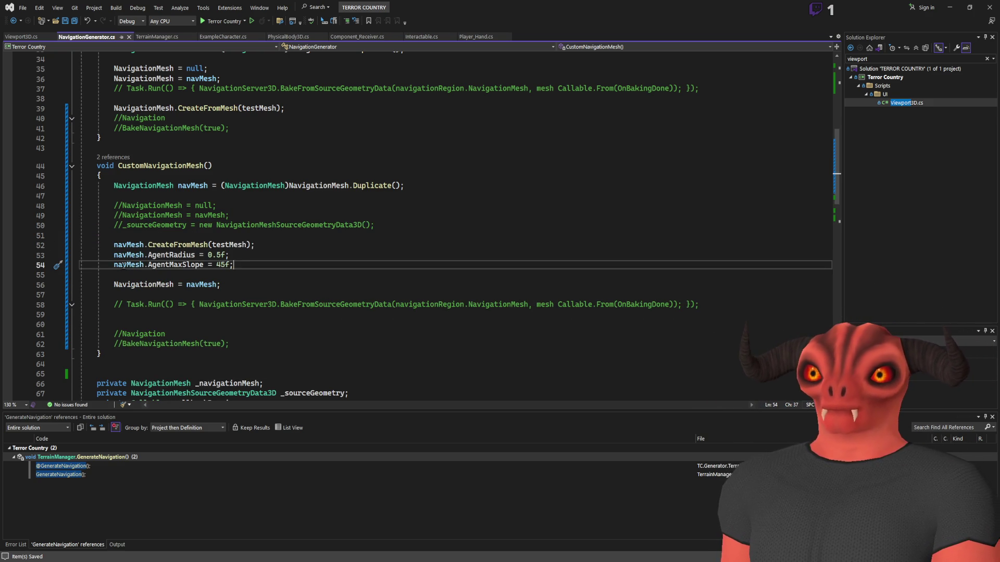
pyautogui.hotkey('alt', 'Tab')
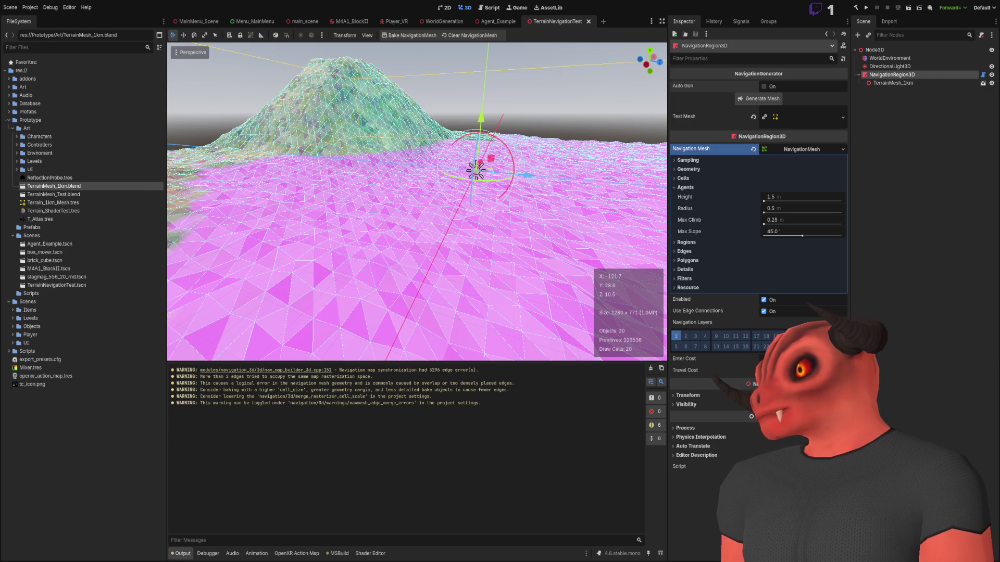
# - Replace the unfinished NavigationMesh. member call on line 57 with BakeNavigationMesh
pyautogui.hotkey('alt', 'Tab')
pyautogui.click(297, 298)
pyautogui.write('NavigationMesh.b')
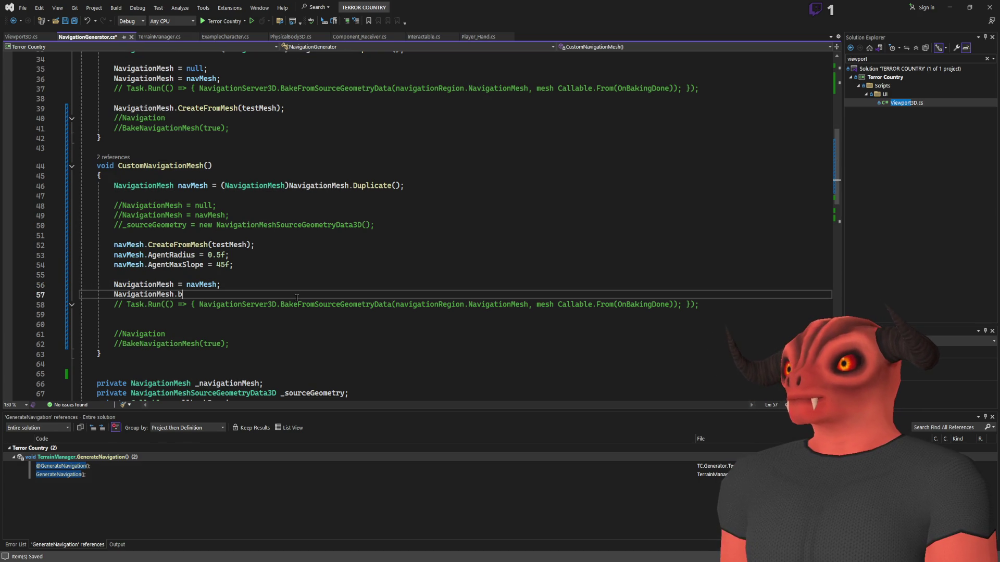
pyautogui.press('BackSpace')
pyautogui.press('BackSpace')
pyautogui.press('BackSpace')
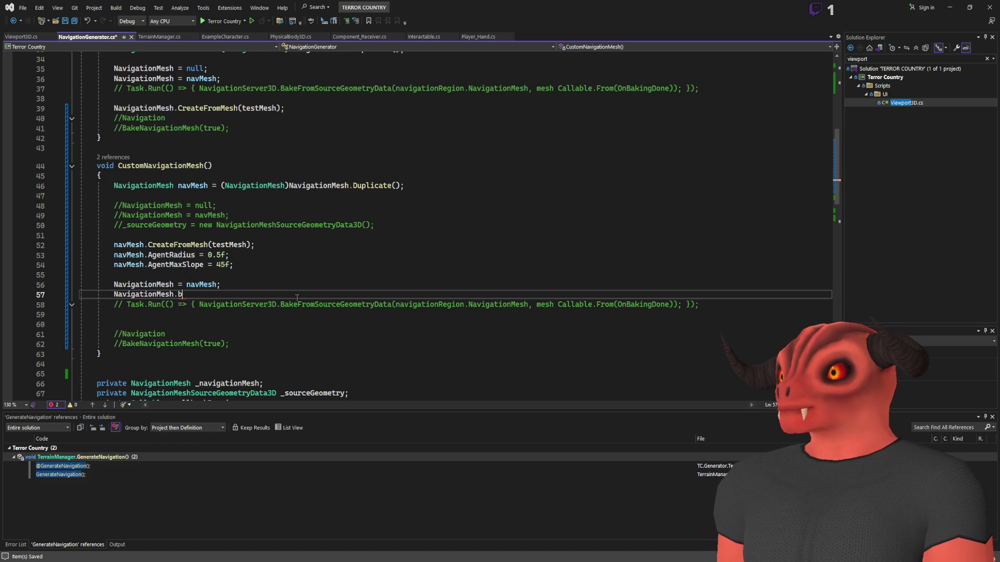
pyautogui.write('uU')
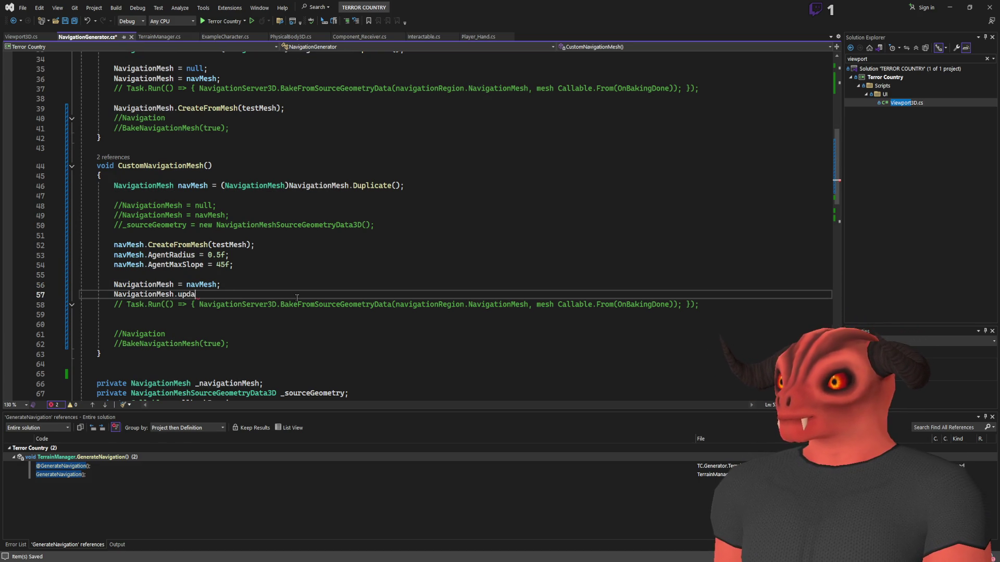
pyautogui.press('BackSpace')
pyautogui.press('BackSpace')
pyautogui.press('BackSpace')
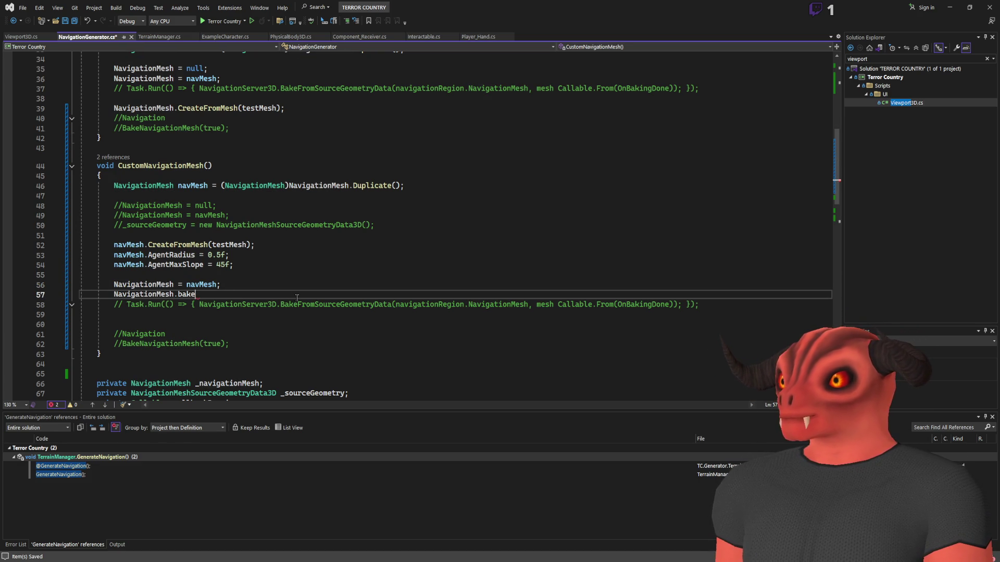
pyautogui.write('Bake')
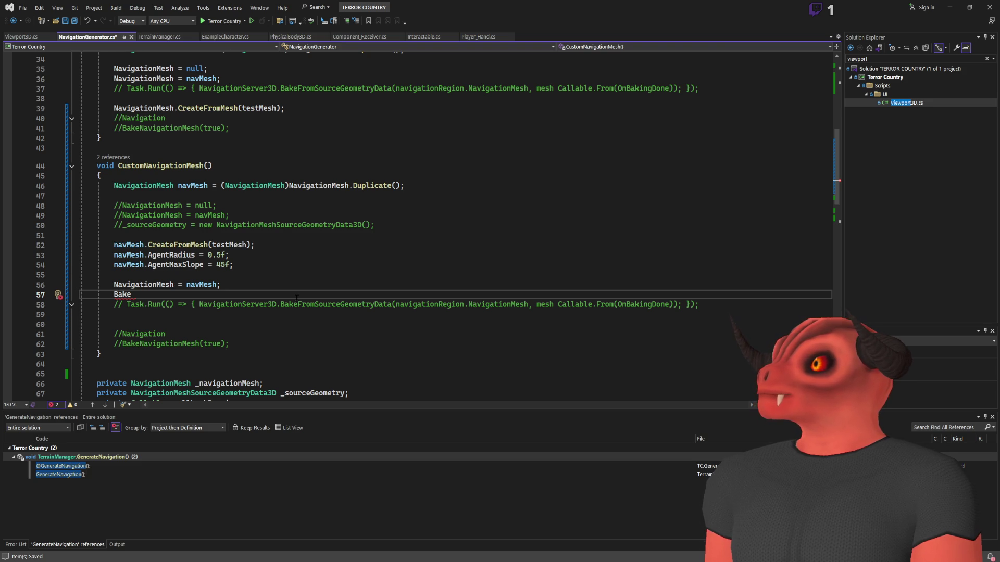
pyautogui.write('NavigationMesh')
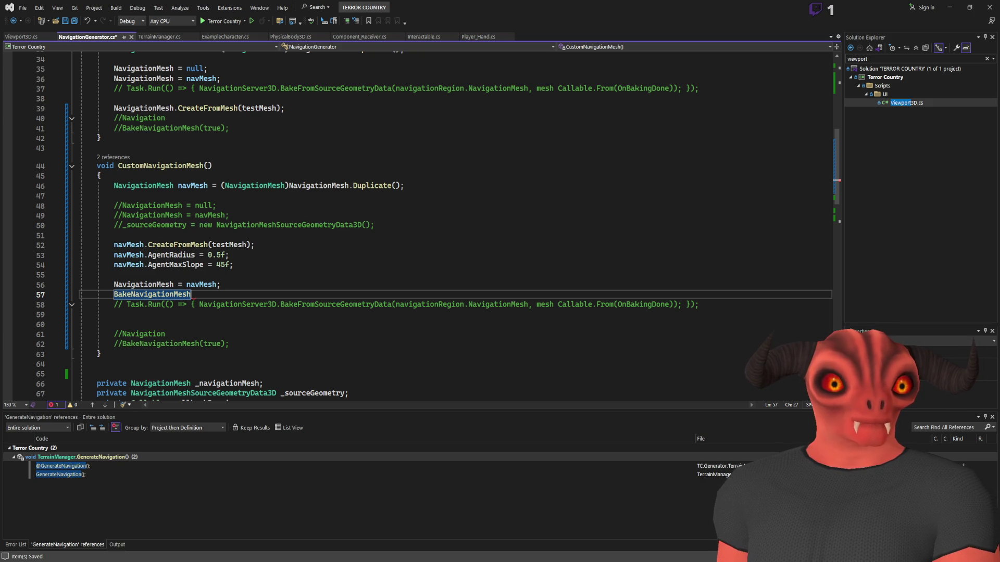
pyautogui.hotkey('alt', 'Tab')
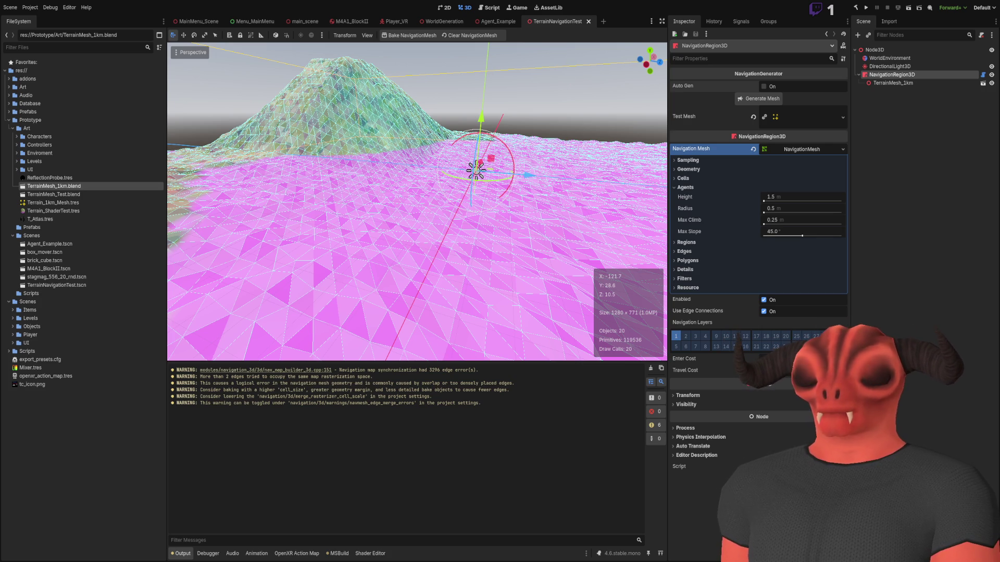
# - Glance at the navigation generator code in Visual Studio and return to the Godot terrain scene
pyautogui.hotkey('alt', 'Tab')
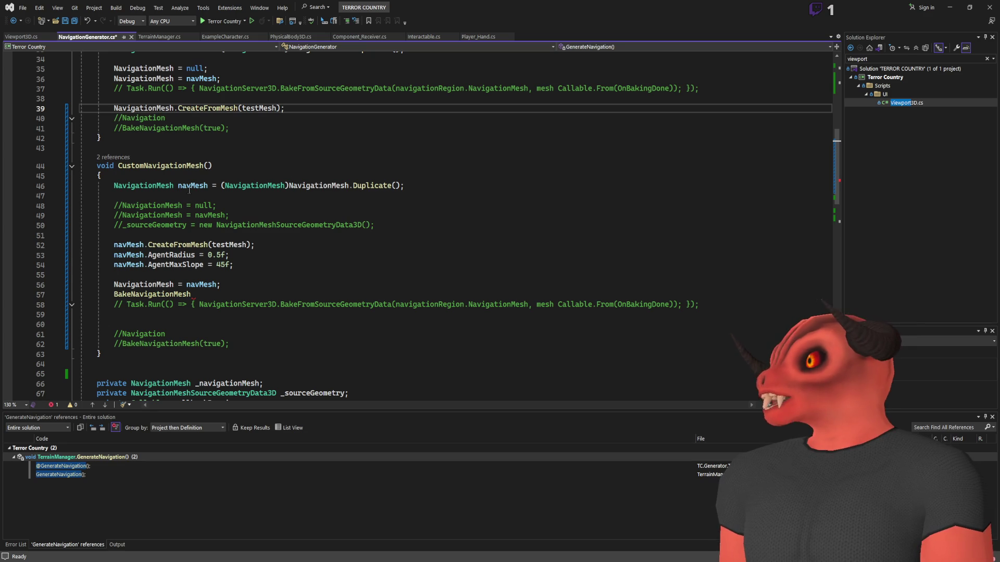
pyautogui.hotkey('alt', 'Tab')
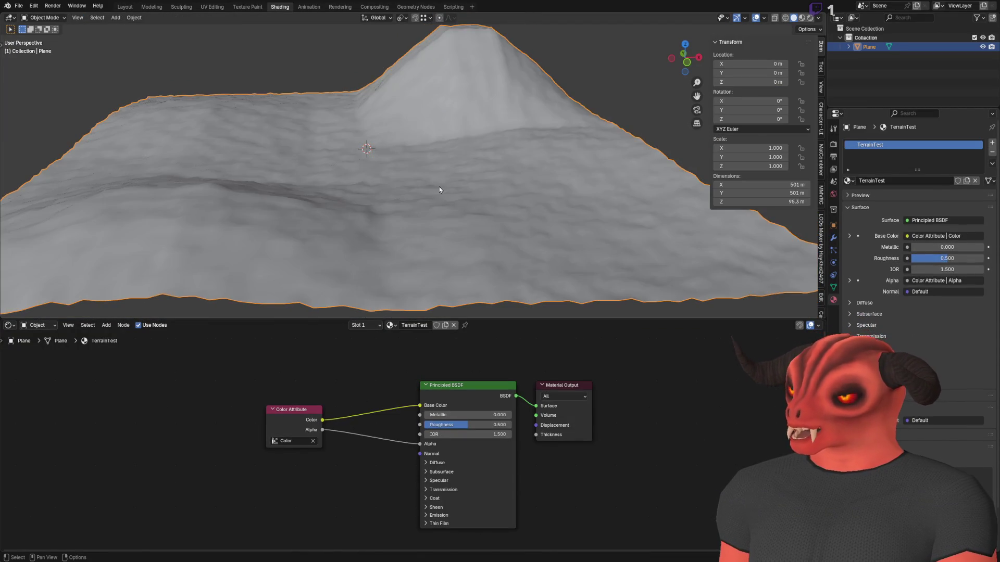
# - Delete the hilly terrain plane and add a new 1 m plane
pyautogui.press('Delete')
pyautogui.hotkey('shift', 'c')
pyautogui.click(116, 17)
pyautogui.moveTo(129, 30)
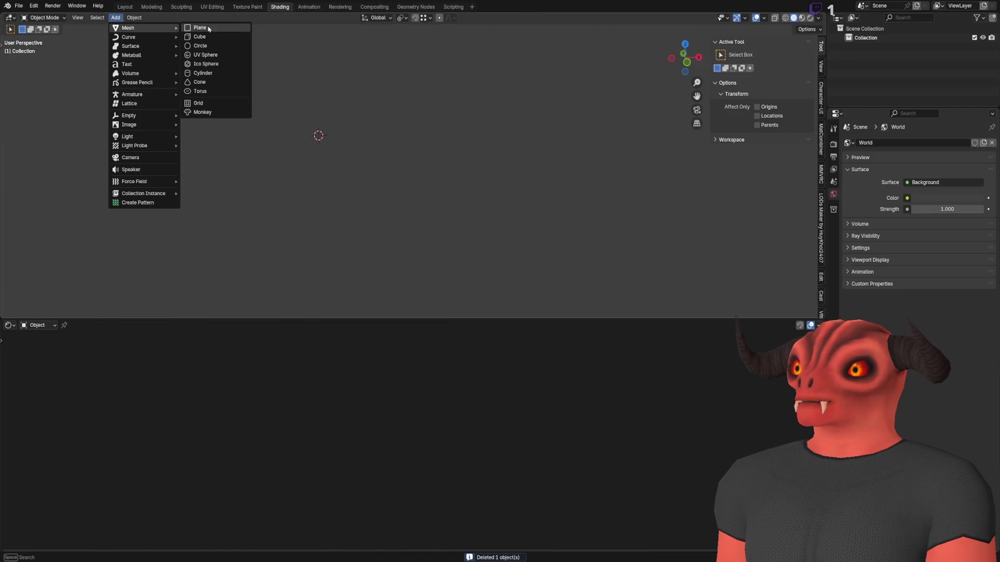
pyautogui.click(200, 28)
pyautogui.click(93, 232)
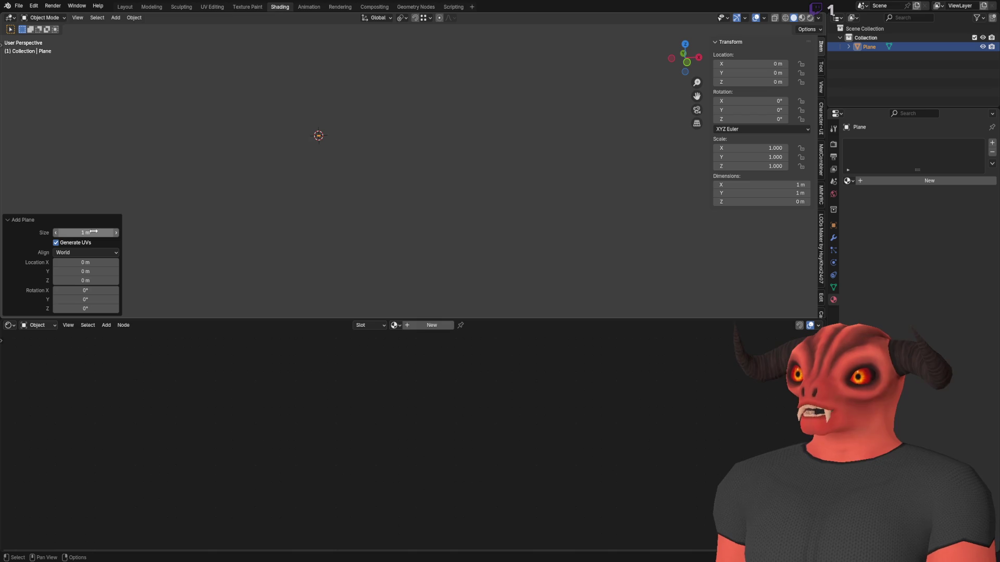
pyautogui.write('1')
pyautogui.press('Return')
# - Switch to the Layout workspace and check the plane in Edit Mode
pyautogui.scroll(-5, 373, 223)
pyautogui.press('Tab')
pyautogui.press('Tab')
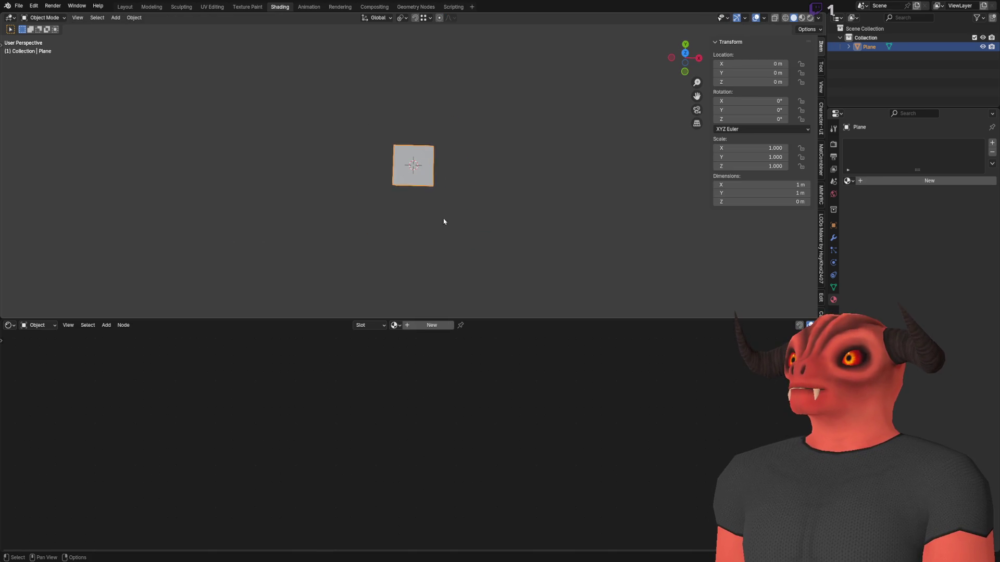
pyautogui.scroll(8, 444, 222)
pyautogui.click(124, 7)
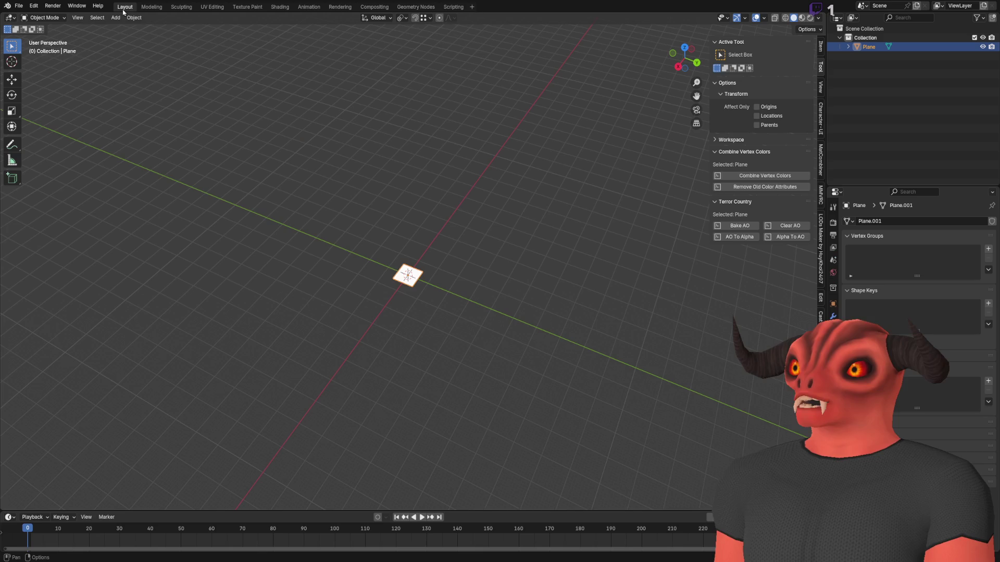
pyautogui.scroll(8, 397, 208)
pyautogui.press('Tab')
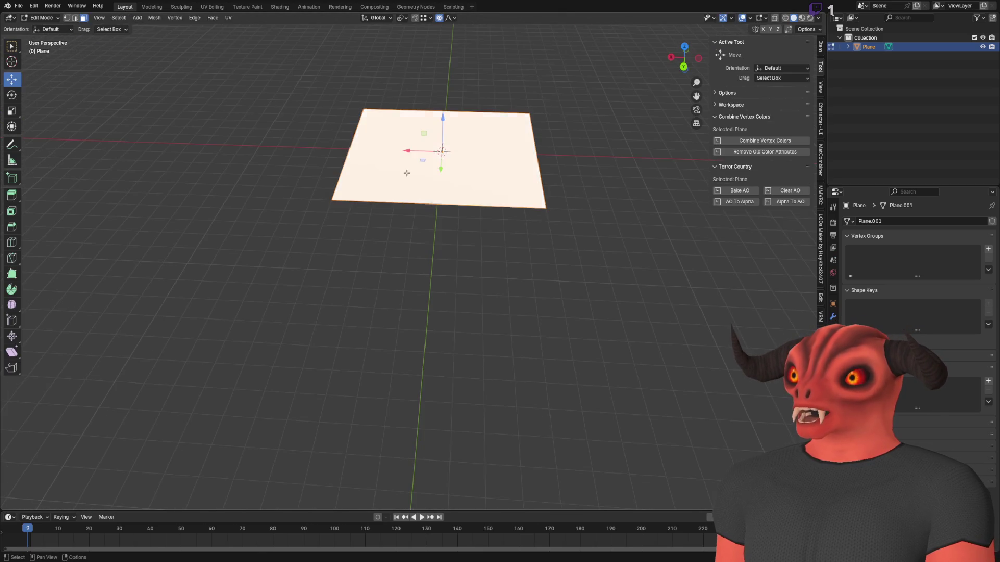
pyautogui.press('Tab')
pyautogui.scroll(-2, 406, 173)
# - Assign the TerrainTest material to the test plane, then delete it
pyautogui.click(833, 379)
pyautogui.click(847, 259)
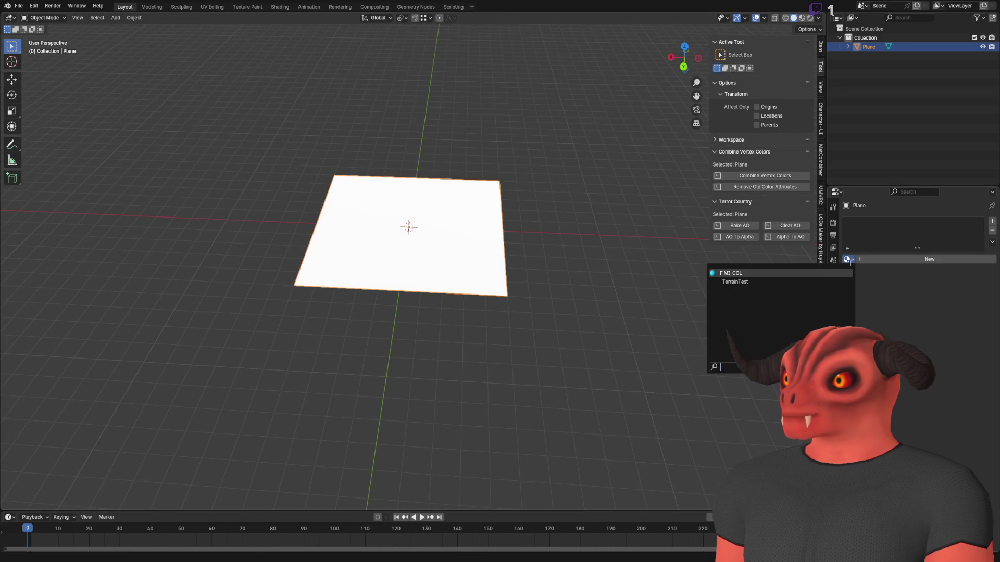
pyautogui.click(735, 282)
pyautogui.scroll(3, 429, 264)
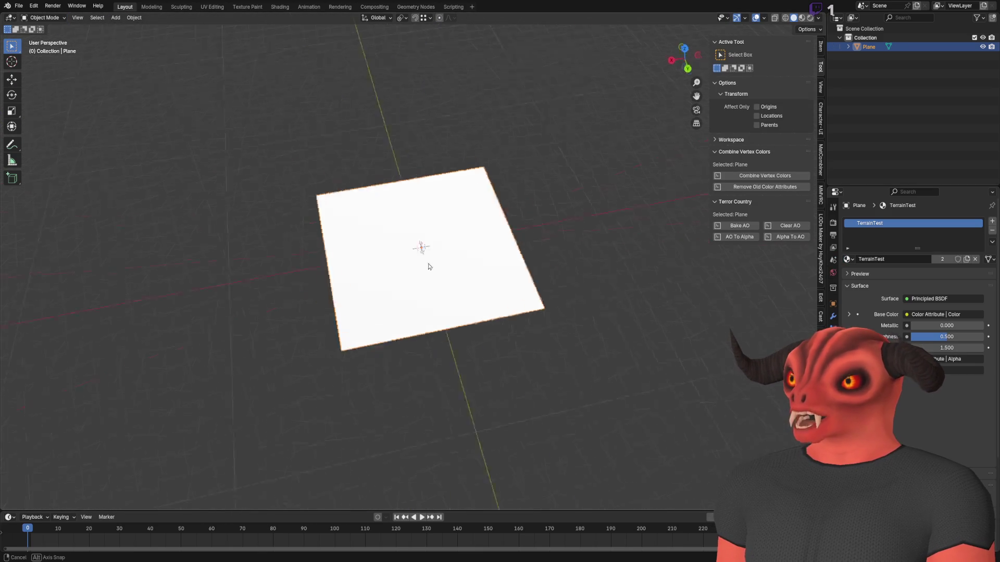
pyautogui.scroll(-5, 432, 255)
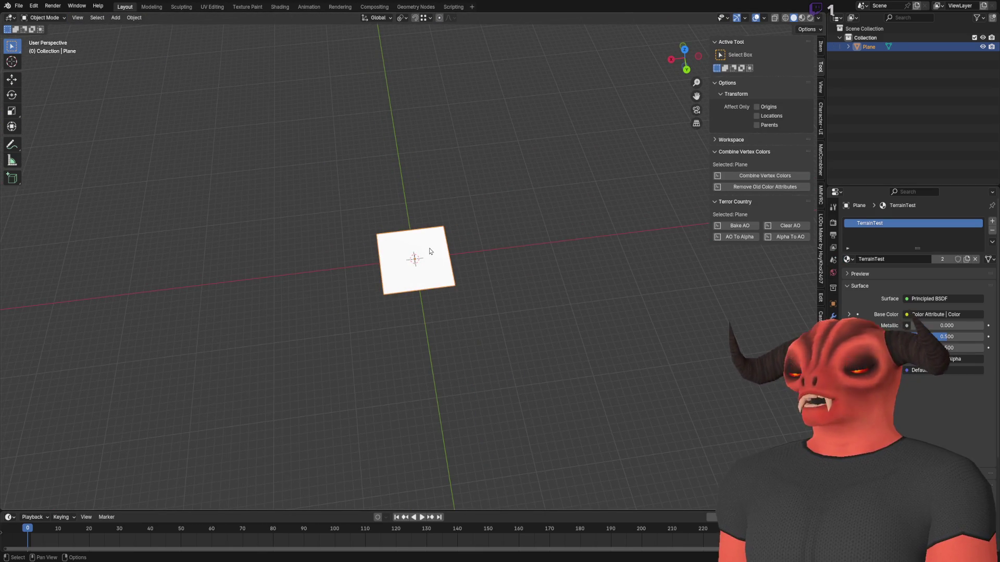
pyautogui.scroll(5, 431, 234)
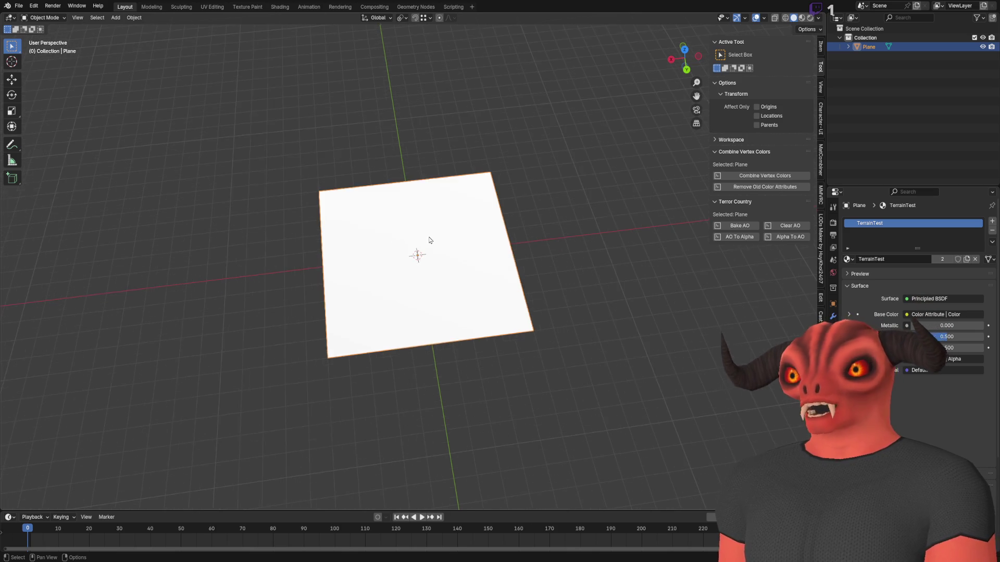
pyautogui.scroll(1, 430, 238)
pyautogui.scroll(-5, 424, 241)
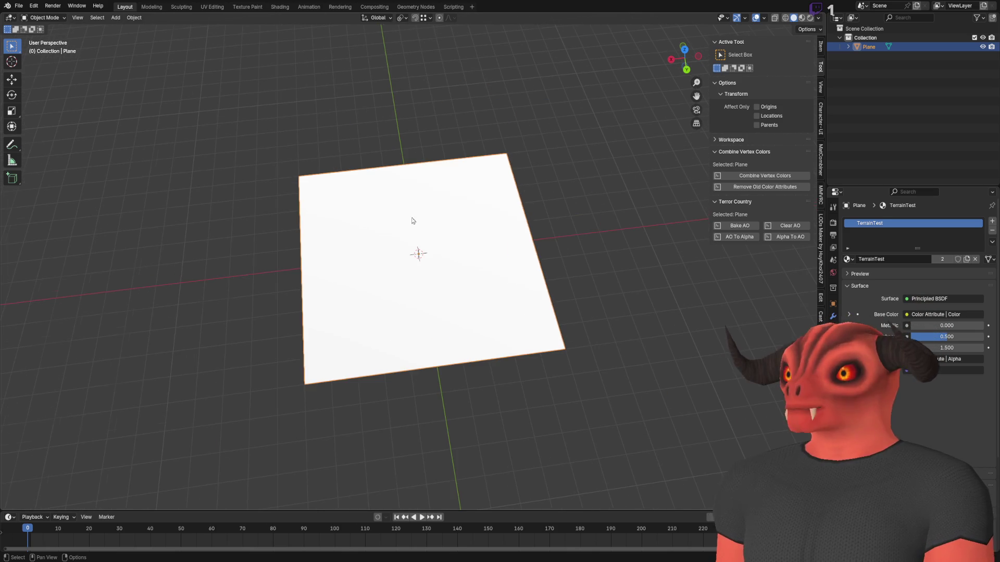
pyautogui.press('Delete')
pyautogui.click(116, 17)
# - Add a Grid mesh in place of a briefly added plane
pyautogui.moveTo(130, 24)
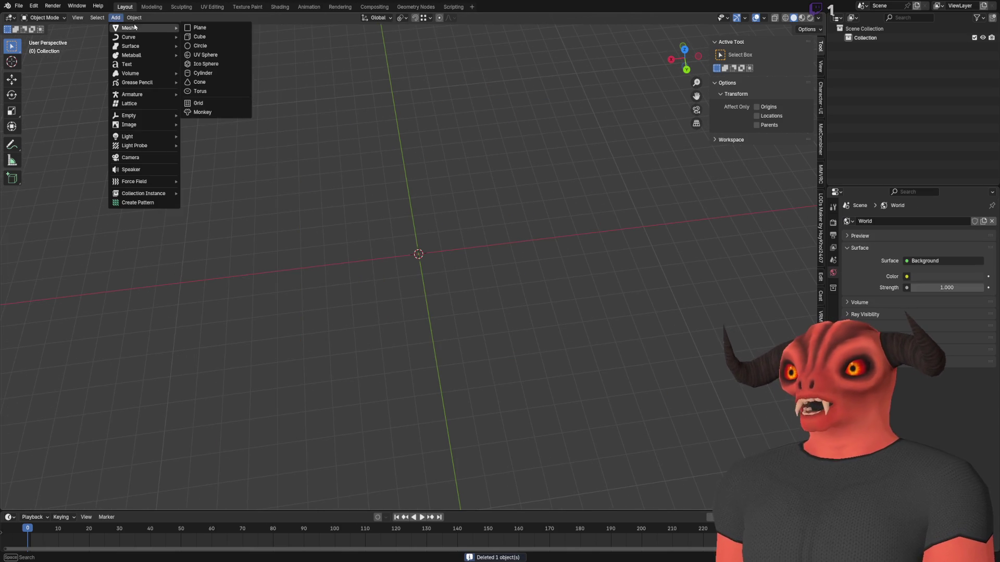
pyautogui.click(214, 28)
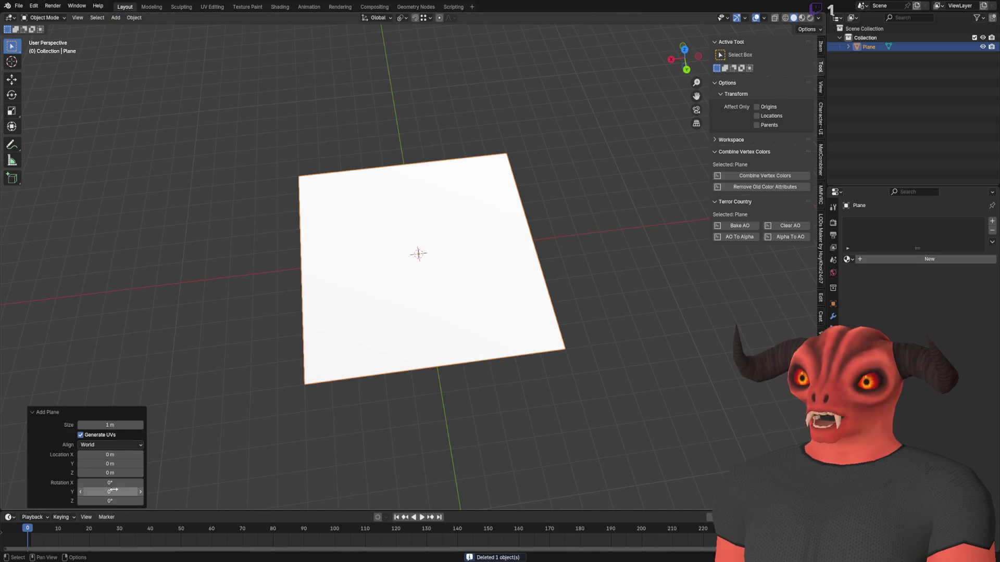
pyautogui.press('Delete')
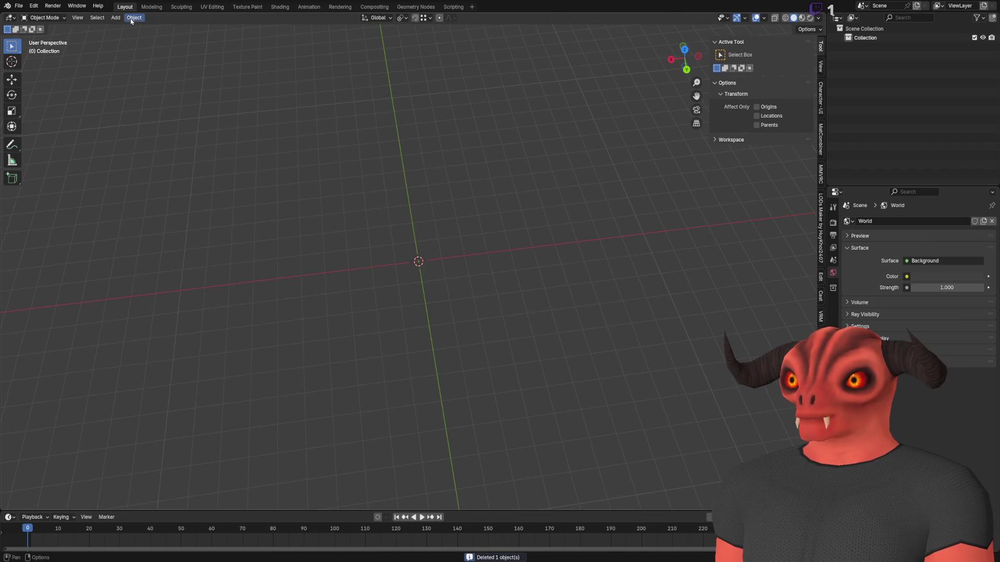
pyautogui.click(115, 17)
pyautogui.moveTo(130, 27)
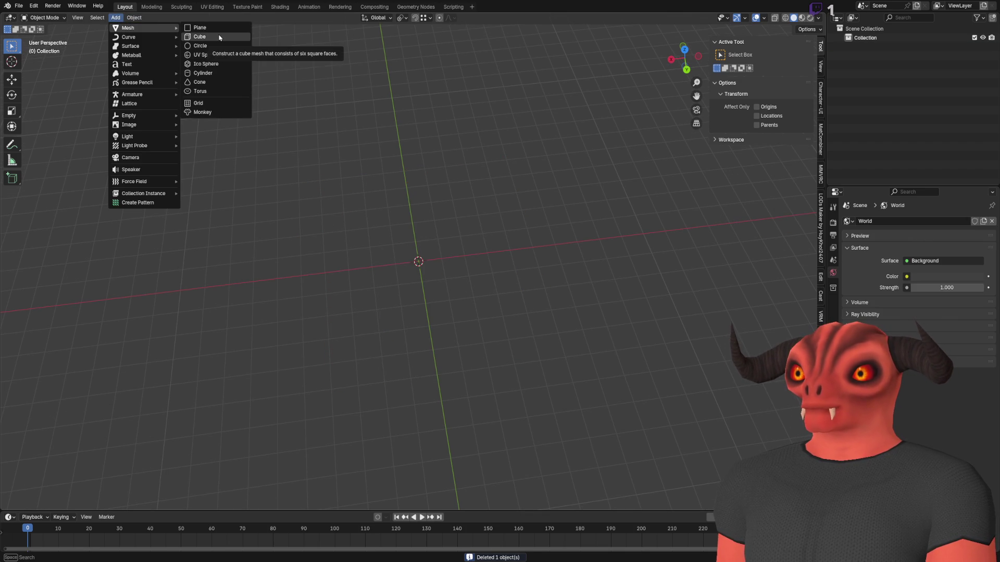
pyautogui.click(205, 103)
# - Give the grid 1024 X and Y subdivisions and inspect its density in Edit Mode
pyautogui.click(122, 405)
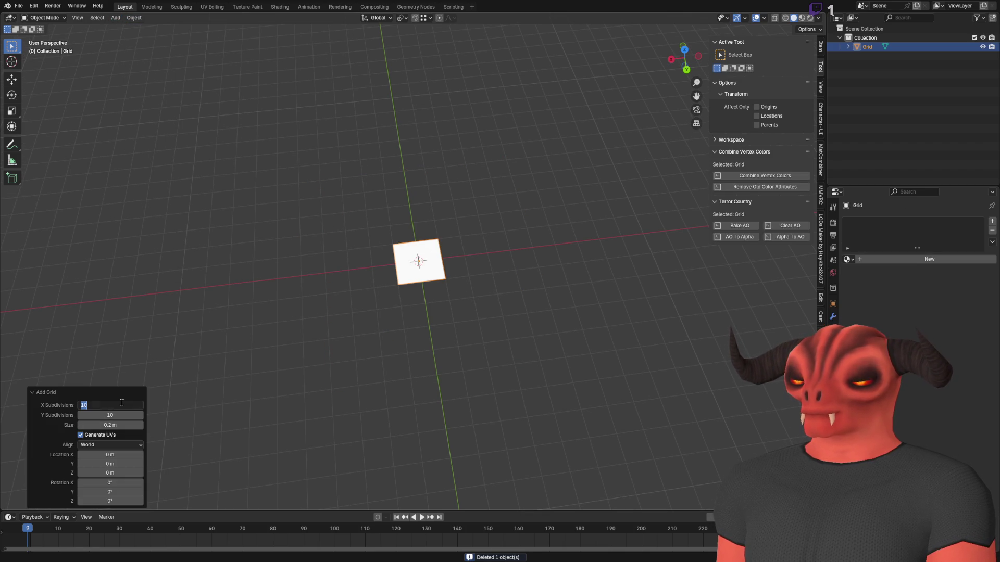
pyautogui.write('1024')
pyautogui.click(121, 415)
pyautogui.write('1')
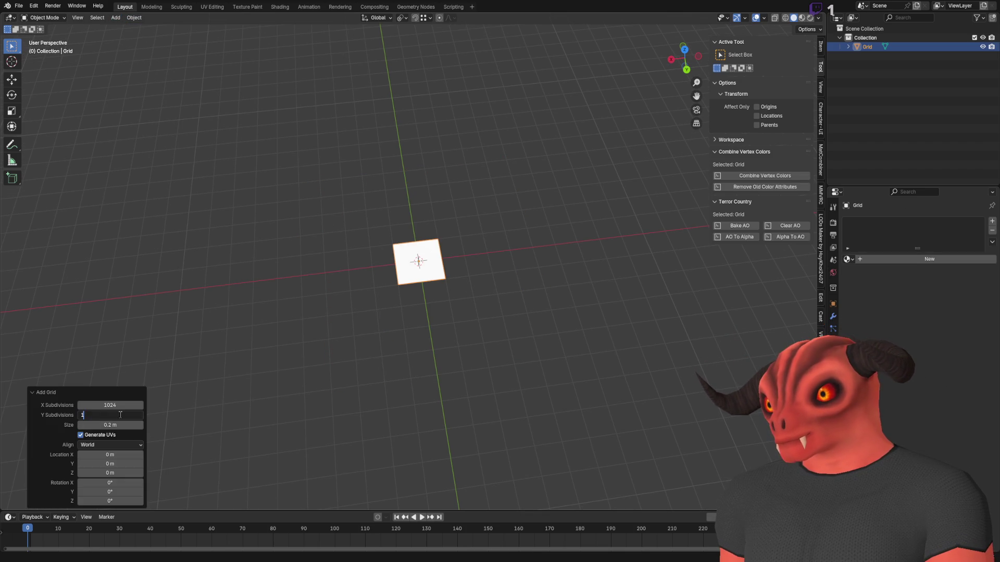
pyautogui.press('Return')
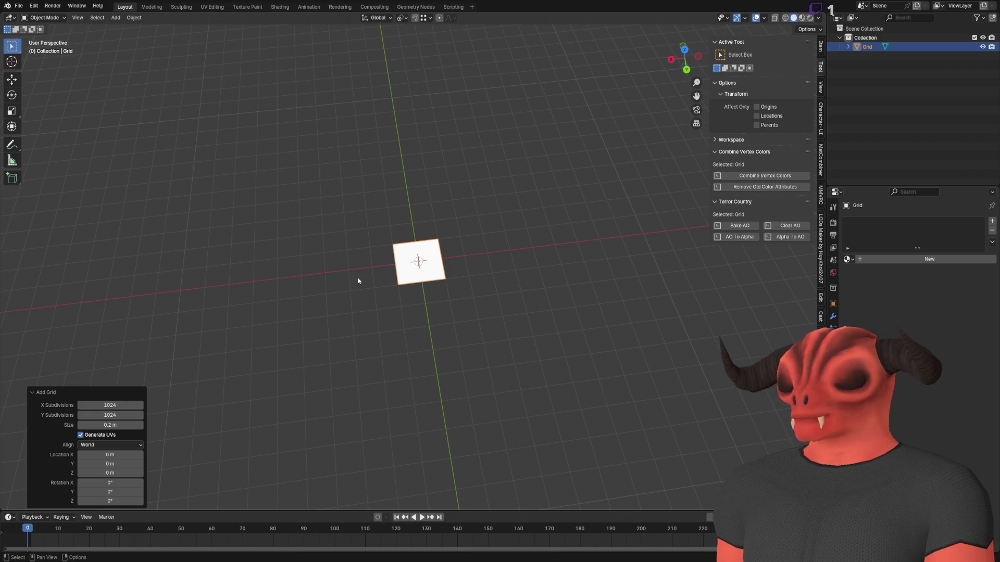
pyautogui.scroll(6, 386, 270)
pyautogui.press('Tab')
pyautogui.scroll(-3, 385, 268)
pyautogui.scroll(5, 386, 268)
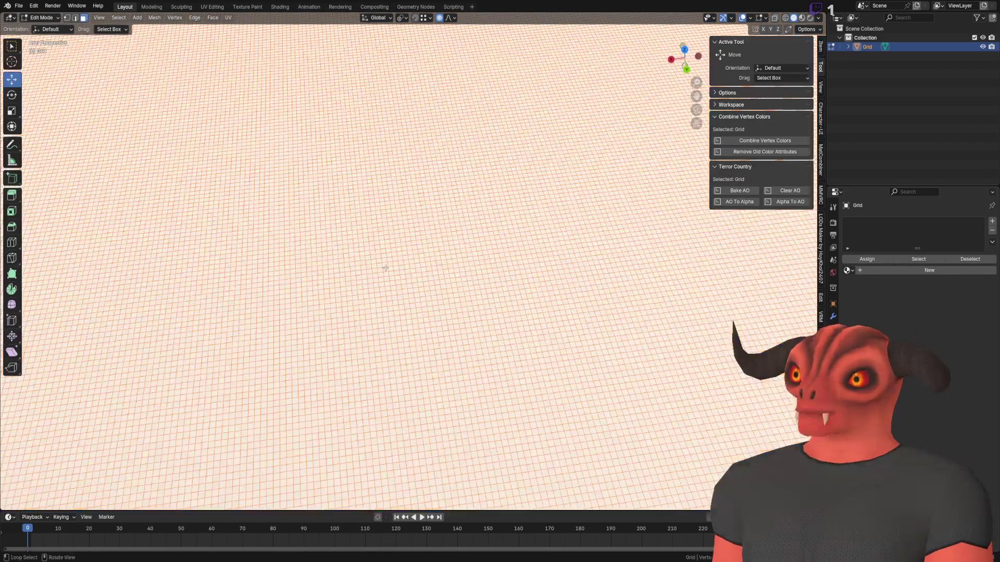
pyautogui.scroll(-8, 368, 304)
pyautogui.press('Tab')
# - Scale the grid by 1024 on X, Y and Z
pyautogui.click(821, 49)
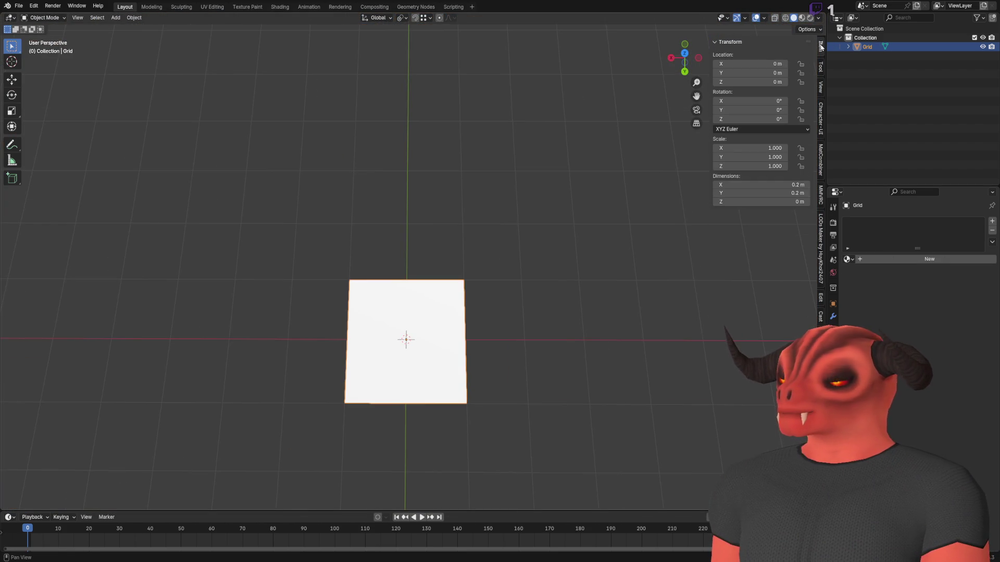
pyautogui.click(760, 148)
pyautogui.write('1024')
pyautogui.press('Tab')
pyautogui.write('1201024')
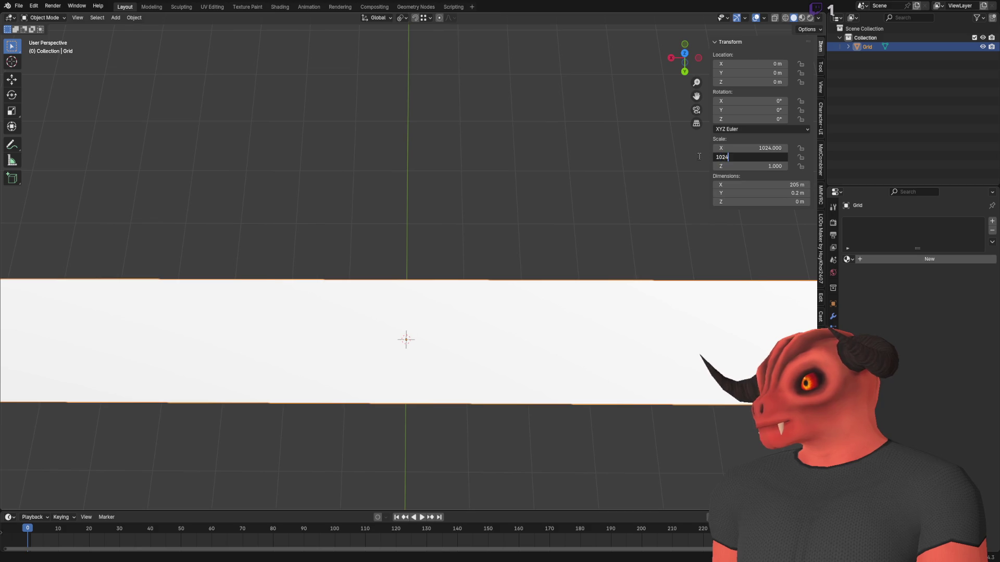
pyautogui.press('Tab')
pyautogui.write('1024')
pyautogui.press('Return')
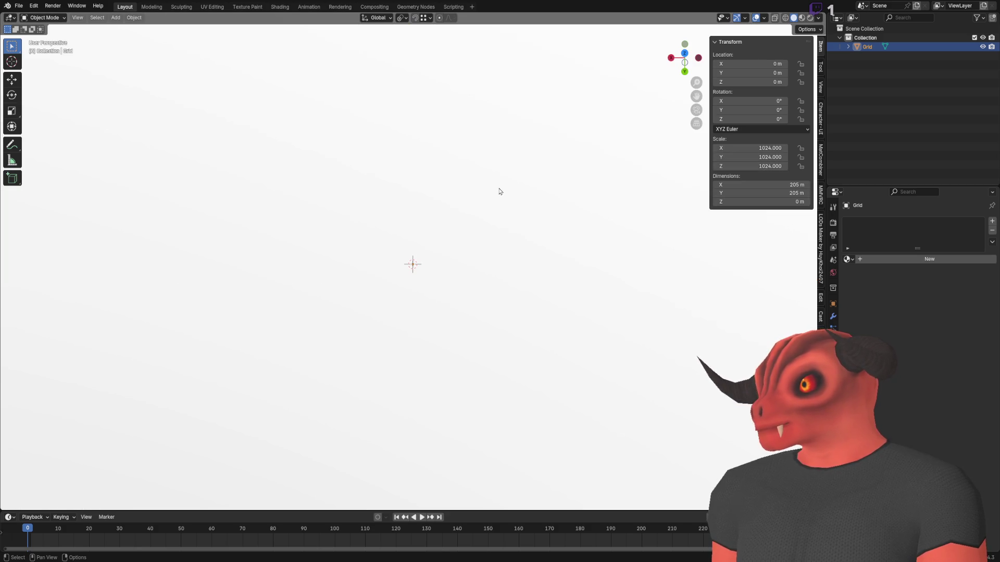
pyautogui.scroll(-5, 500, 189)
pyautogui.scroll(2, 500, 188)
# - Pull up the first two hills by moving single vertices along Z with proportional editing
pyautogui.press('Tab')
pyautogui.moveTo(464, 216); pyautogui.dragTo(329, 205)
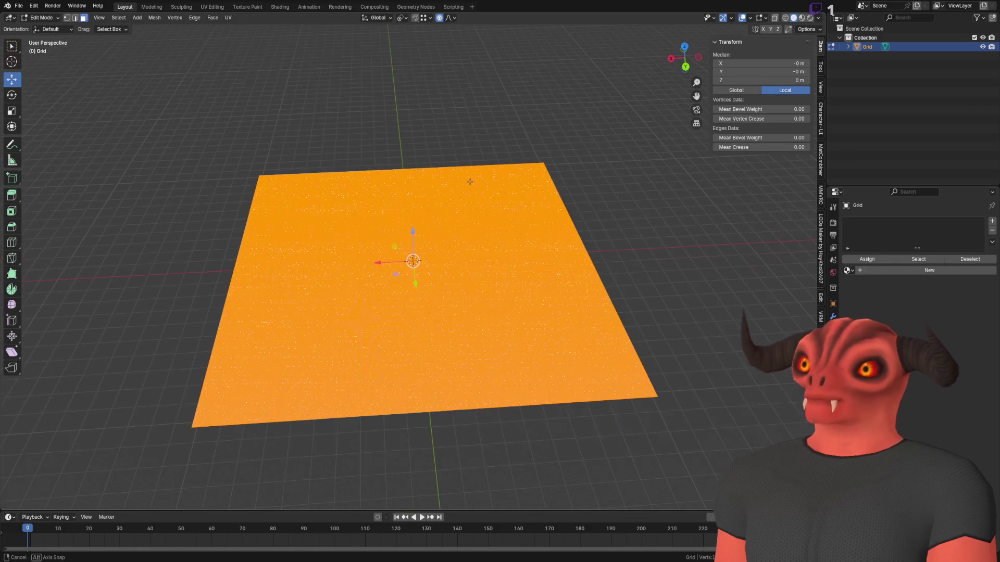
pyautogui.click(330, 218)
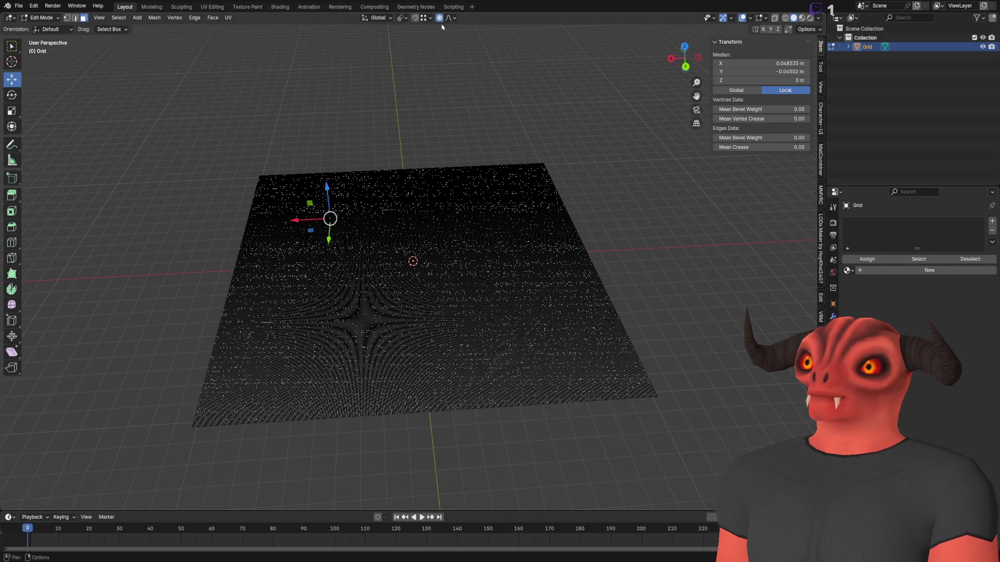
pyautogui.press('g')
pyautogui.press('z')
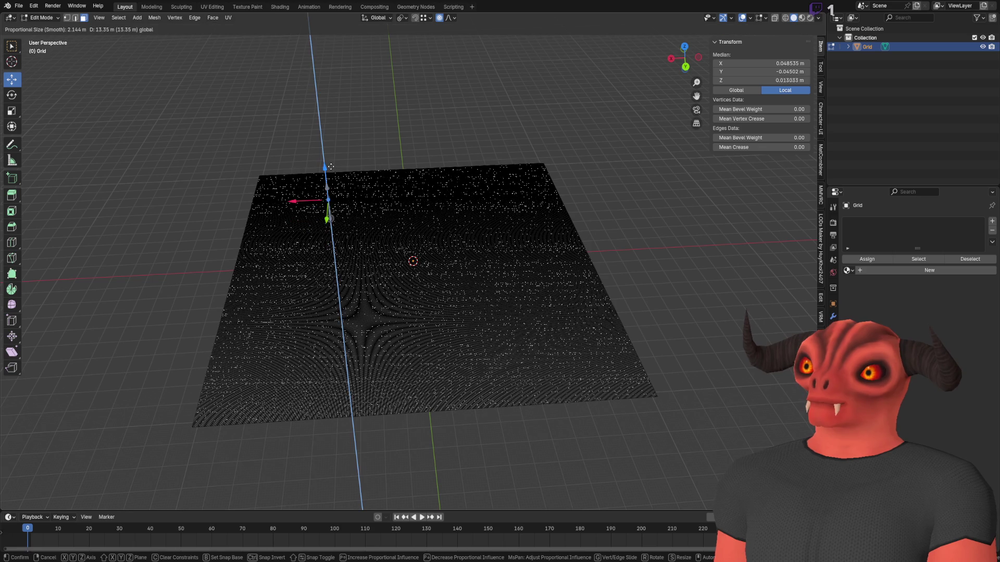
pyautogui.scroll(-14, 330, 165)
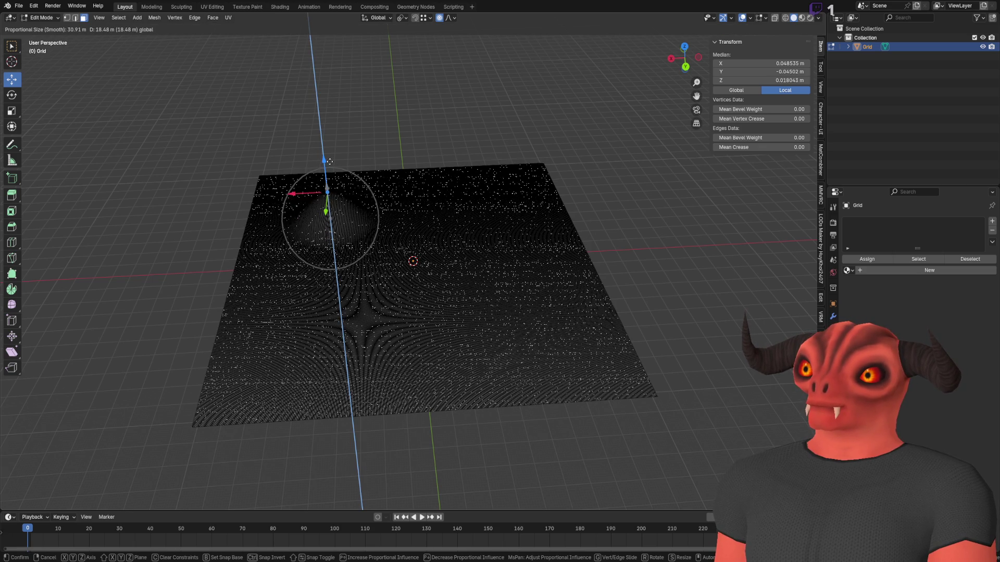
pyautogui.click(330, 165)
pyautogui.click(474, 327)
pyautogui.press('g')
pyautogui.press('z')
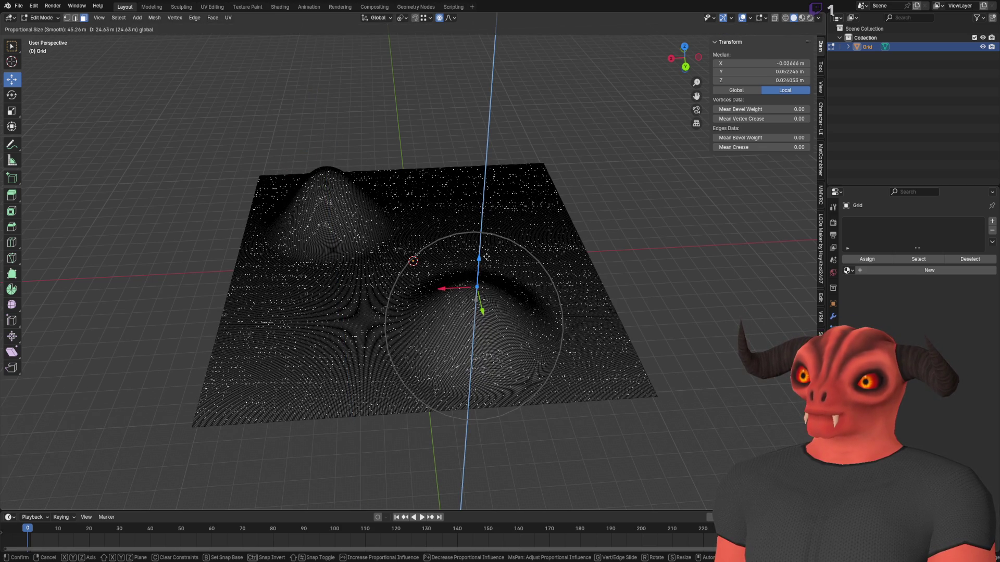
pyautogui.click(491, 223)
# - Raise three more hills at the back right, front left and far side, the last 21.116 m
pyautogui.click(493, 208)
pyautogui.press('g')
pyautogui.press('z')
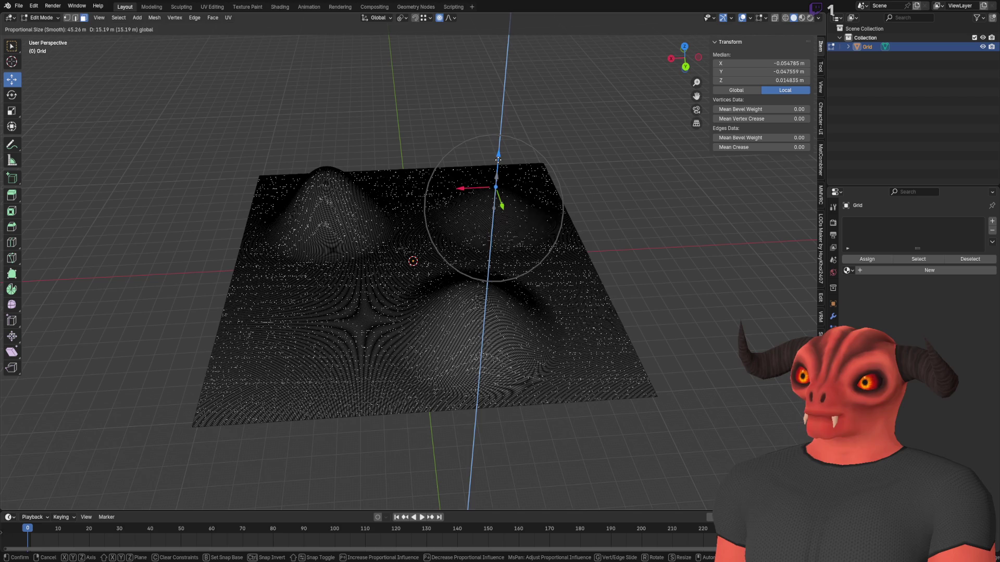
pyautogui.click(374, 316)
pyautogui.click(387, 269)
pyautogui.click(306, 335)
pyautogui.click(257, 377)
pyautogui.press('g')
pyautogui.press('z')
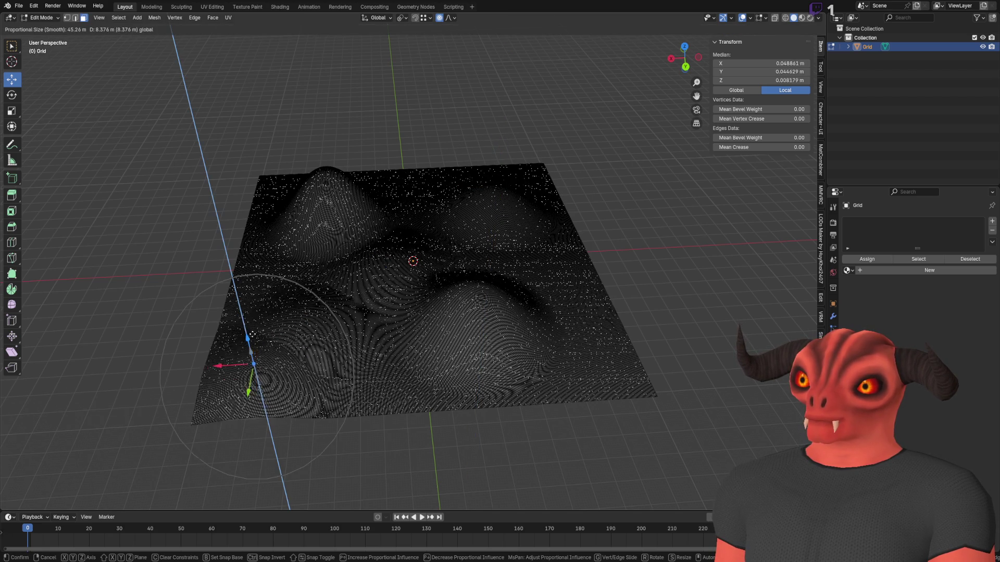
pyautogui.click(249, 333)
pyautogui.scroll(10, 423, 324)
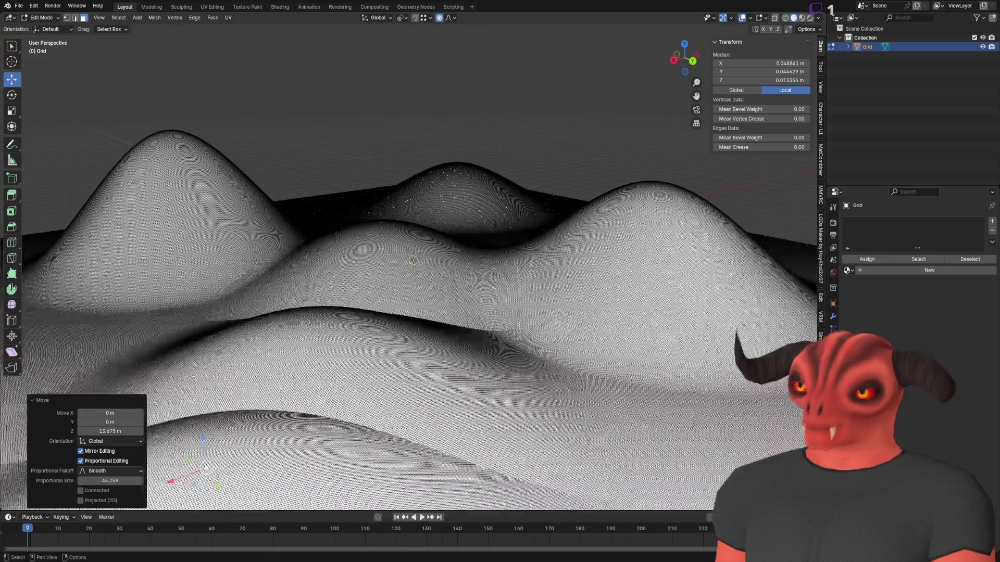
pyautogui.scroll(-5, 346, 168)
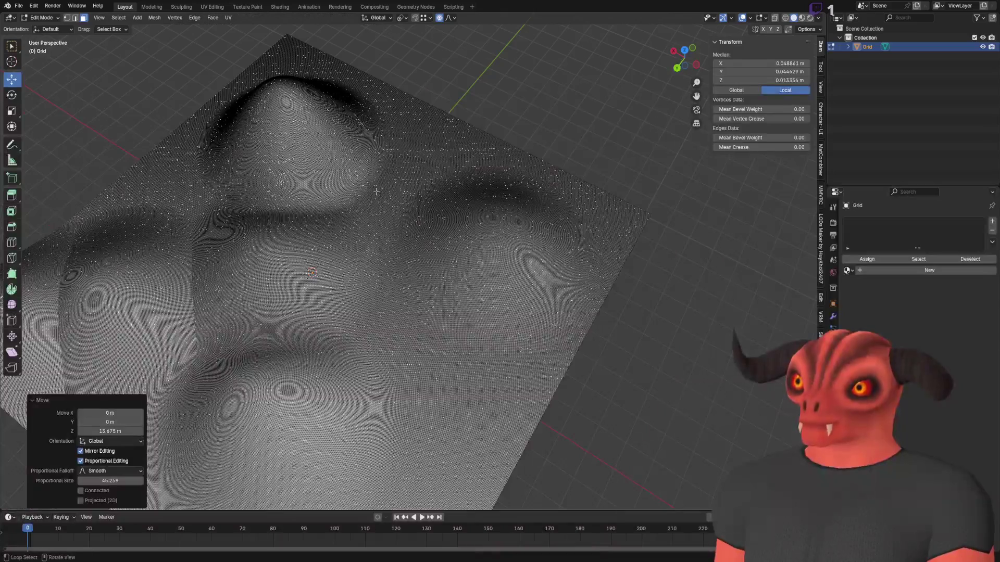
pyautogui.click(388, 198)
pyautogui.press('g')
pyautogui.press('z')
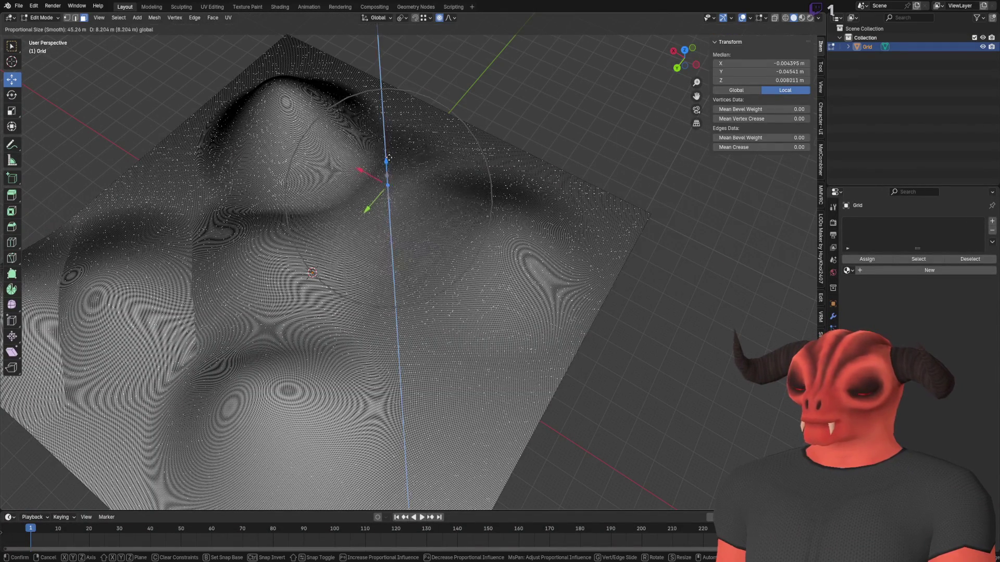
pyautogui.click(390, 128)
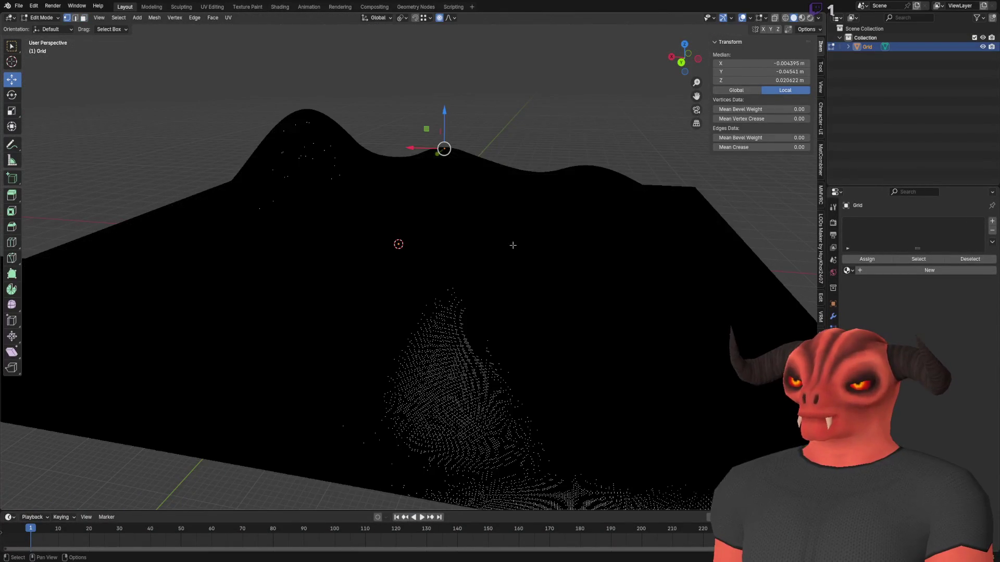
pyautogui.press('a')
pyautogui.rightClick(445, 232)
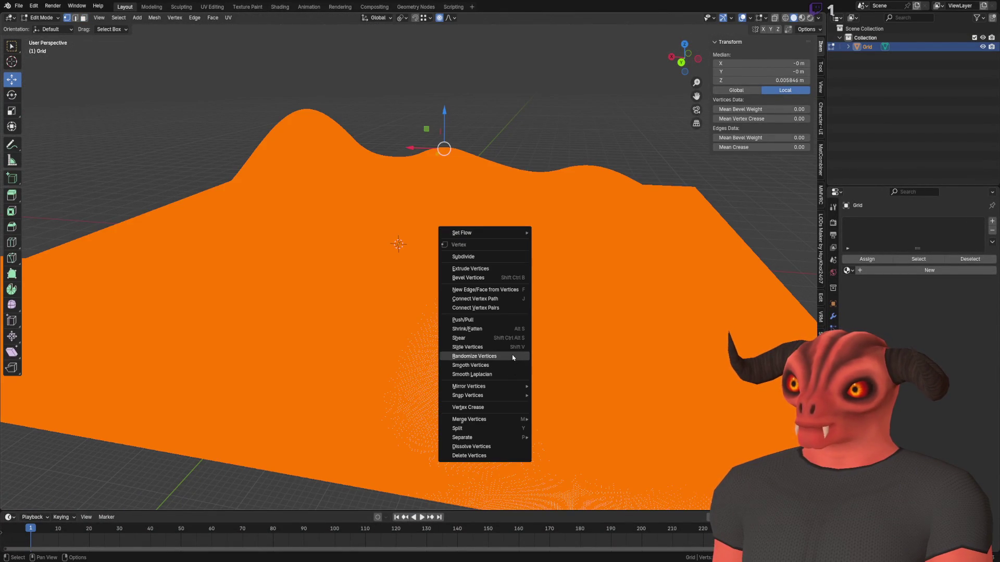
# - Randomize all grid vertices by 0.1 m, then frame the spiky object and re-enter Edit Mode
pyautogui.click(513, 357)
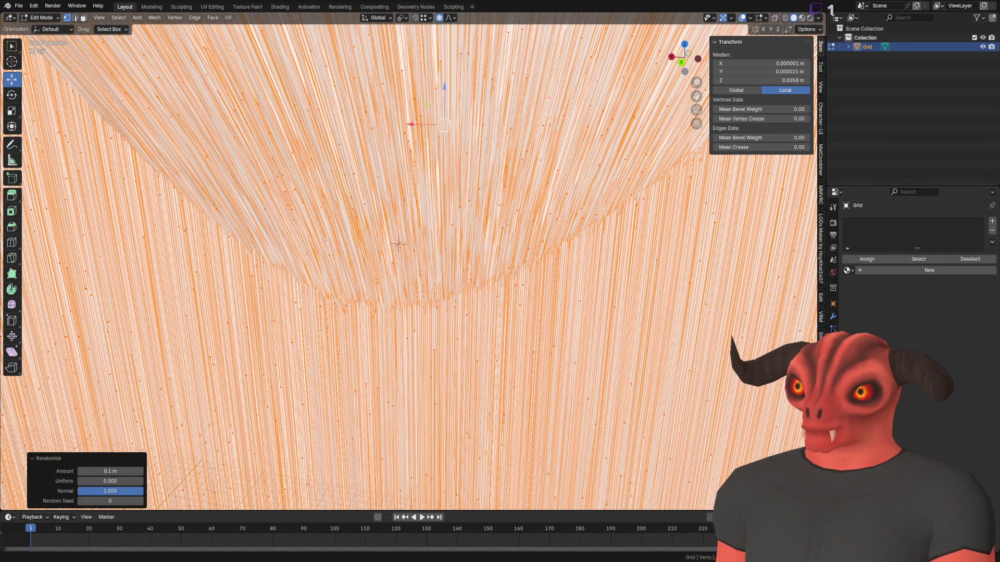
pyautogui.moveTo(546, 194)
pyautogui.mouseDown()
pyautogui.moveTo(457, 221)
pyautogui.moveTo(613, 151)
pyautogui.moveTo(479, 170)
pyautogui.mouseUp()
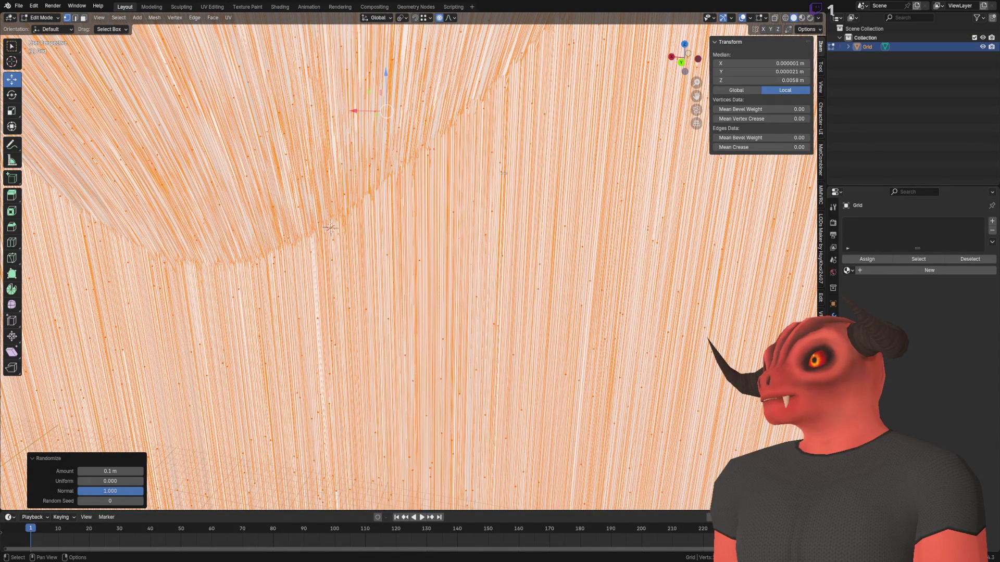
pyautogui.scroll(-2, 425, 320)
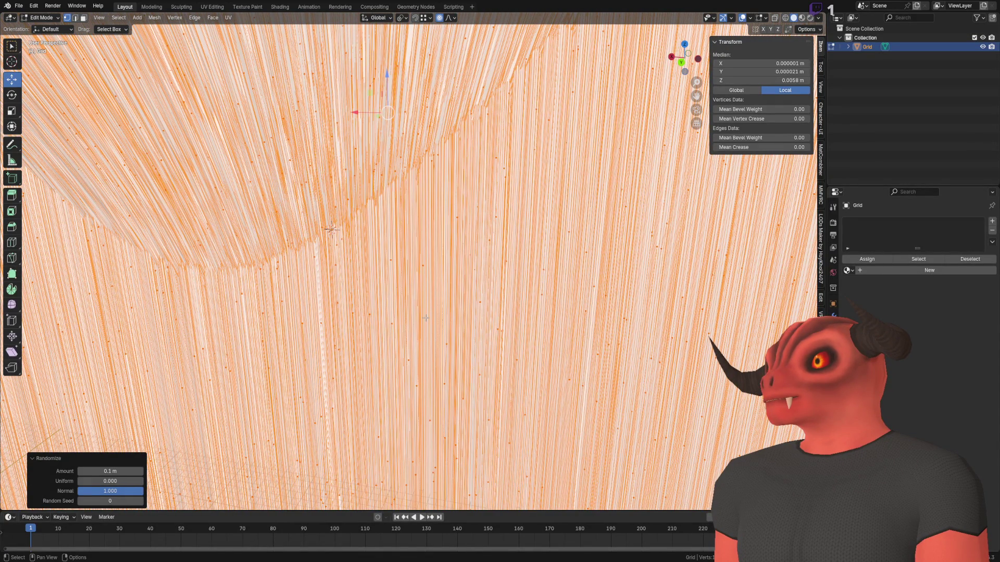
pyautogui.press('Tab')
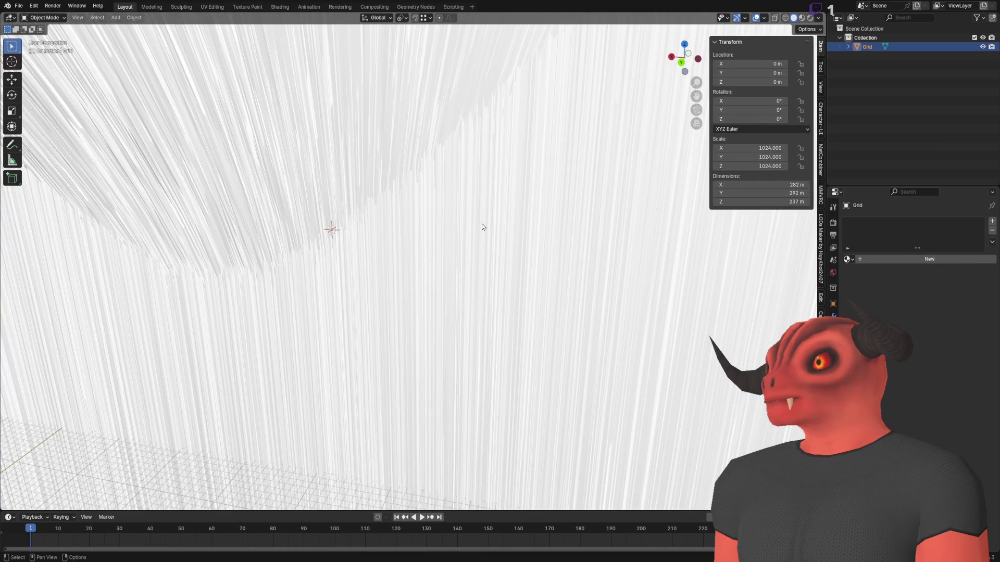
pyautogui.press('KP_Decimal')
pyautogui.scroll(2, 483, 227)
pyautogui.press('Tab')
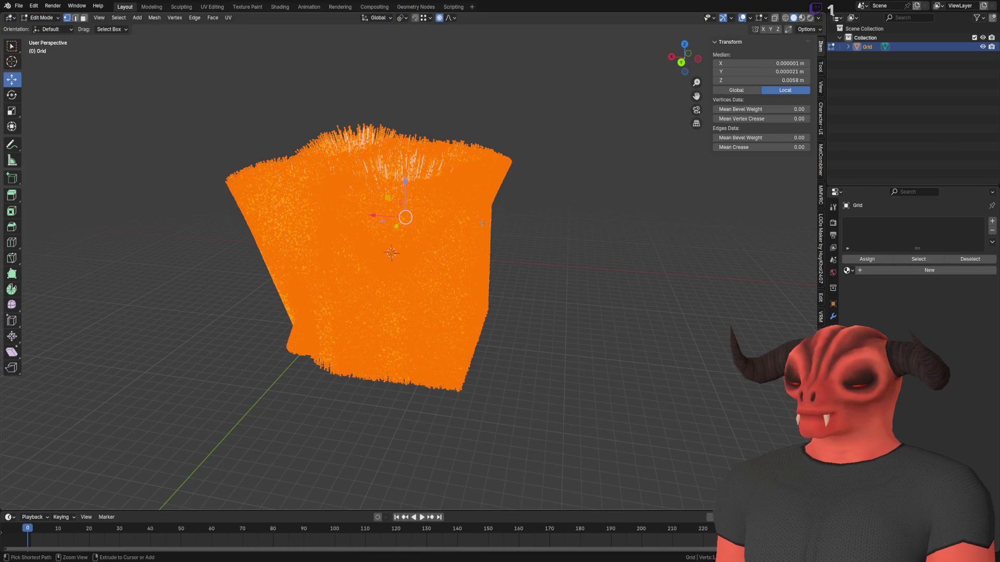
# - Apply the terrain object's scale so it reads 1.000, then return to Edit Mode
pyautogui.rightClick(482, 223)
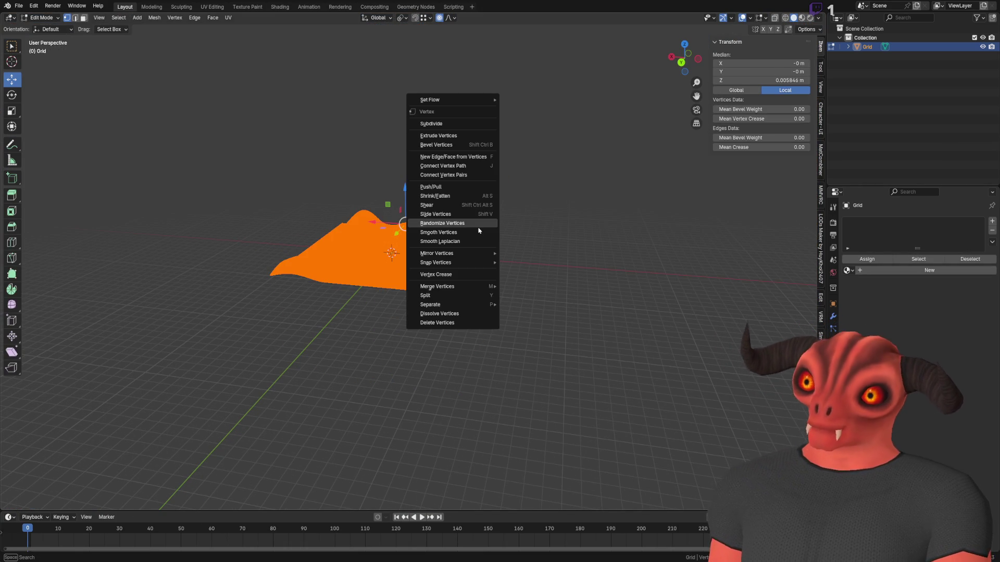
pyautogui.hotkey('ctrl', 'a')
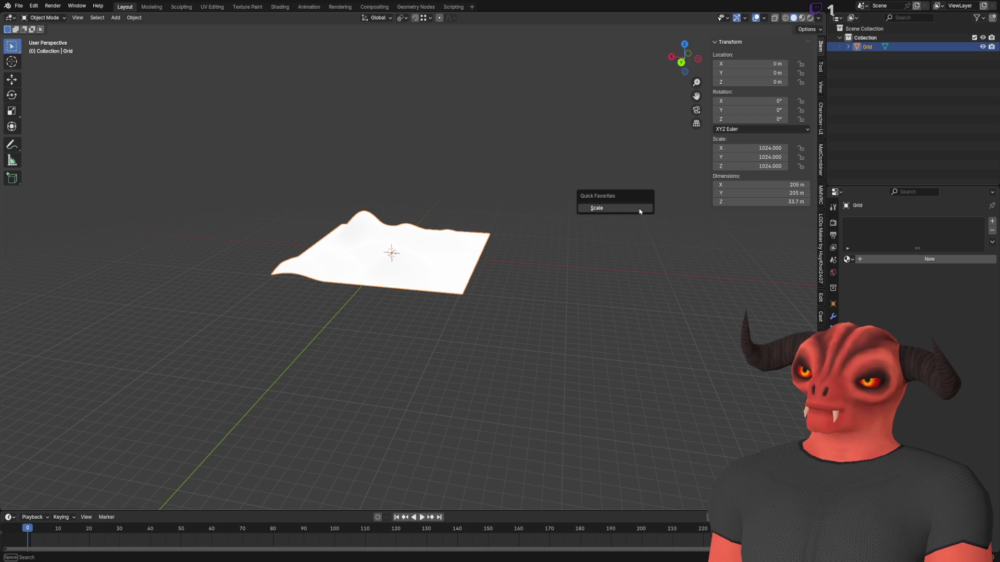
pyautogui.click(639, 212)
pyautogui.press('Tab')
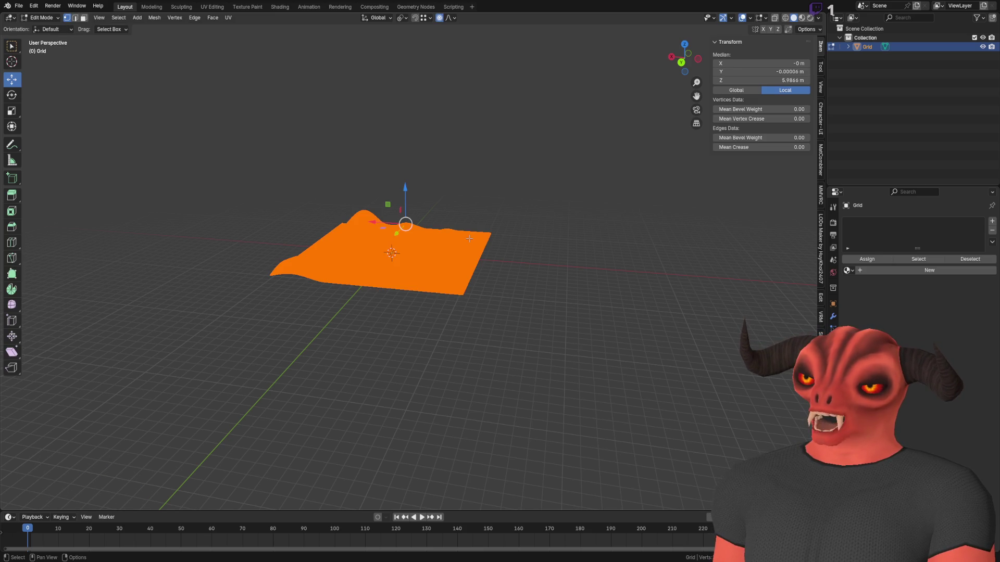
# - Try smoothing all terrain vertices, undo it, and apply Randomize Vertices instead
pyautogui.rightClick(470, 238)
pyautogui.click(454, 252)
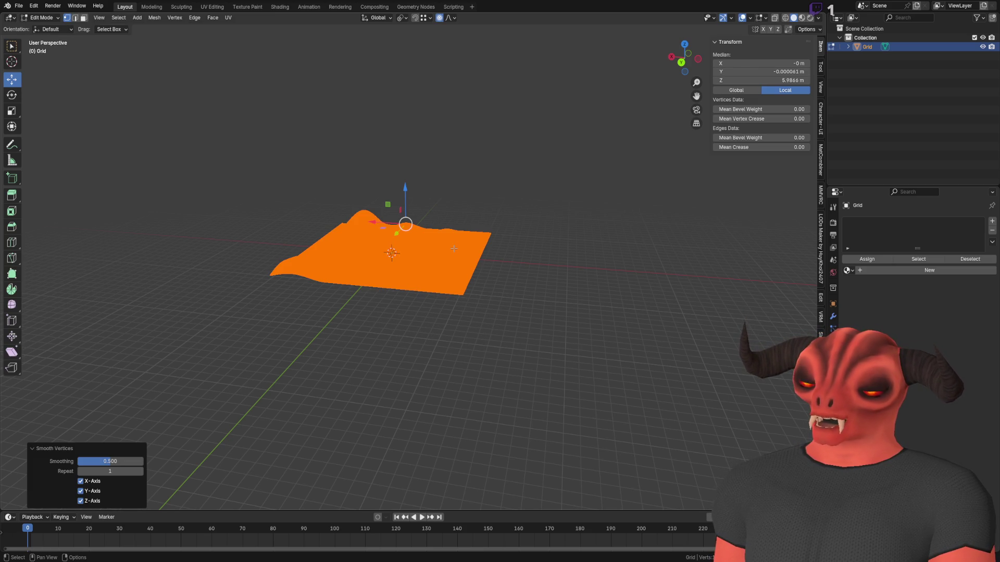
pyautogui.hotkey('ctrl', 'z')
pyautogui.rightClick(470, 240)
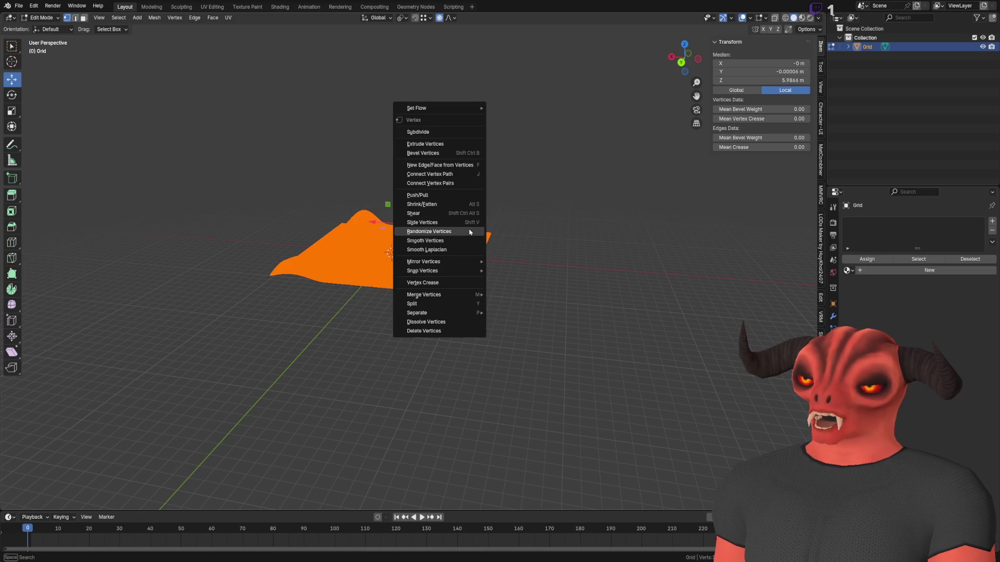
pyautogui.click(470, 233)
# - Set the randomization to Amount 0.05 m and Uniform 0, then return to Object Mode
pyautogui.scroll(6, 314, 223)
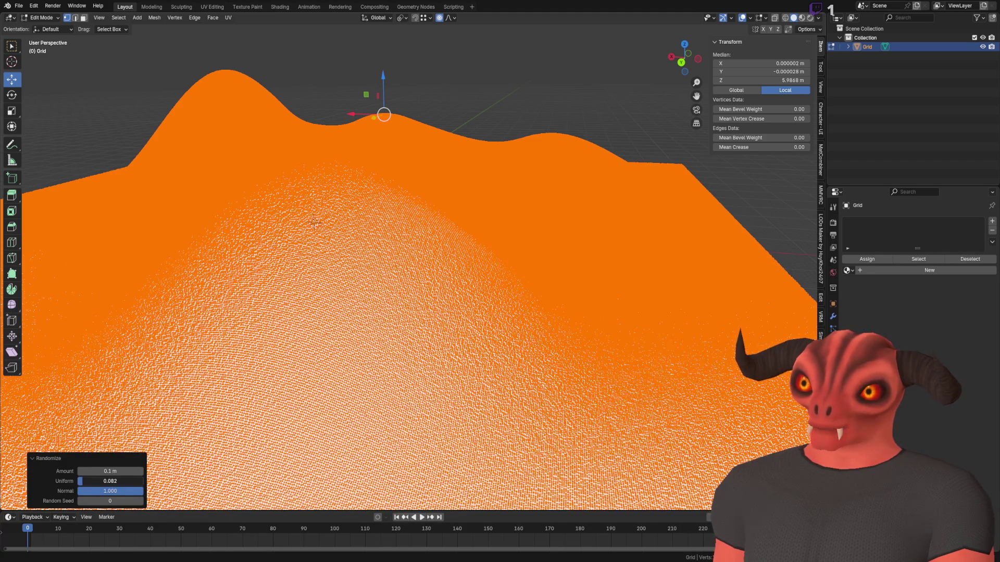
pyautogui.moveTo(104, 481); pyautogui.dragTo(143, 482)
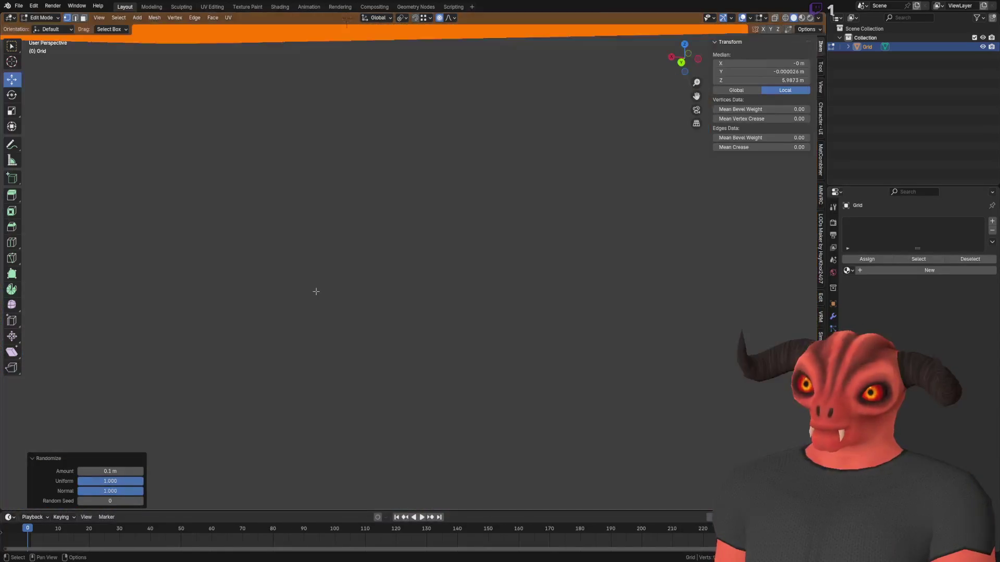
pyautogui.scroll(-5, 315, 291)
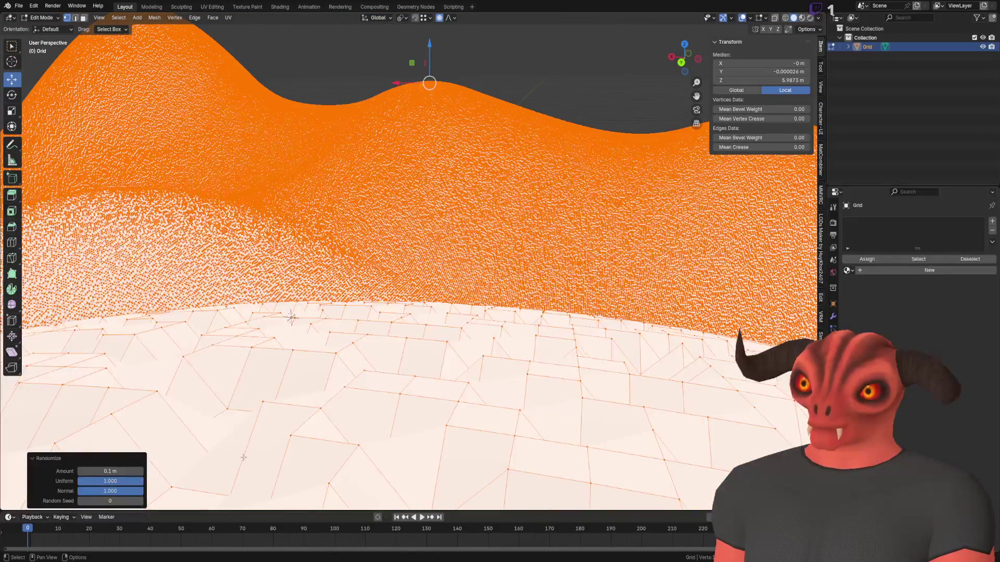
pyautogui.moveTo(123, 484); pyautogui.dragTo(79, 484)
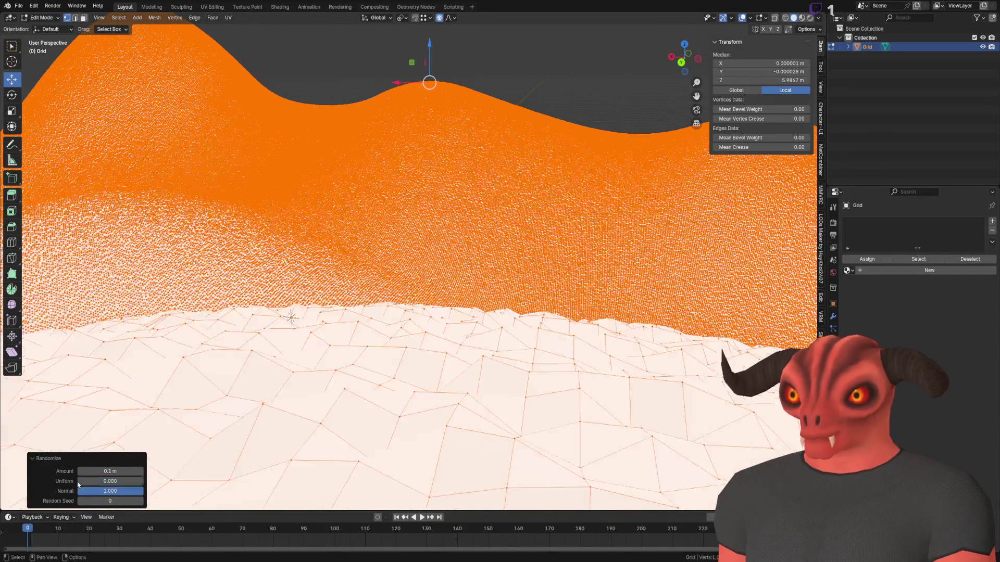
pyautogui.click(119, 471)
pyautogui.write('0.05')
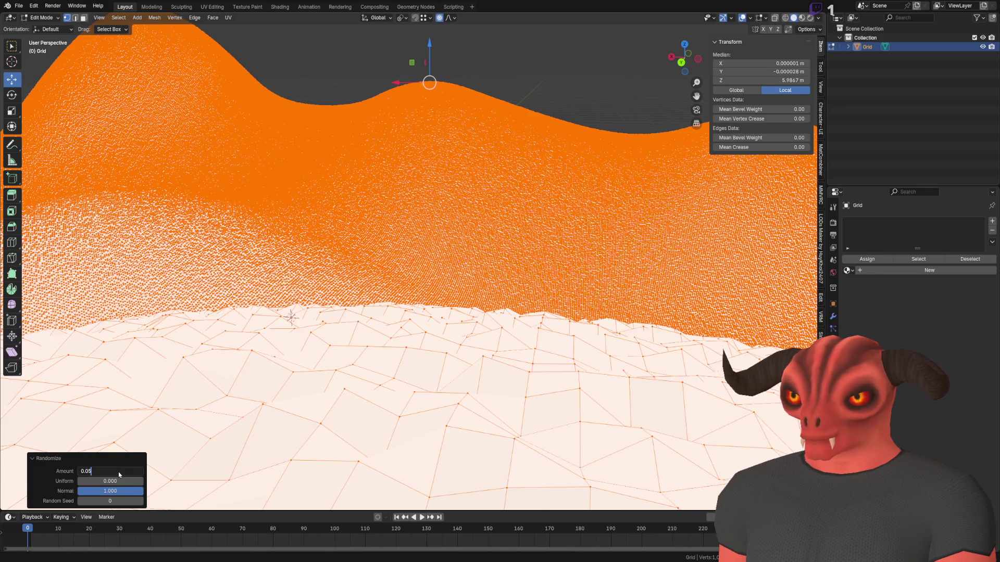
pyautogui.press('Return')
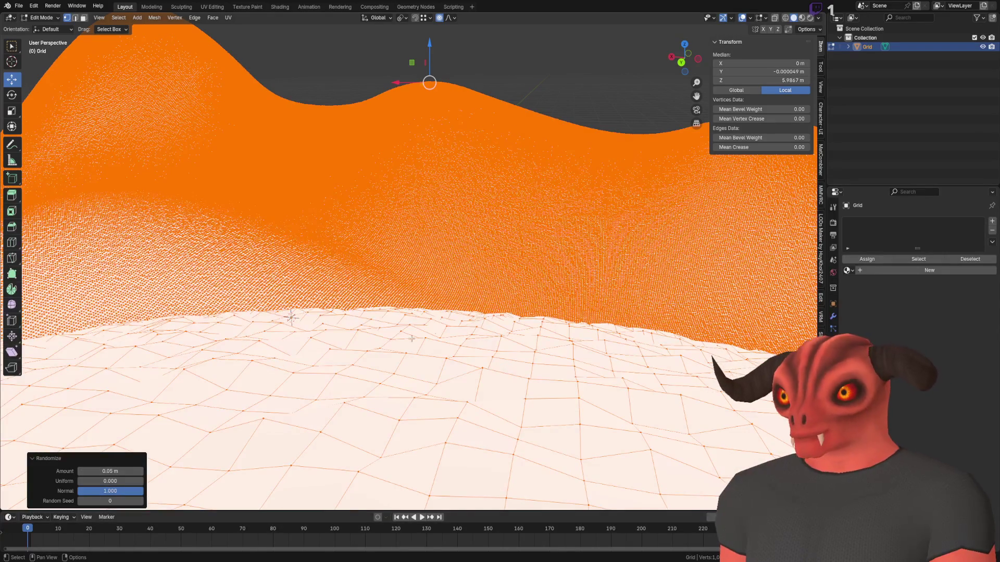
pyautogui.scroll(-6, 450, 330)
pyautogui.press('Tab')
pyautogui.click(475, 130)
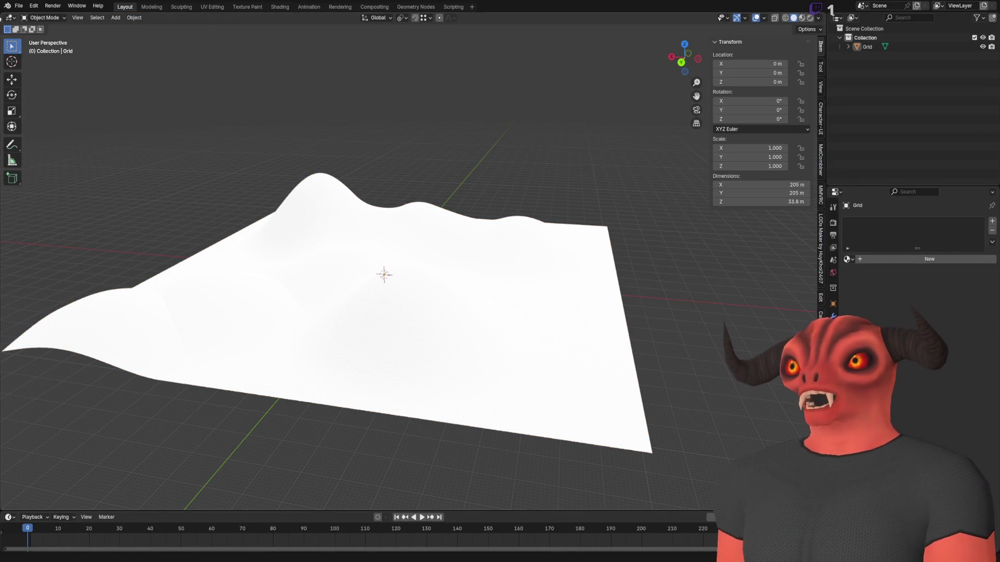
# - Save the hilly terrain as TerrainMesh_1km.blend, then select and deselect the Grid to check it
pyautogui.hotkey('ctrl', 's')
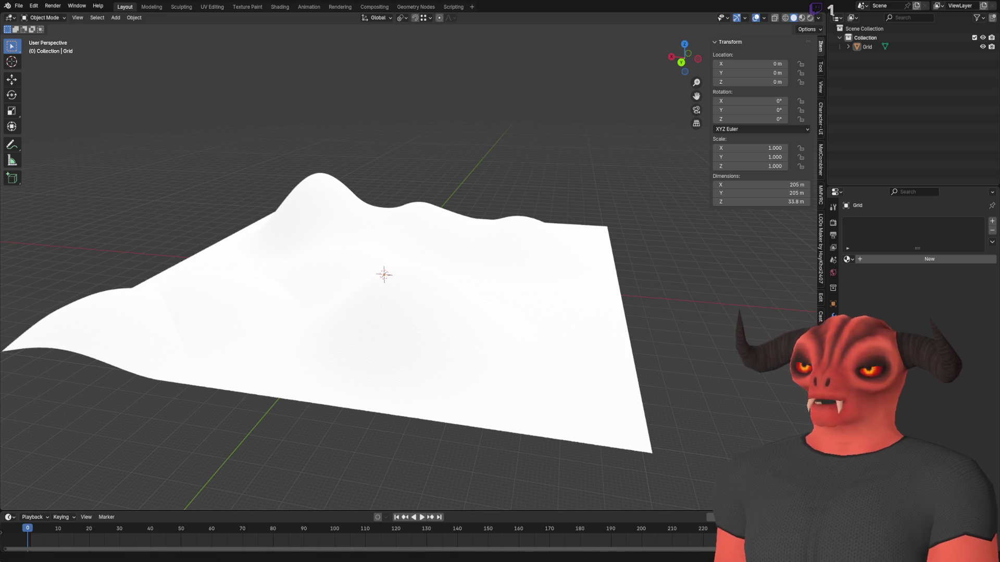
pyautogui.click(464, 366)
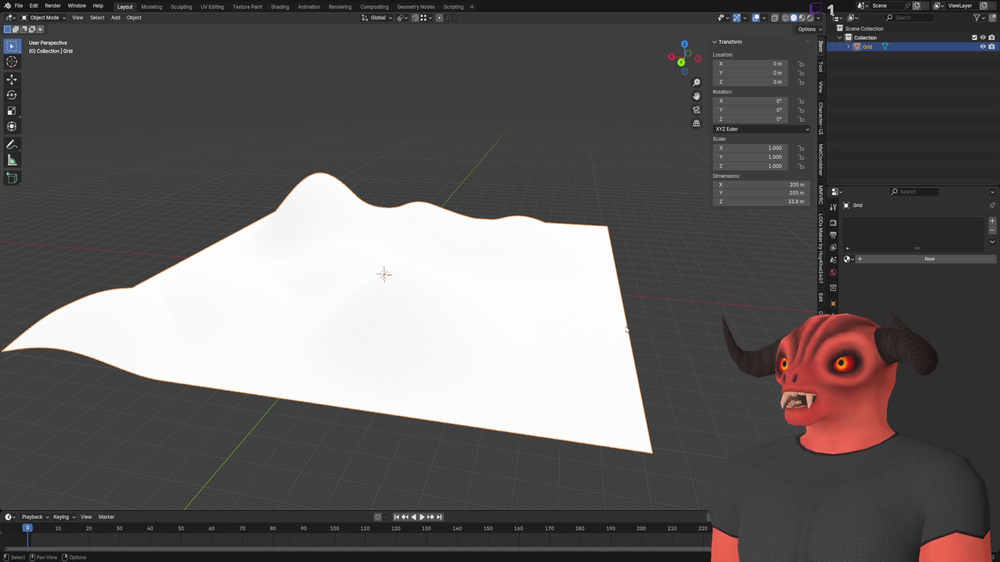
pyautogui.click(641, 318)
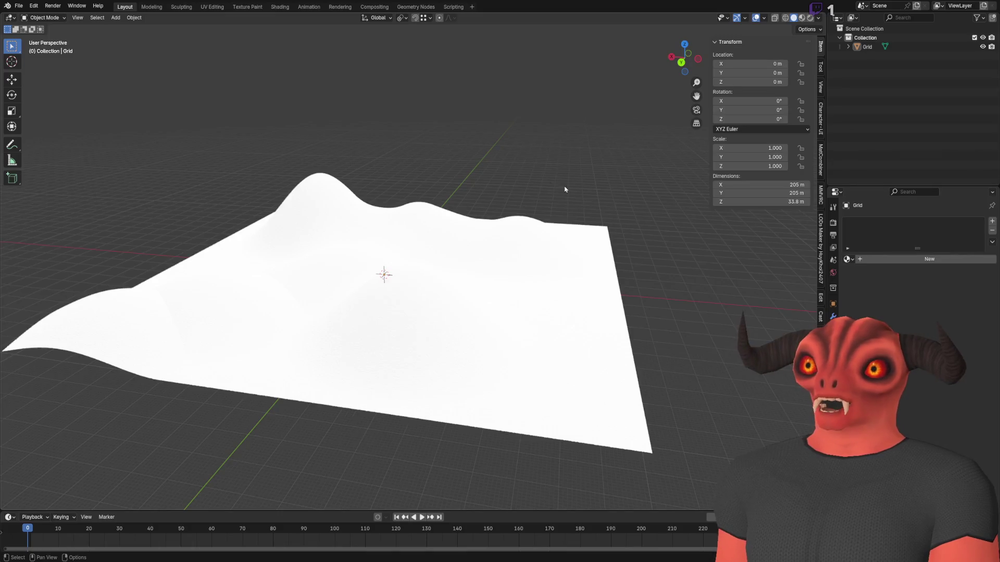
# - Regenerate the NavigationRegion3D's navigation mesh over the smooth hills, then deselect the region
pyautogui.moveTo(565, 189)
pyautogui.mouseDown()
pyautogui.moveTo(505, 326)
pyautogui.moveTo(612, 227)
pyautogui.mouseUp()
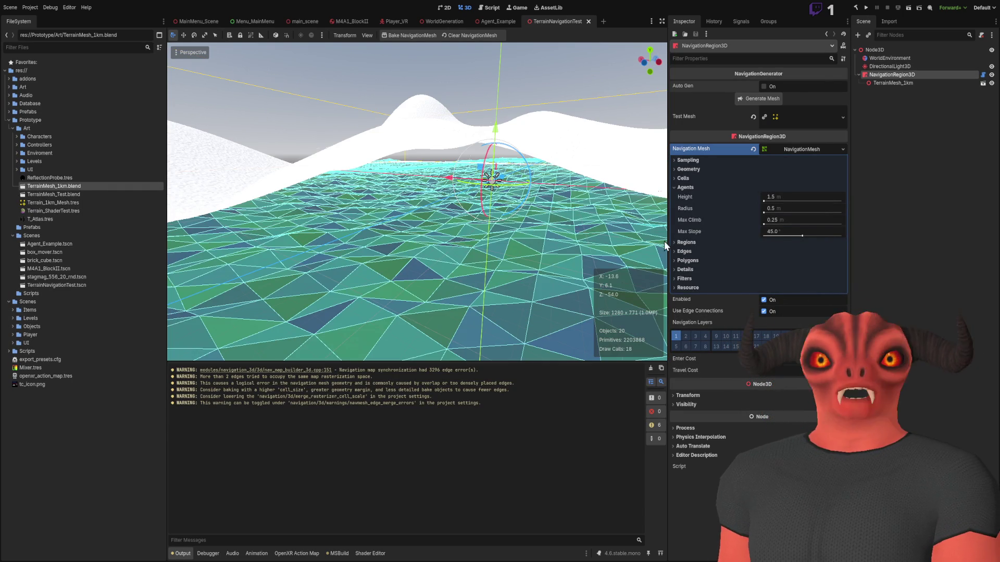
pyautogui.scroll(3, 664, 242)
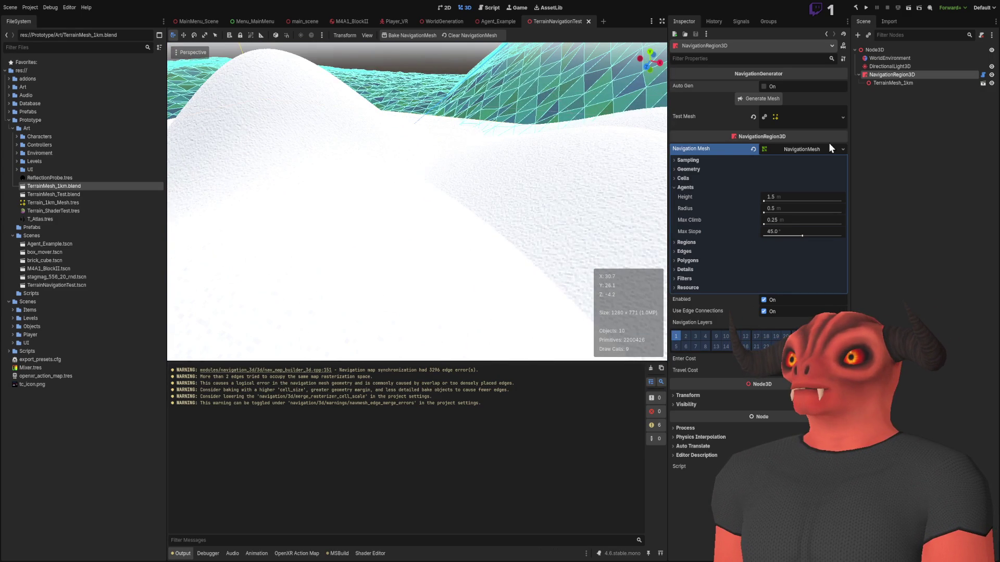
pyautogui.click(763, 99)
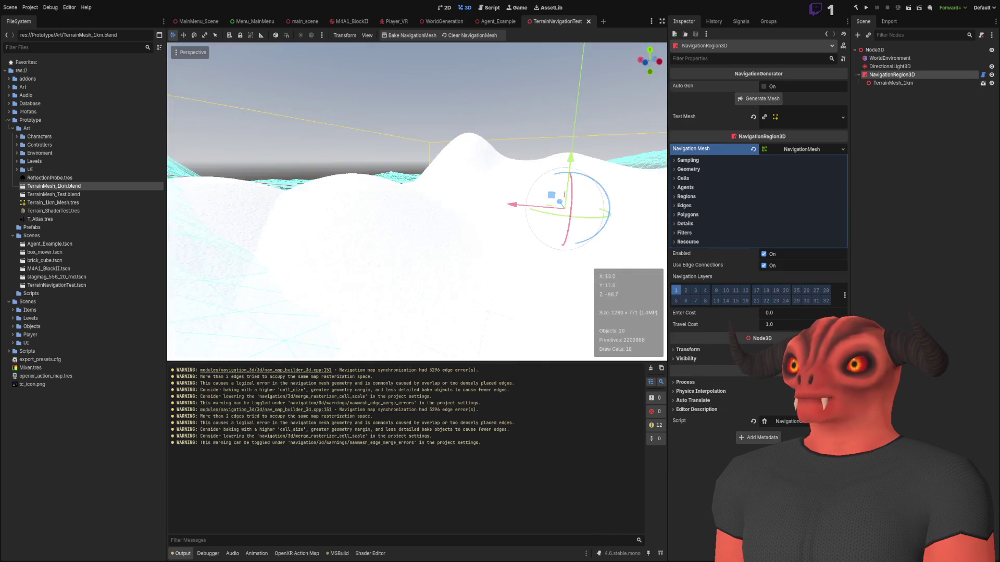
pyautogui.click(885, 132)
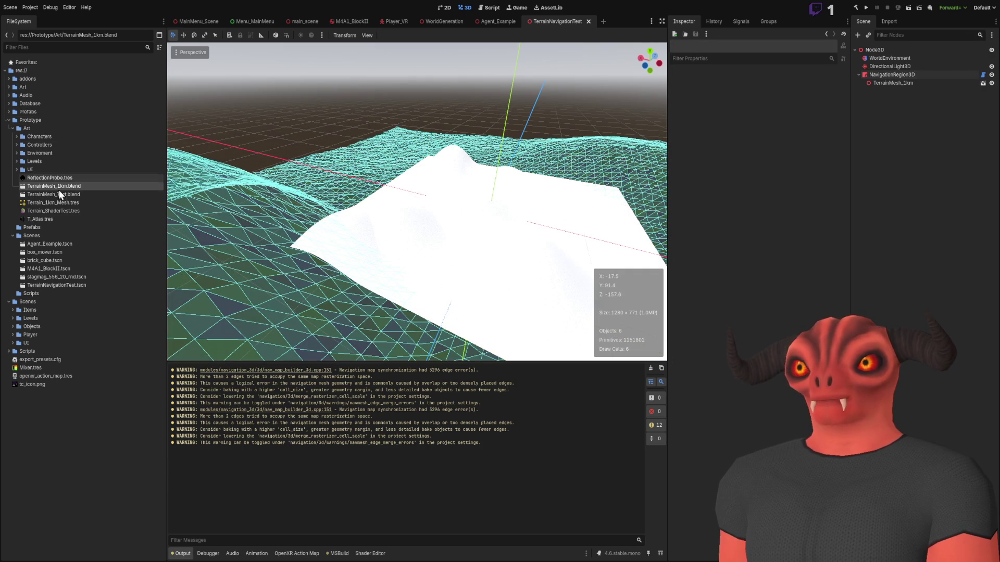
# - Inspect the Terrain_1km_Mesh.tres resource by rotating its preview
pyautogui.click(64, 178)
pyautogui.click(58, 203)
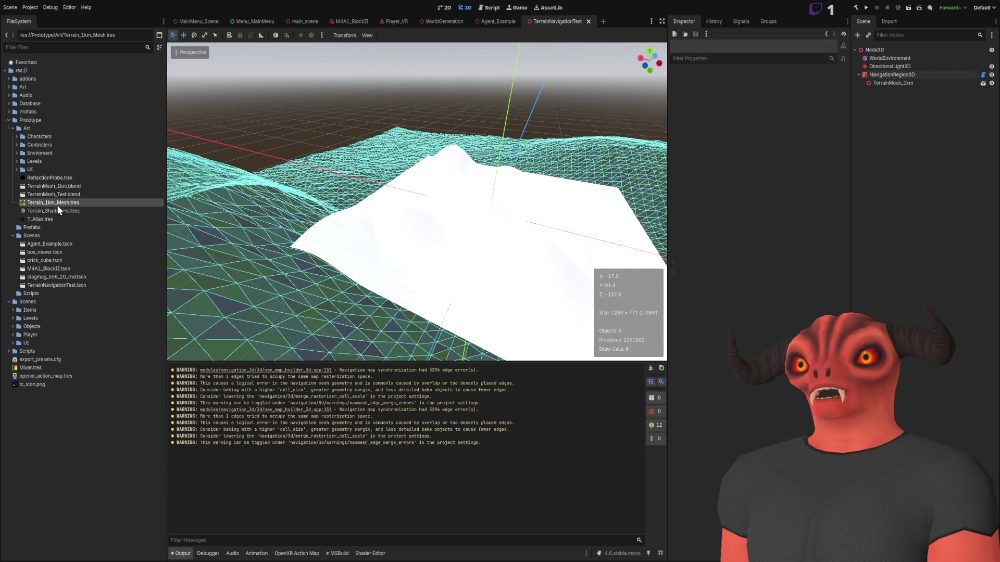
pyautogui.moveTo(709, 89)
pyautogui.mouseDown()
pyautogui.moveTo(741, 91)
pyautogui.moveTo(670, 121)
pyautogui.mouseUp()
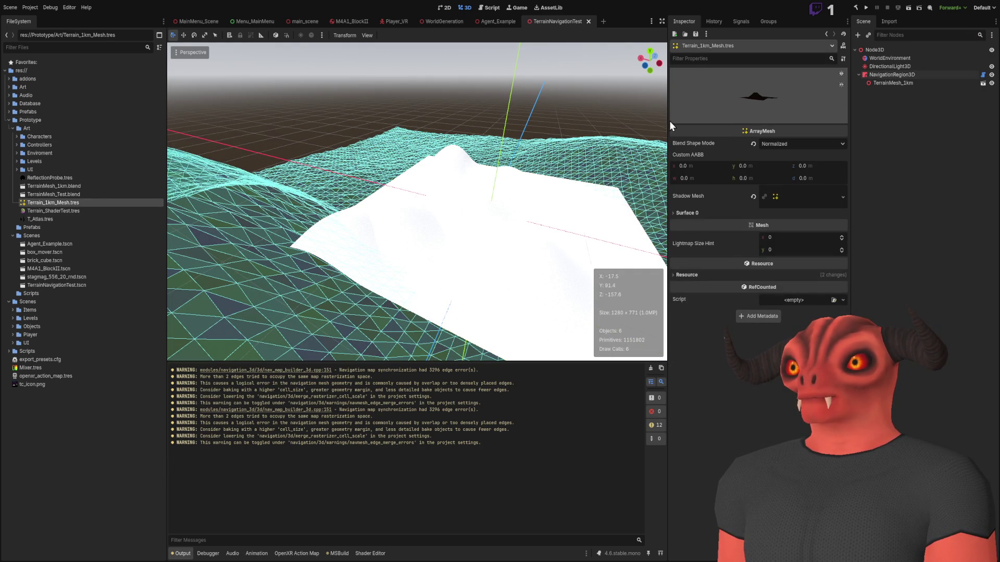
# - Open TerrainMesh_1km.blend in Blender from the FileSystem dock
pyautogui.click(67, 194)
pyautogui.doubleClick(71, 186)
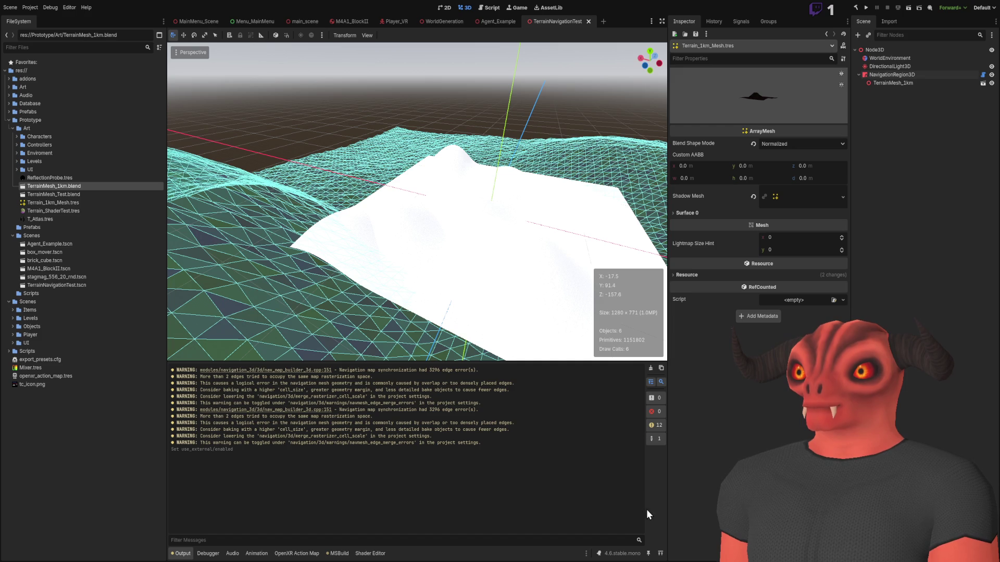
pyautogui.hotkey('alt', 'Tab')
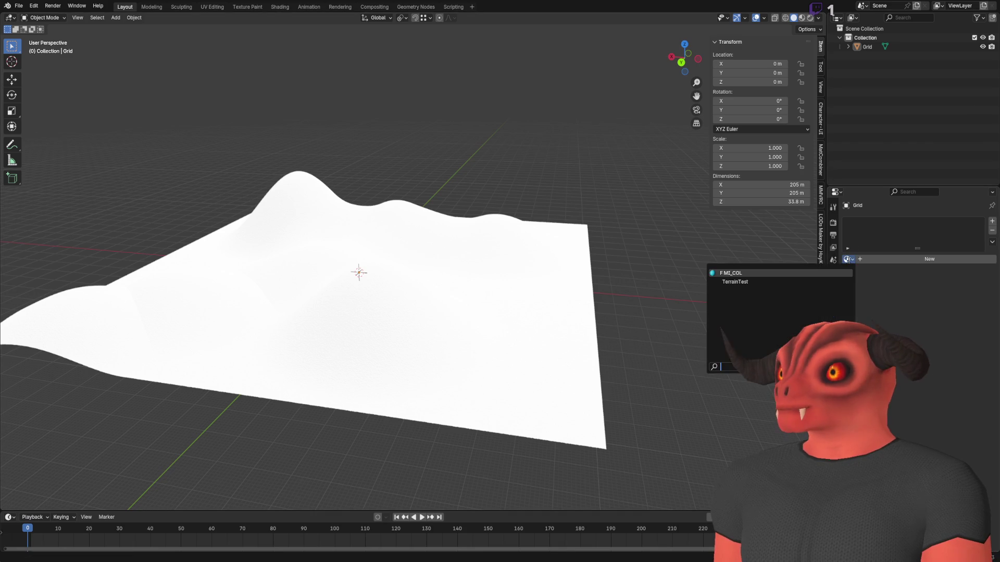
# - Save TerrainMesh_1km.blend with the TerrainTest material and return to Godot for reimport
pyautogui.hotkey('ctrl', 's')
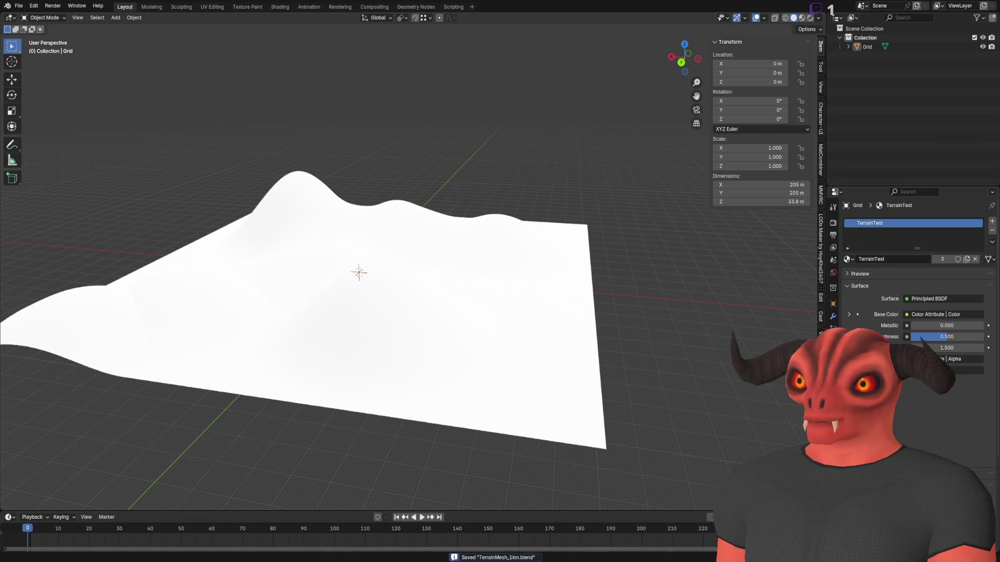
pyautogui.hotkey('alt', 'Tab')
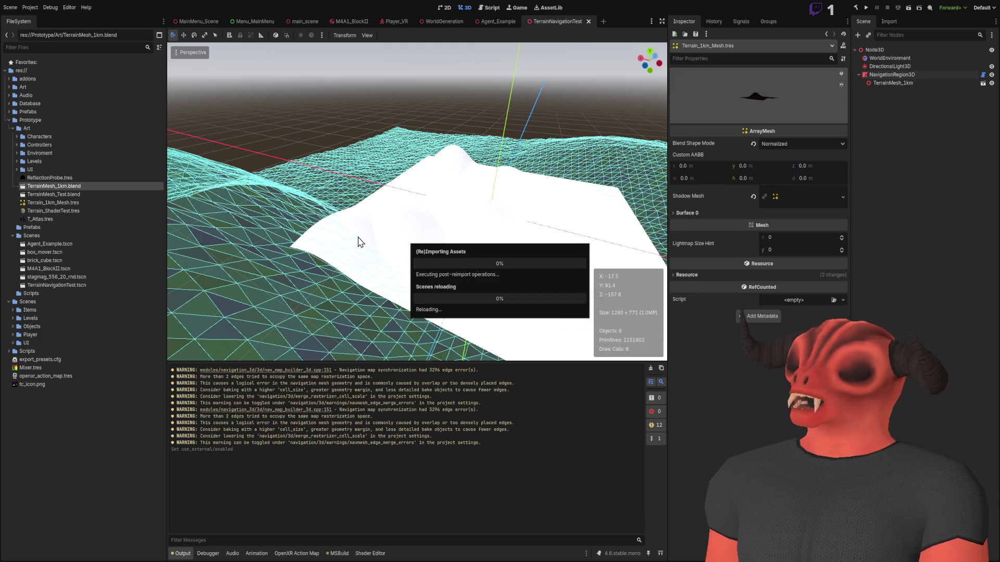
# - Reimport TerrainMesh_1km.blend and fly over the green-textured terrain to inspect it
pyautogui.moveTo(358, 237); pyautogui.dragTo(511, 243)
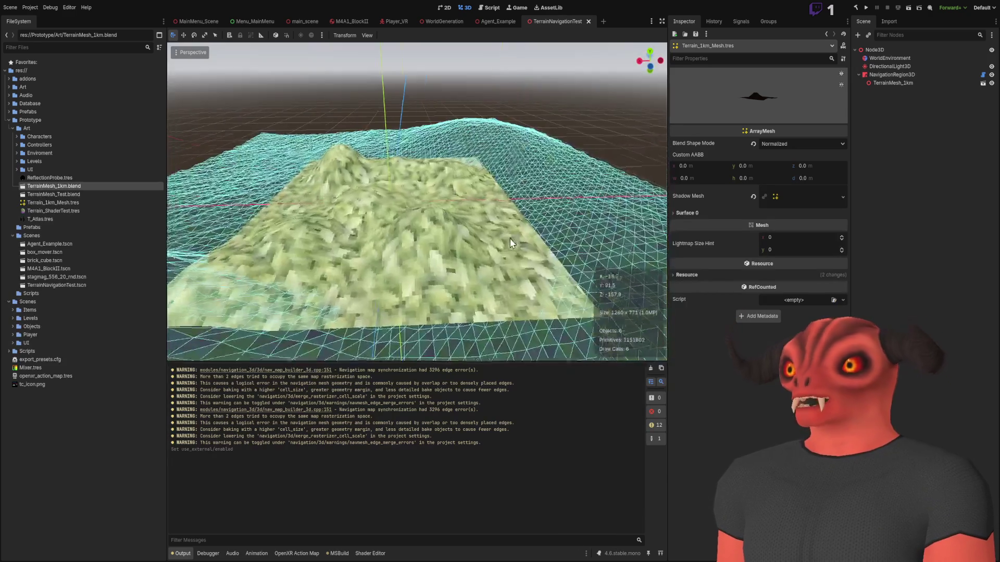
pyautogui.scroll(10, 511, 242)
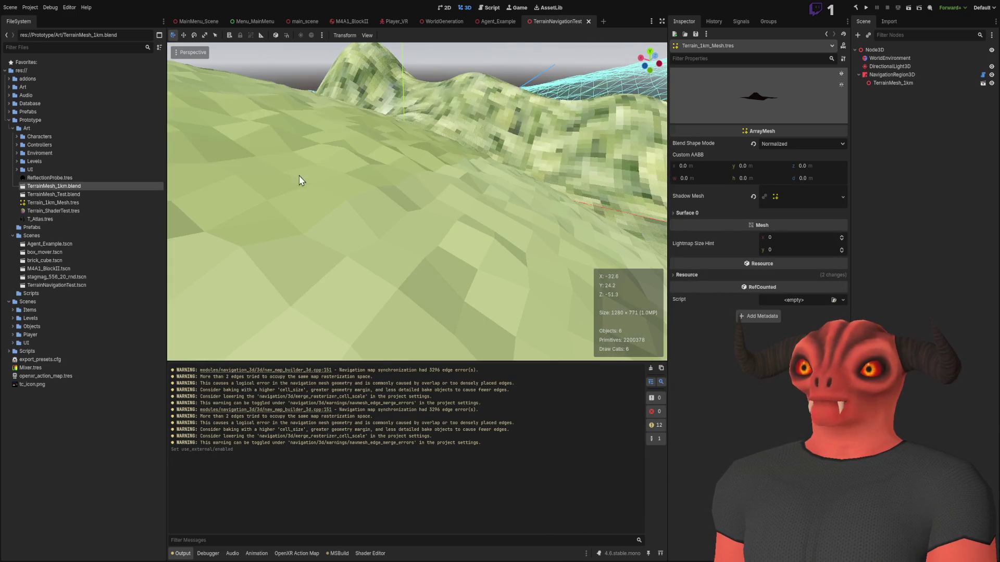
pyautogui.doubleClick(70, 188)
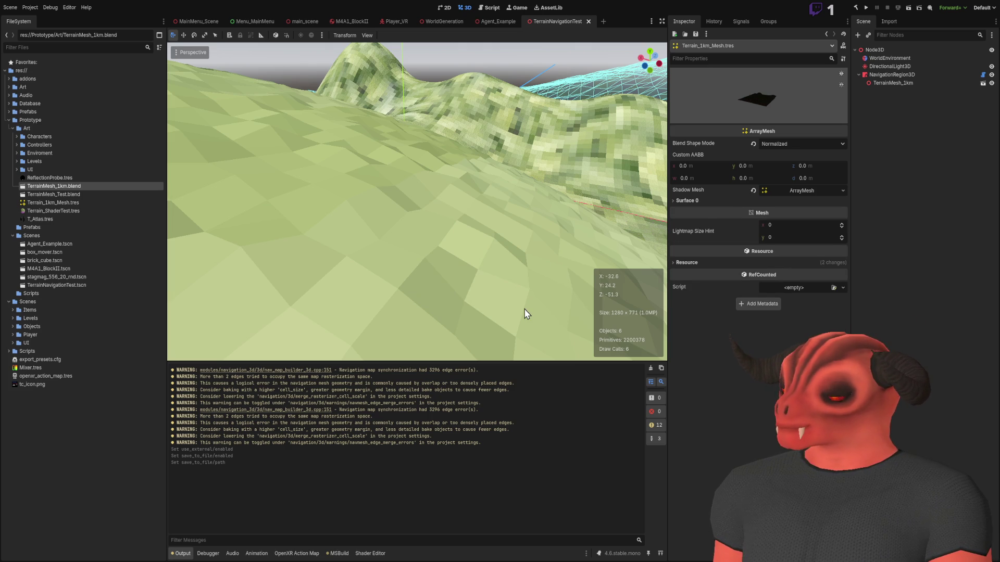
pyautogui.moveTo(511, 295); pyautogui.dragTo(500, 281)
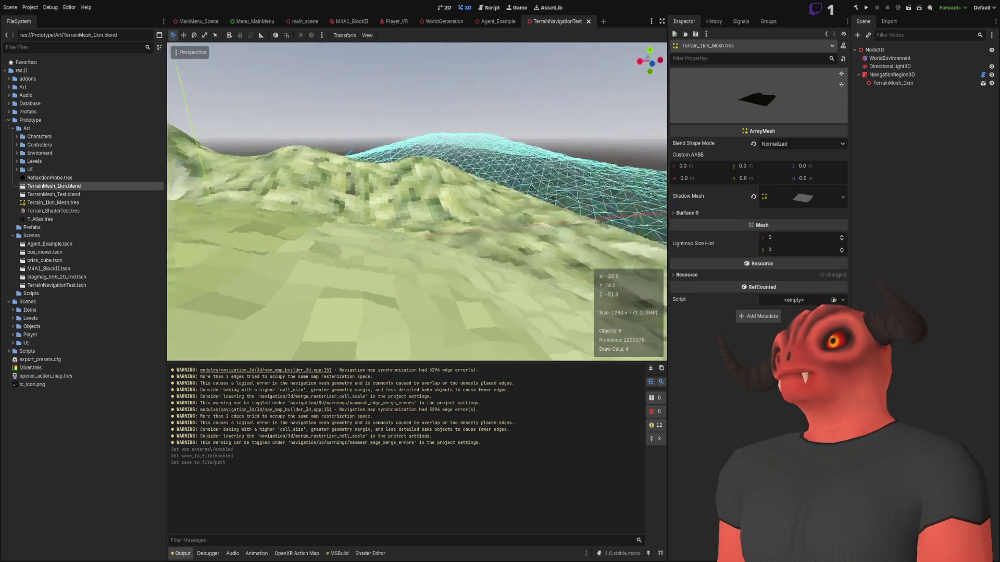
pyautogui.press('w')
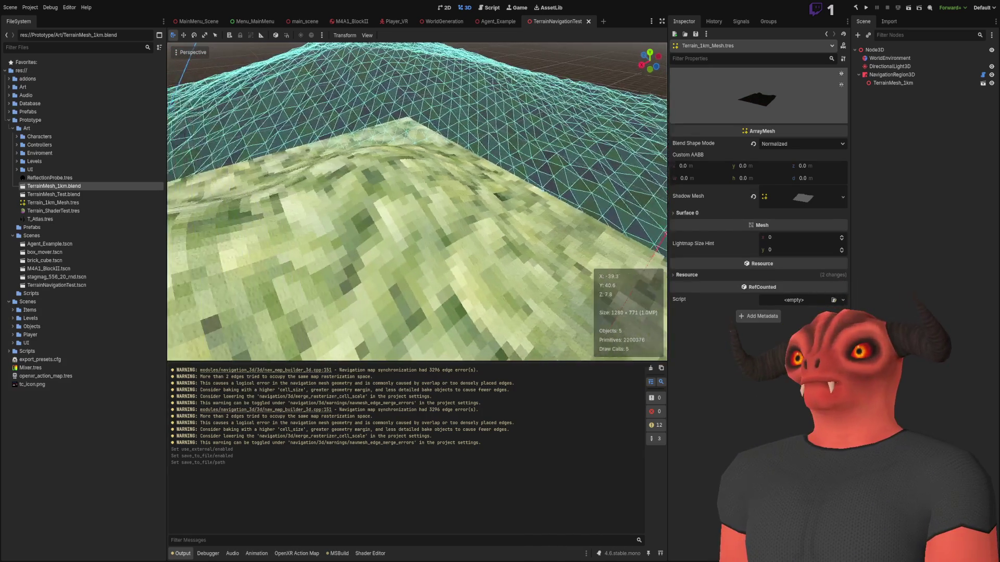
pyautogui.press('w')
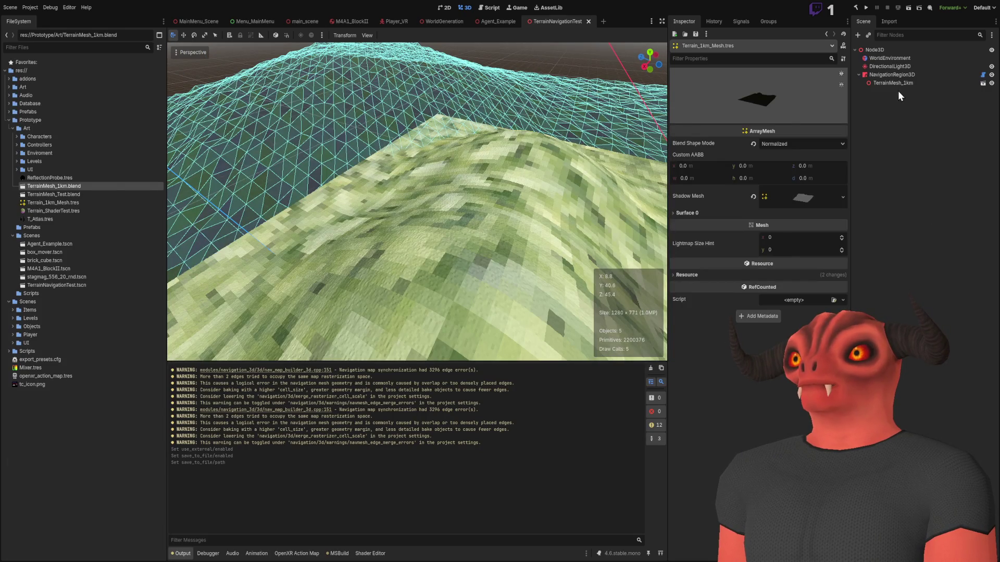
# - Select NavigationRegion3D and rebuild the C# project, then put the Blender Grid into Edit Mode
pyautogui.click(895, 75)
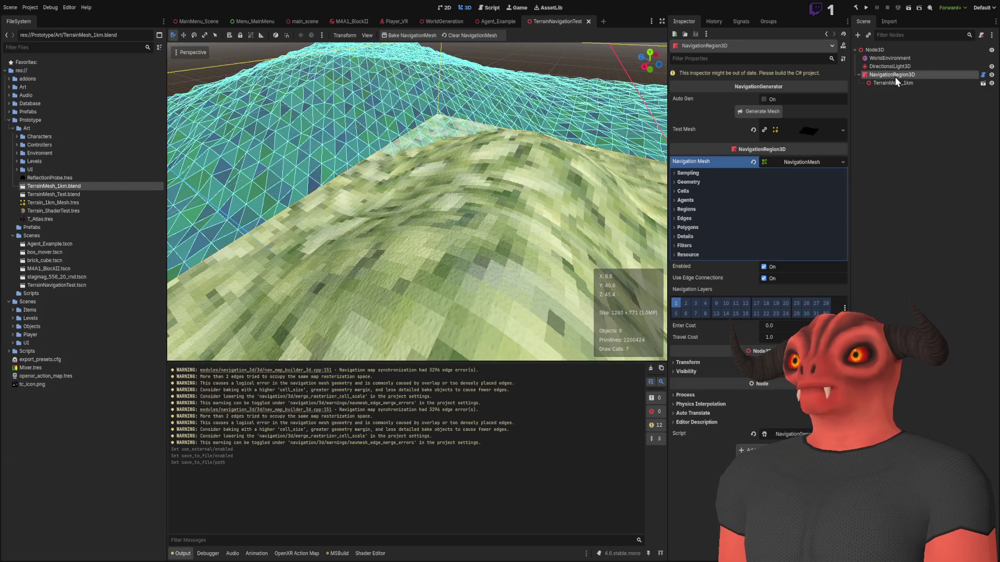
pyautogui.click(854, 9)
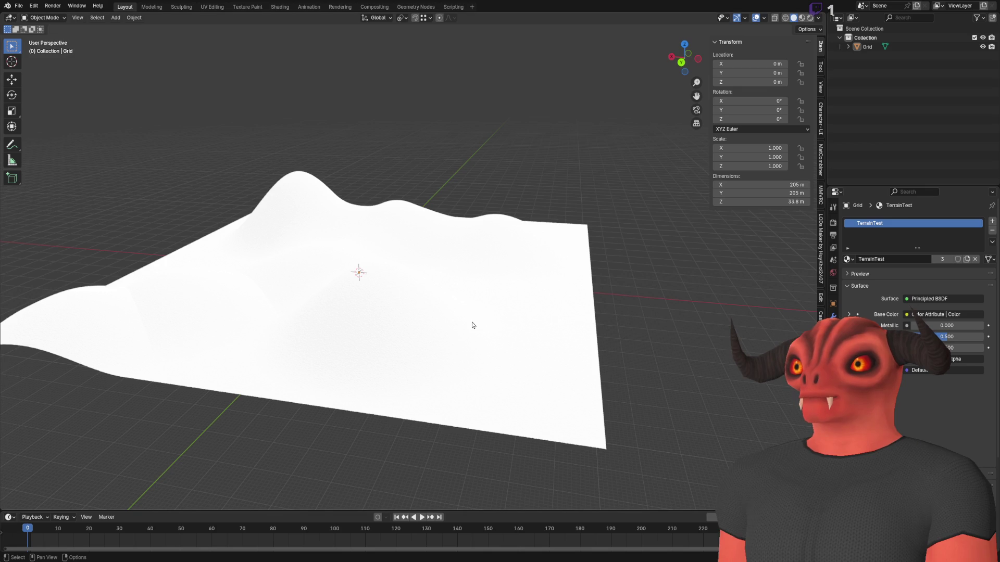
pyautogui.click(470, 326)
pyautogui.press('Tab')
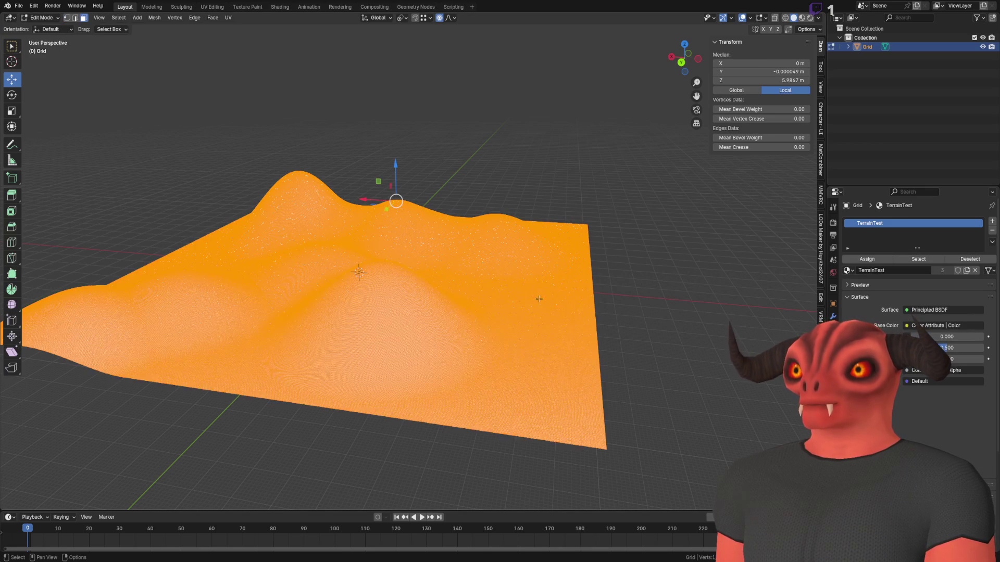
# - Apply a mesh operation to the whole Grid, save TerrainMesh_1km.blend, and return to Godot
pyautogui.rightClick(539, 299)
pyautogui.click(510, 397)
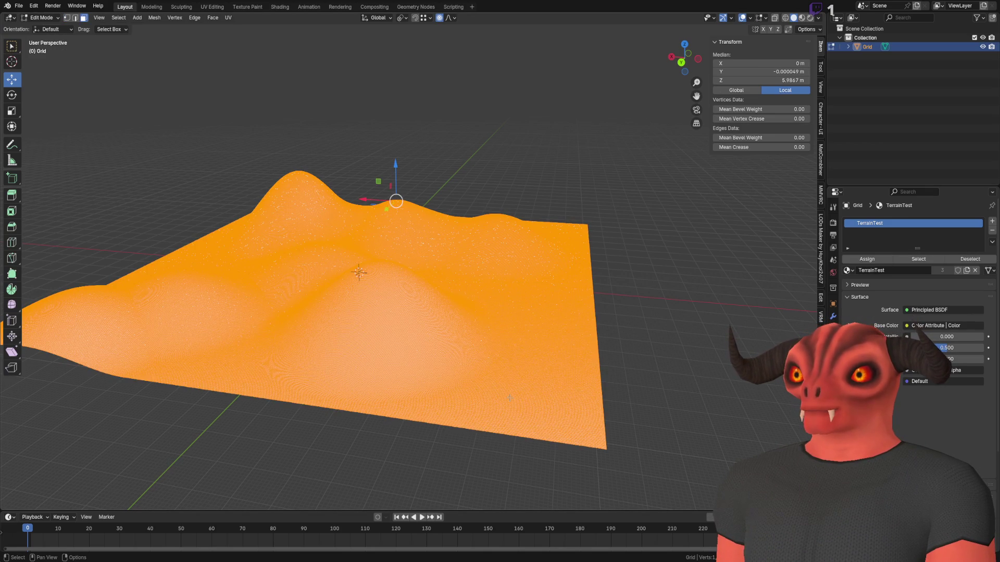
pyautogui.press('Tab')
pyautogui.hotkey('ctrl', 's')
pyautogui.hotkey('alt', 'Tab')
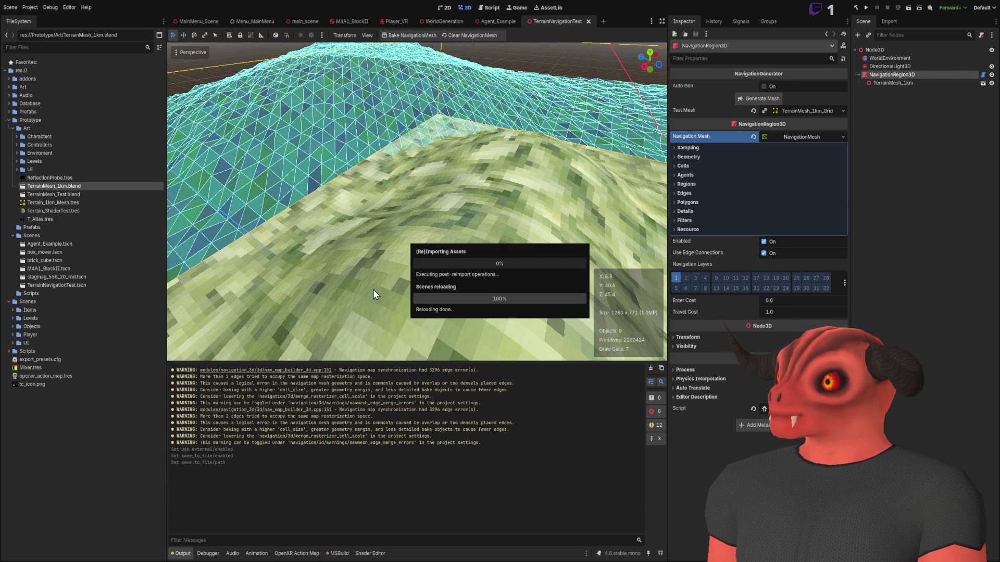
# - Fly low over the terrain to inspect the dense rebaked teal navigation mesh, then deselect the region
pyautogui.moveTo(370, 283)
pyautogui.mouseDown()
pyautogui.moveTo(354, 284)
pyautogui.moveTo(333, 263)
pyautogui.mouseUp()
pyautogui.press('w')
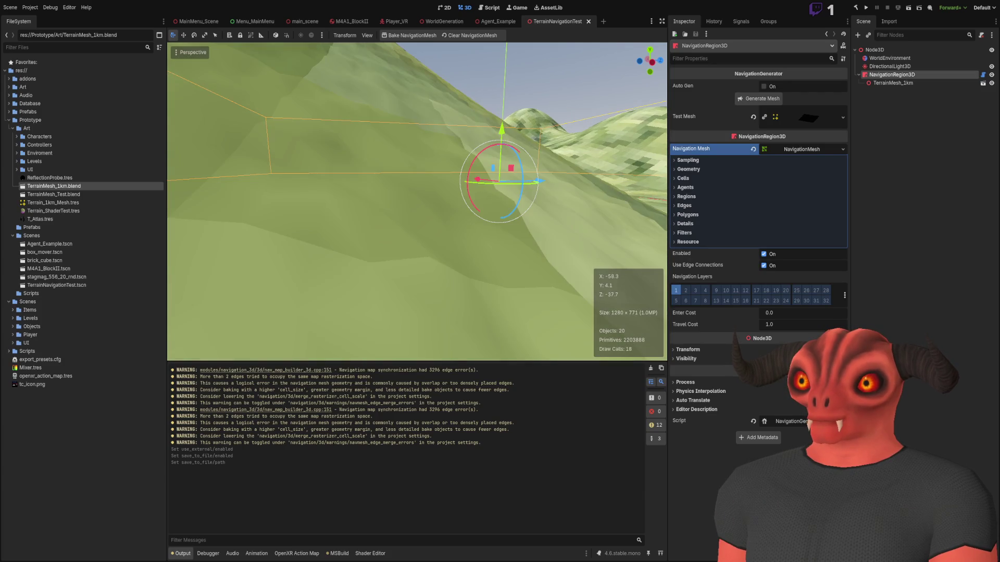
pyautogui.press('s')
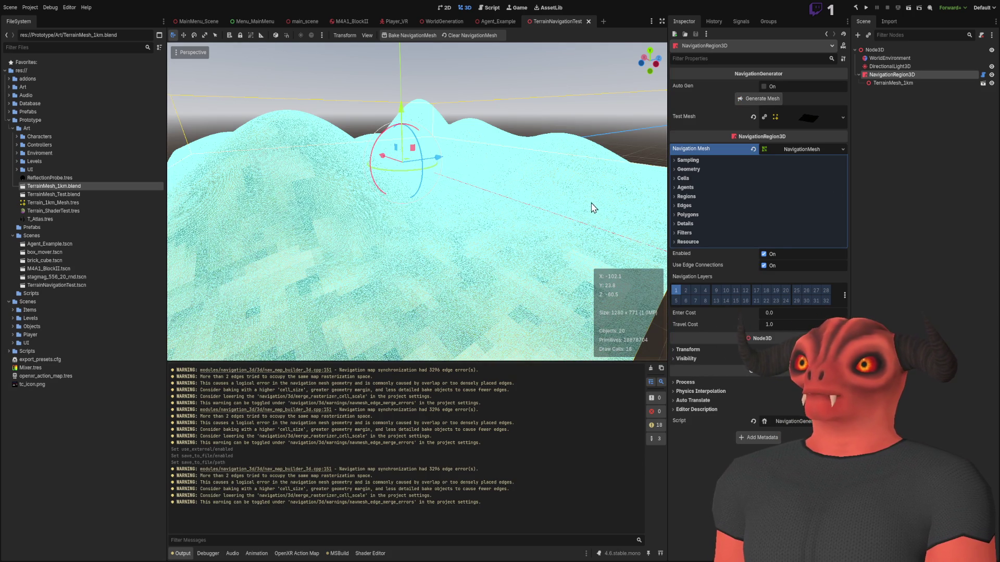
pyautogui.click(538, 208)
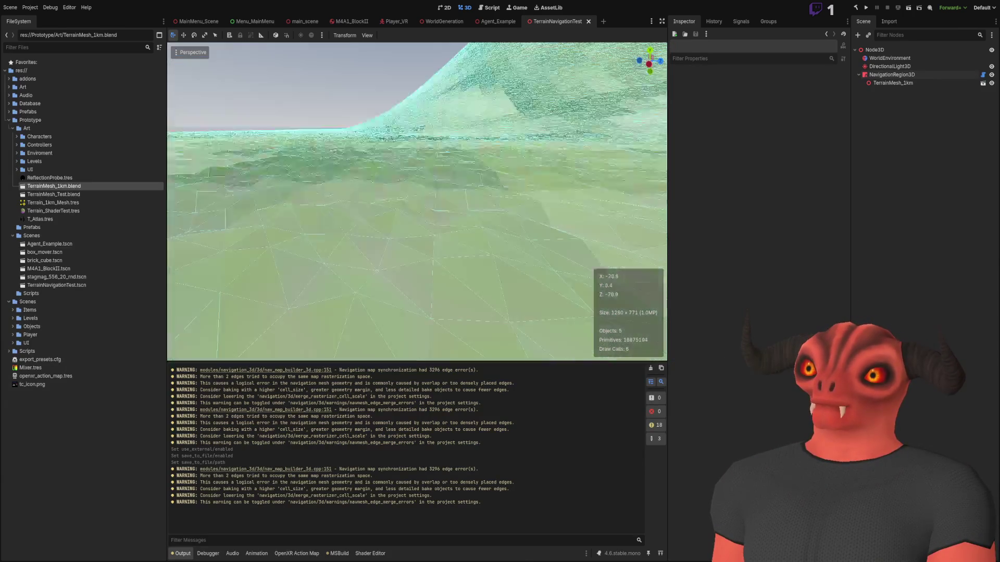
pyautogui.press('w')
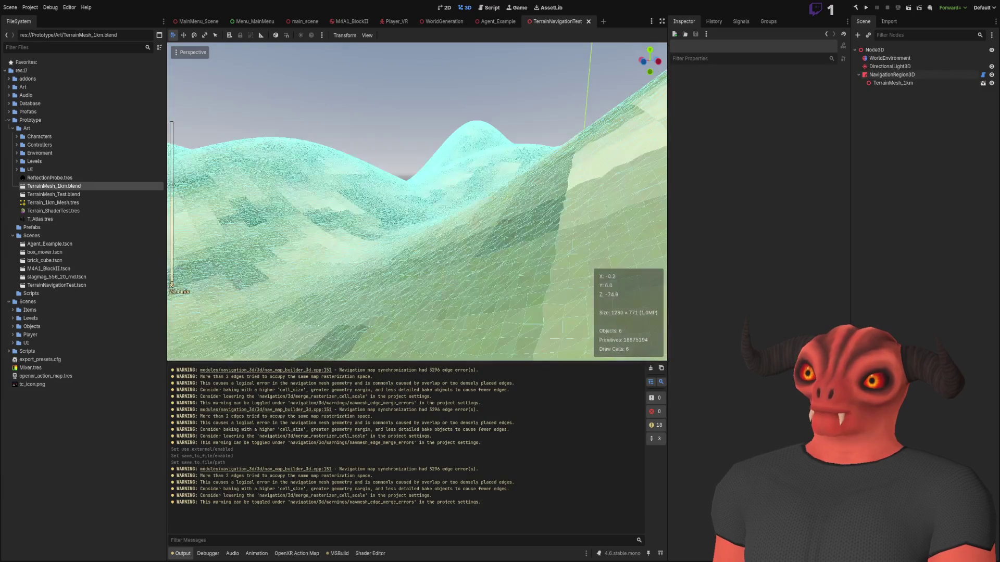
pyautogui.scroll(2, 417, 201)
pyautogui.press('w')
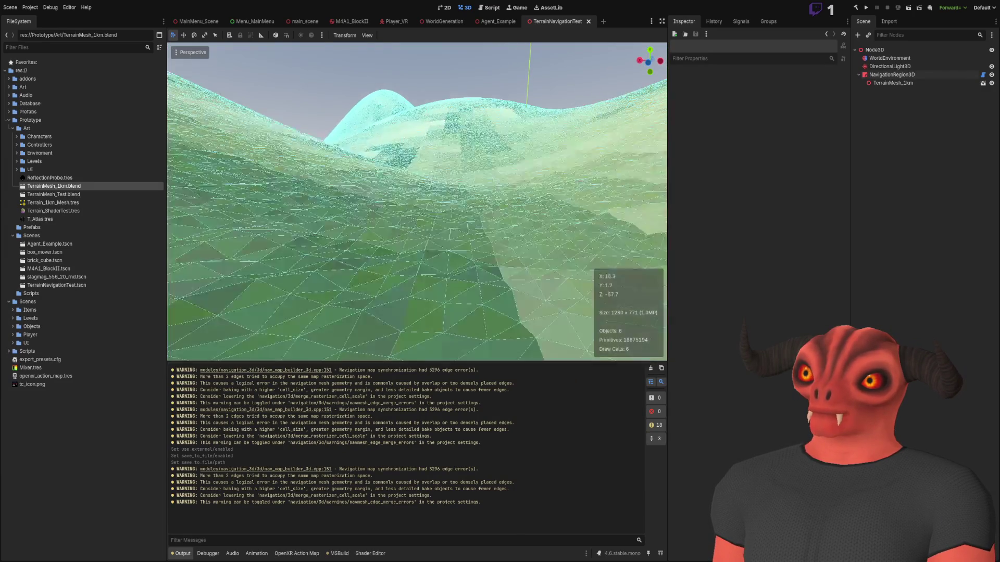
pyautogui.press('w')
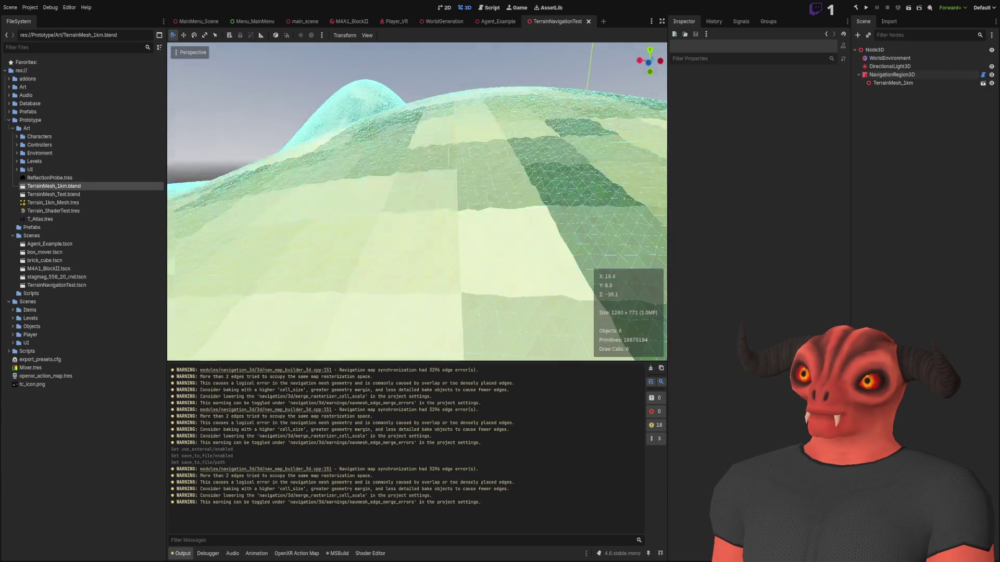
pyautogui.press('w')
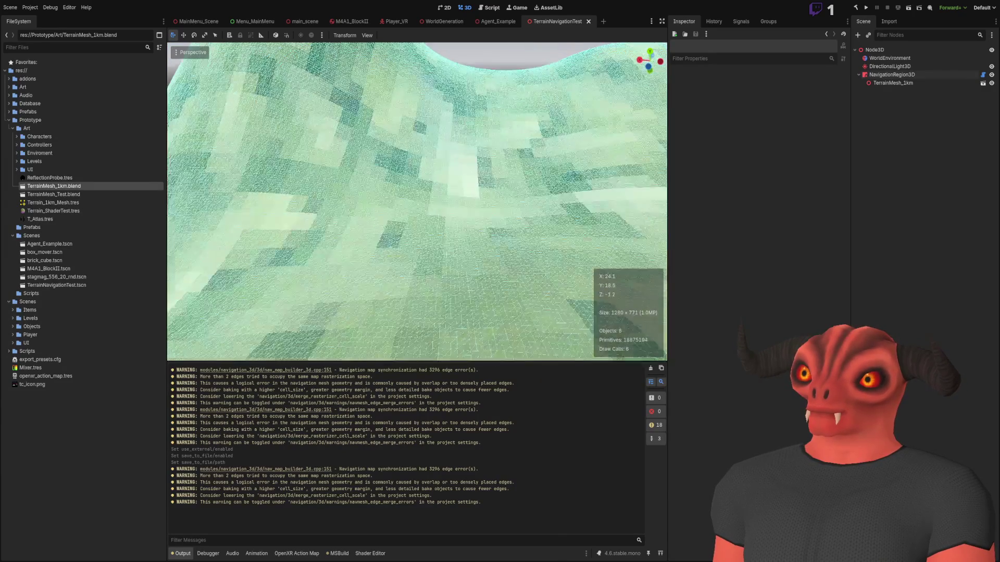
pyautogui.press('w')
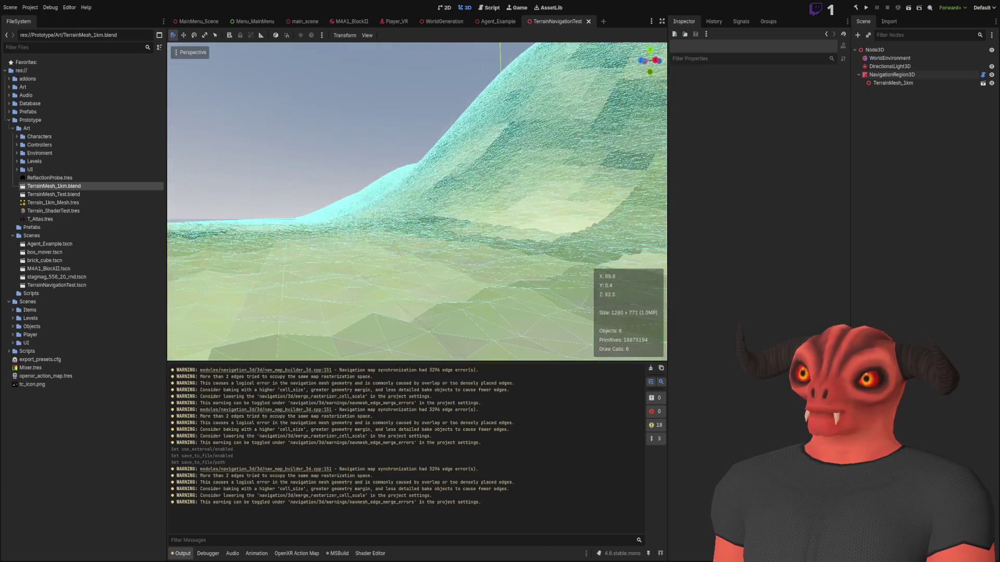
pyautogui.press('s')
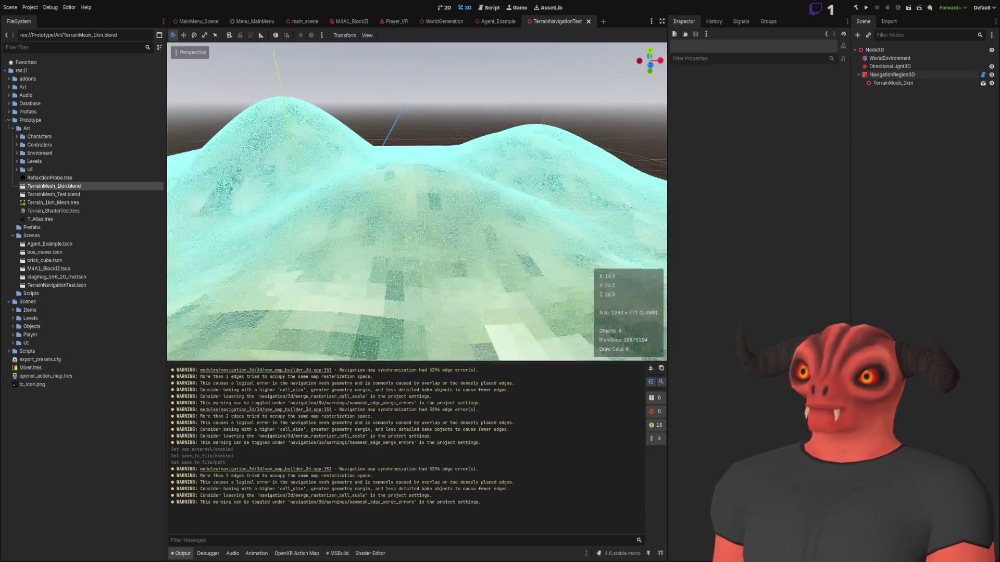
pyautogui.press('w')
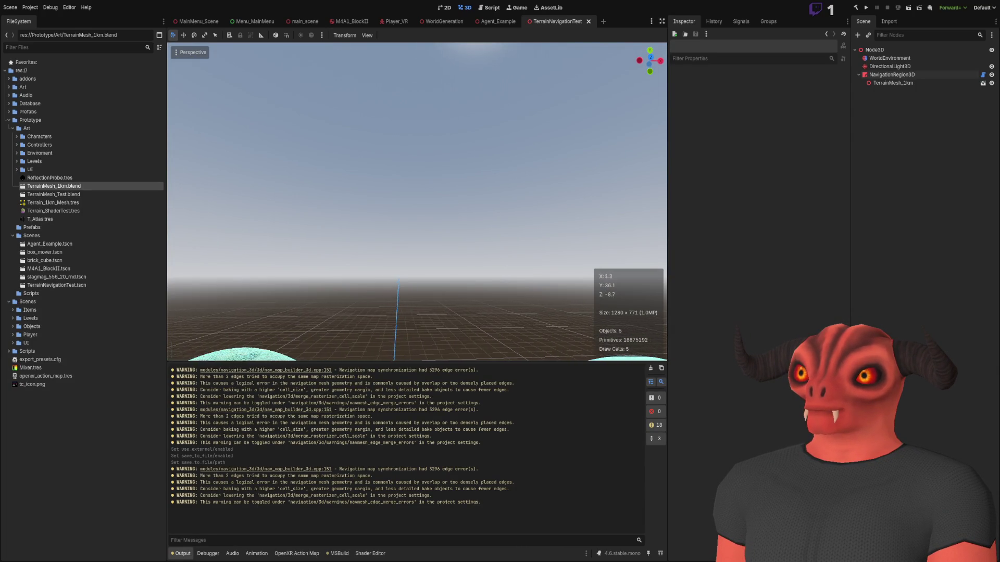
pyautogui.press('d')
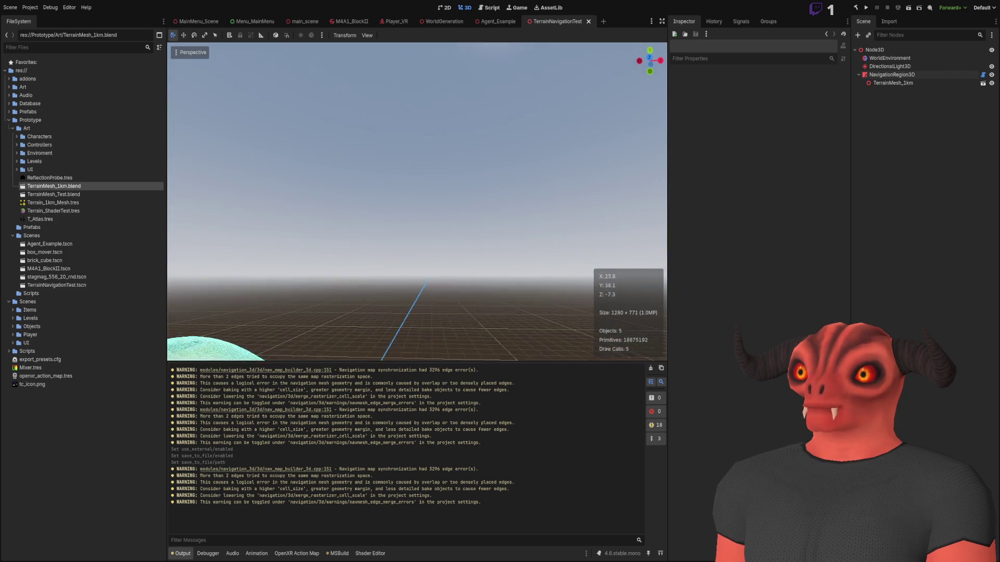
pyautogui.press('a')
pyautogui.press('w')
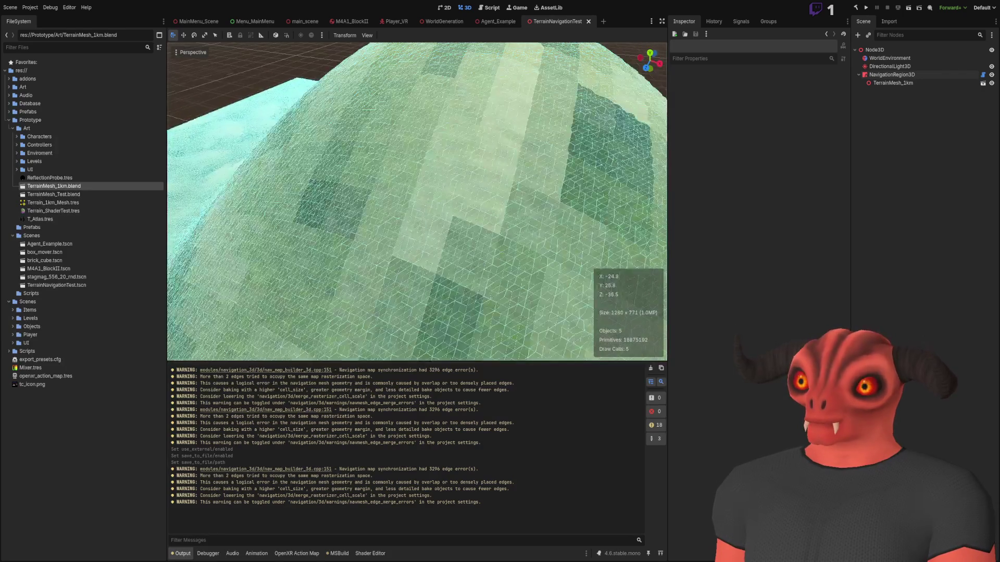
pyautogui.moveTo(416, 208)
pyautogui.mouseDown()
pyautogui.moveTo(417, 125)
pyautogui.moveTo(396, 219)
pyautogui.moveTo(375, 234)
pyautogui.moveTo(359, 203)
pyautogui.mouseUp()
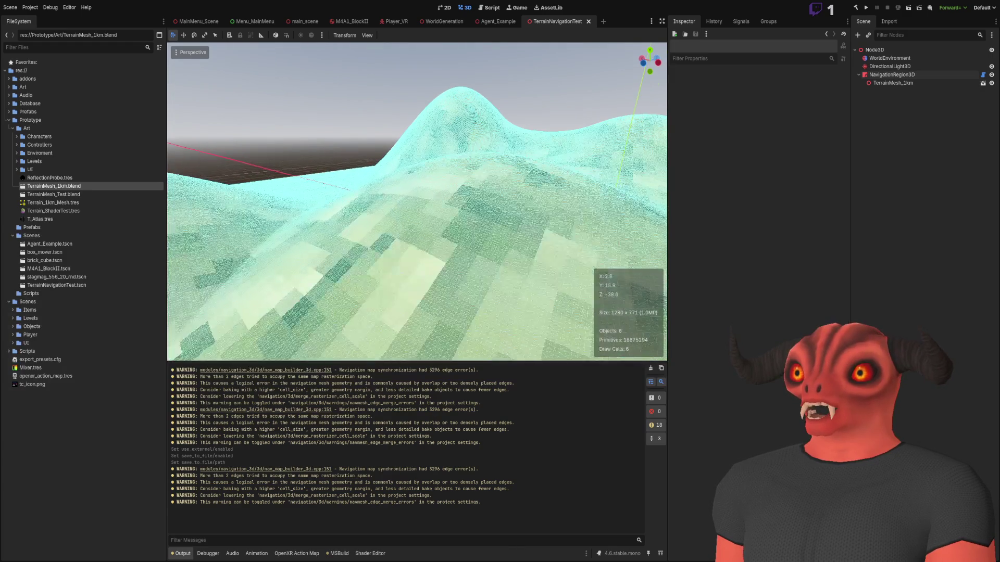
pyautogui.click(944, 84)
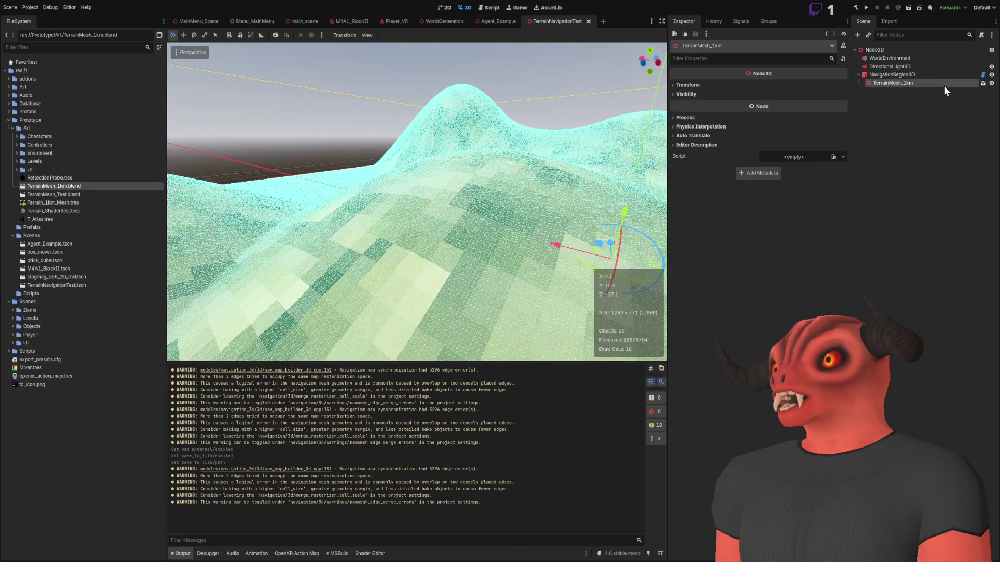
pyautogui.click(896, 75)
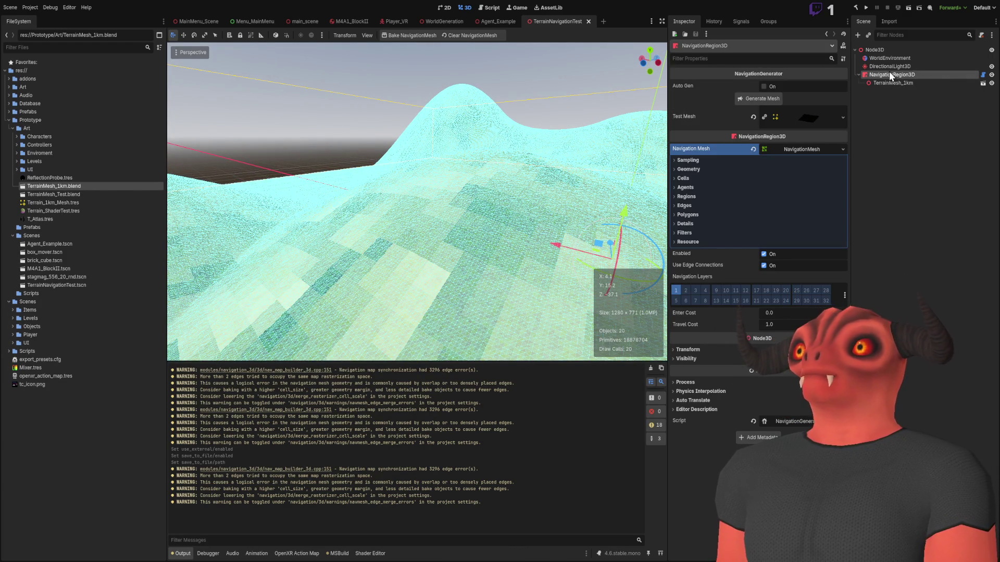
pyautogui.click(598, 189)
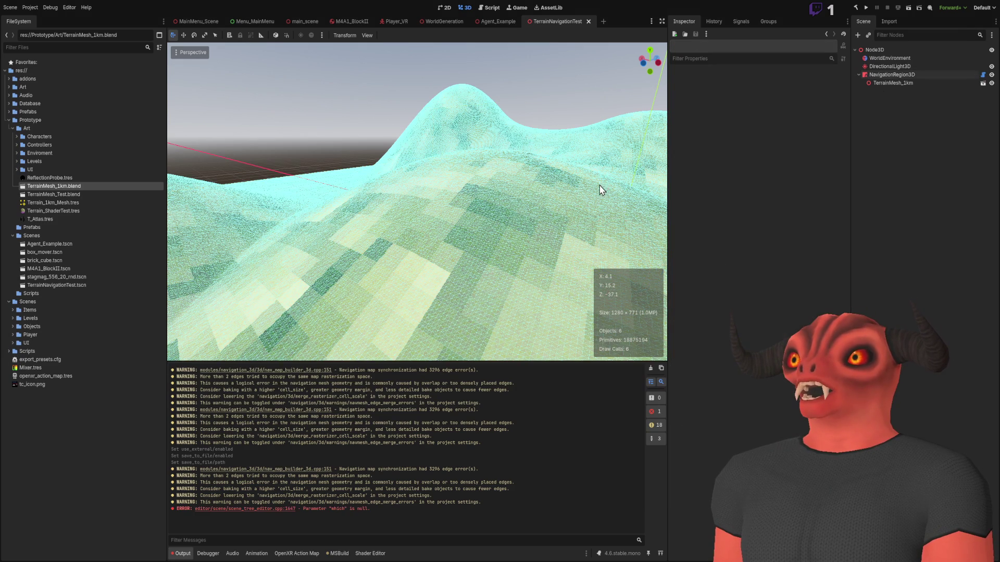
pyautogui.press('w')
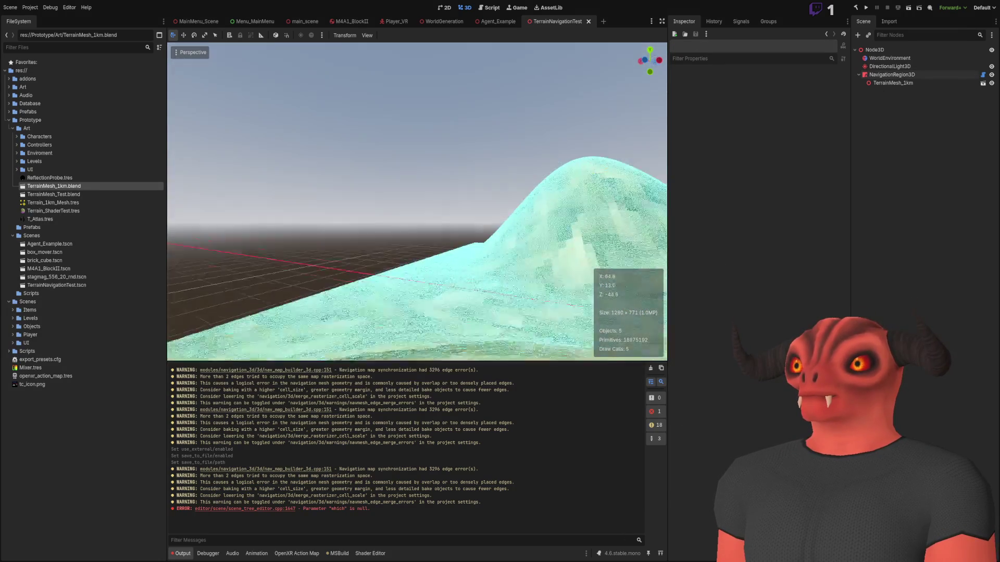
pyautogui.press('w')
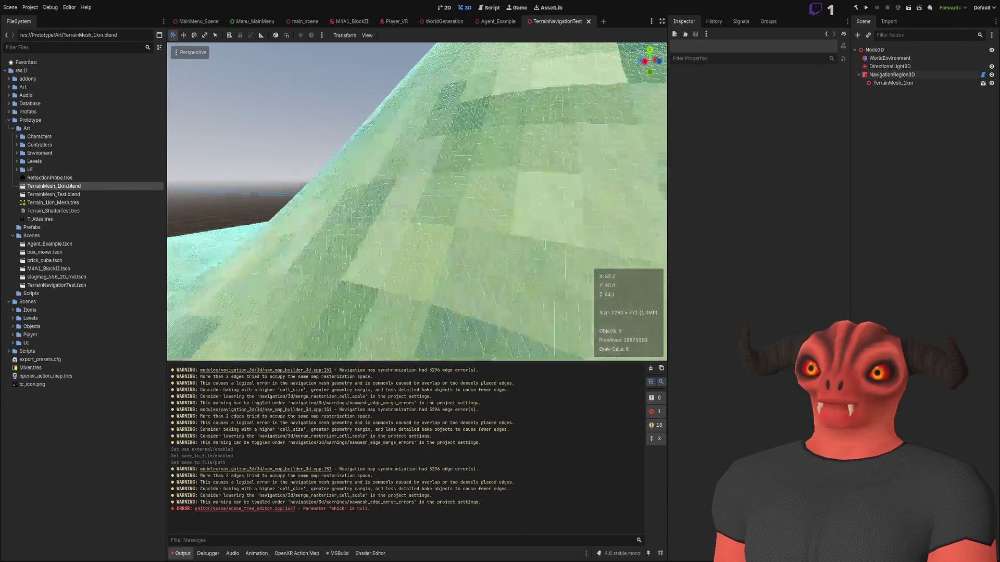
pyautogui.scroll(3, 417, 202)
pyautogui.press('e')
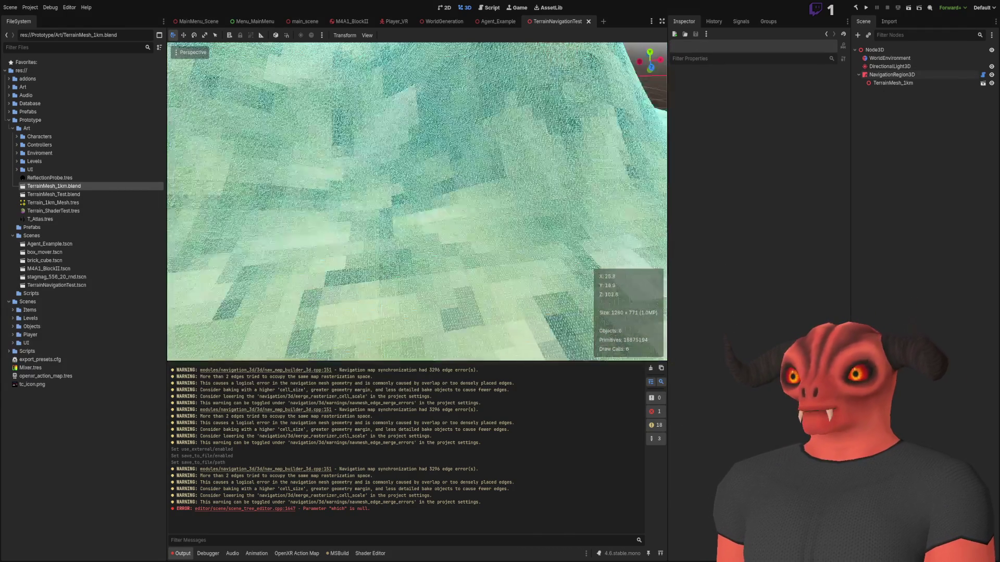
pyautogui.press('w')
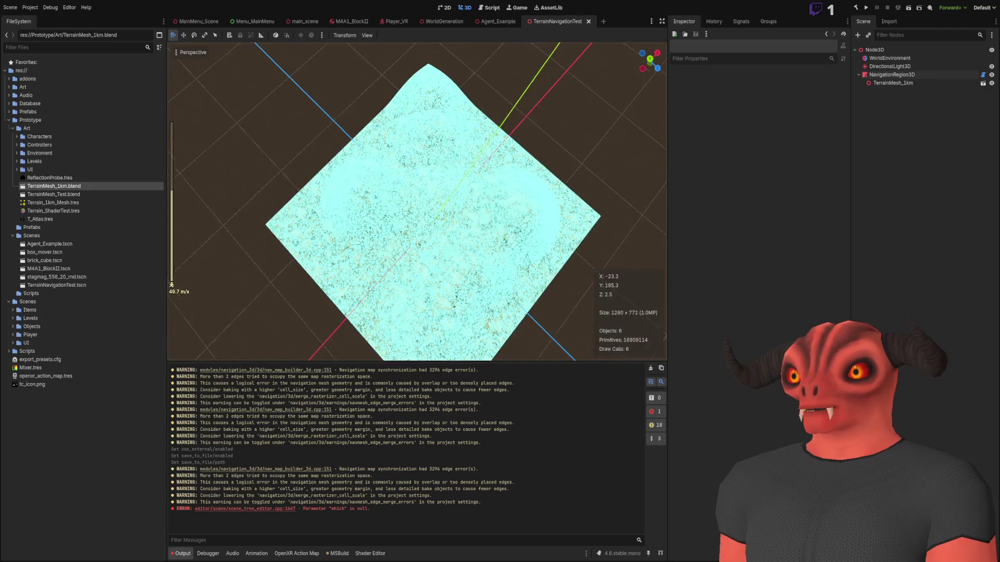
pyautogui.press('e')
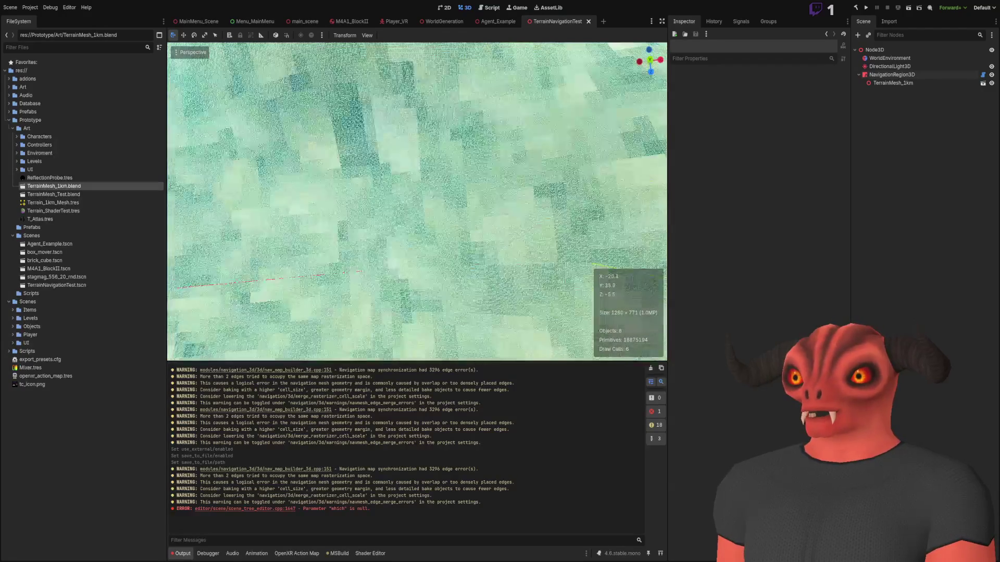
pyautogui.press('e')
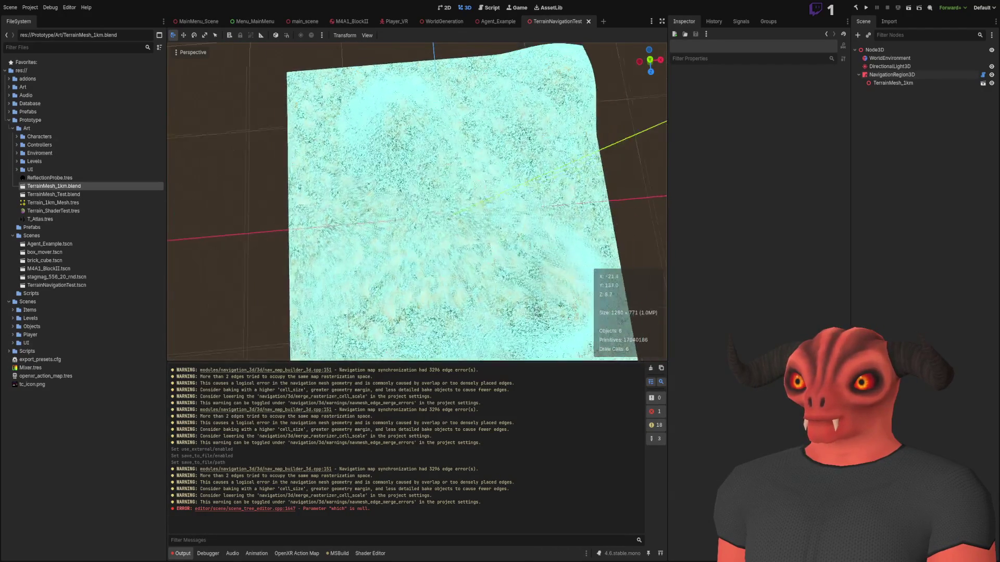
pyautogui.press('w')
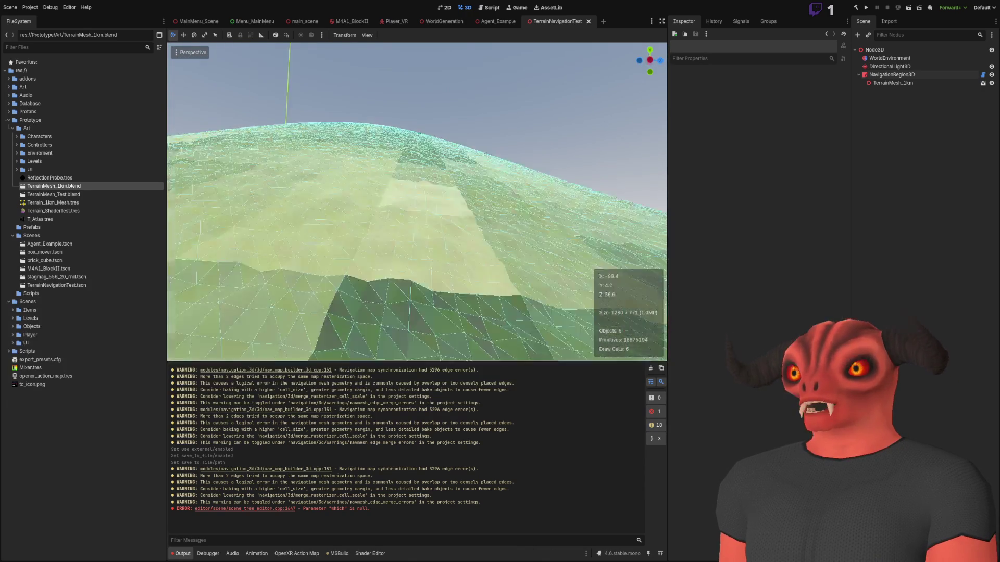
pyautogui.press('w')
pyautogui.press('w')
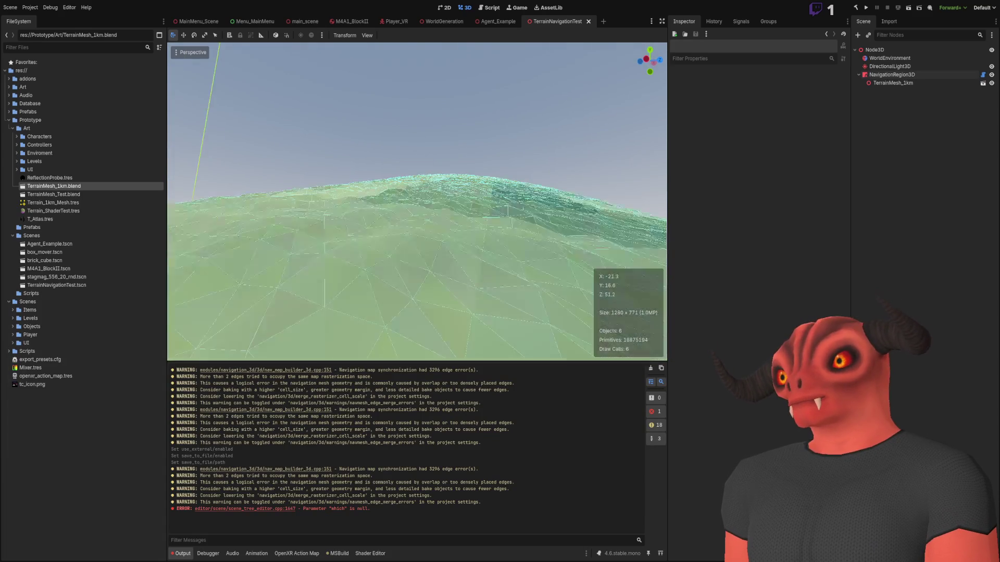
pyautogui.press('w')
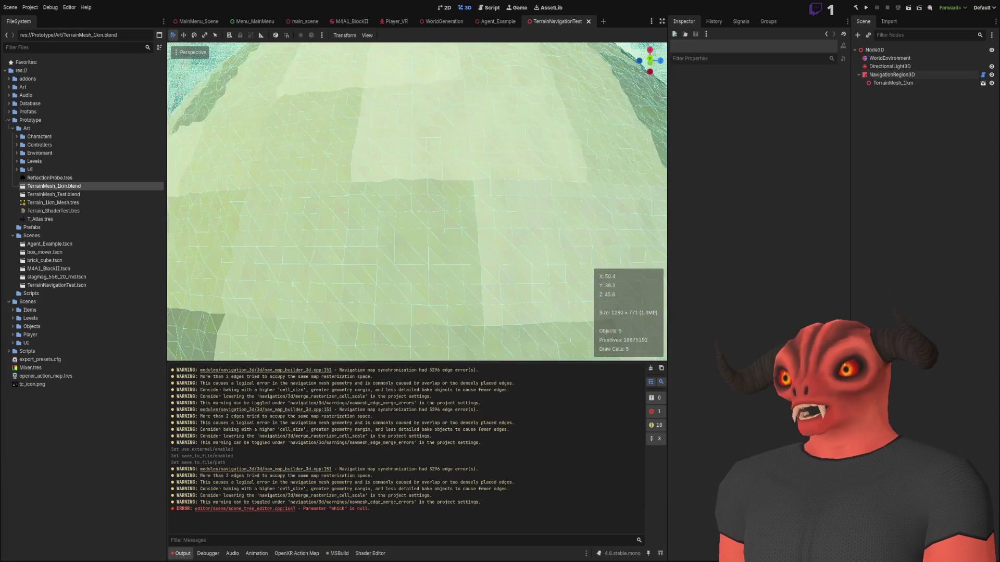
pyautogui.press('w')
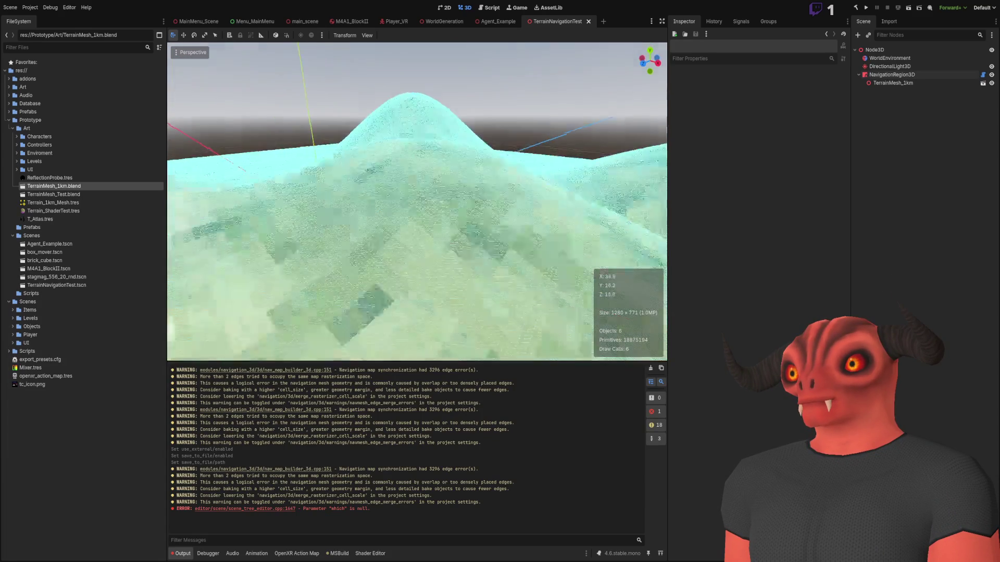
pyautogui.press('w')
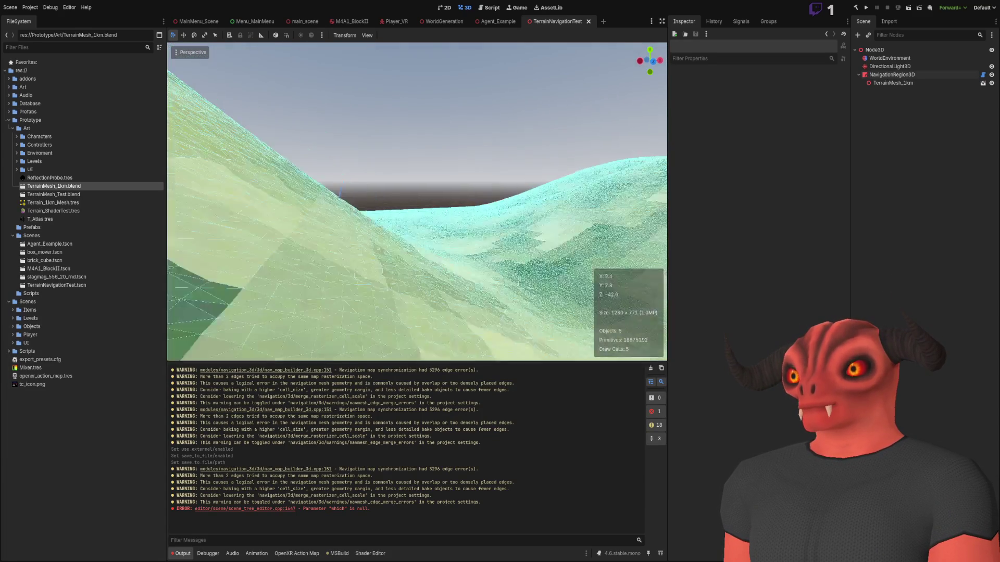
pyautogui.press('w')
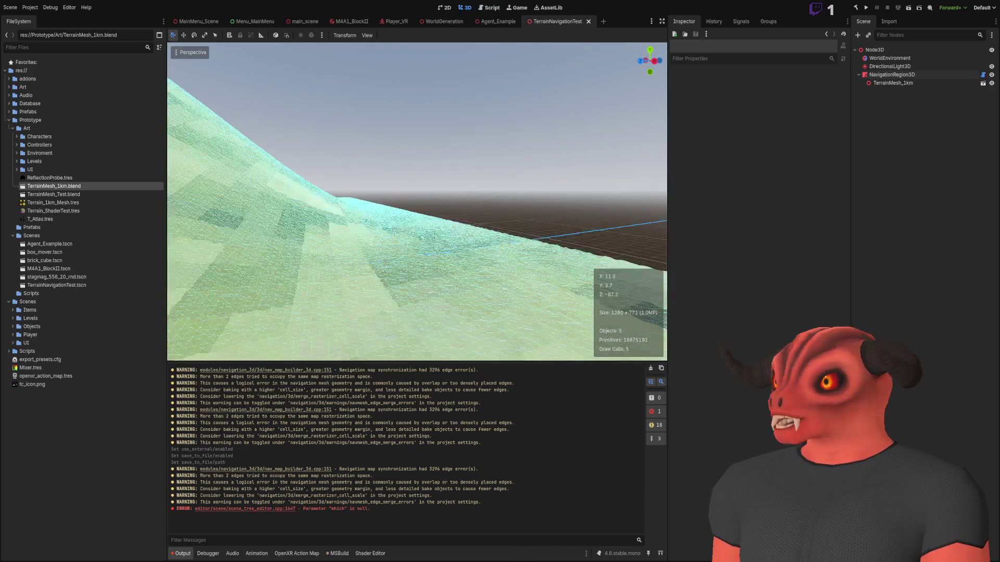
pyautogui.press('w')
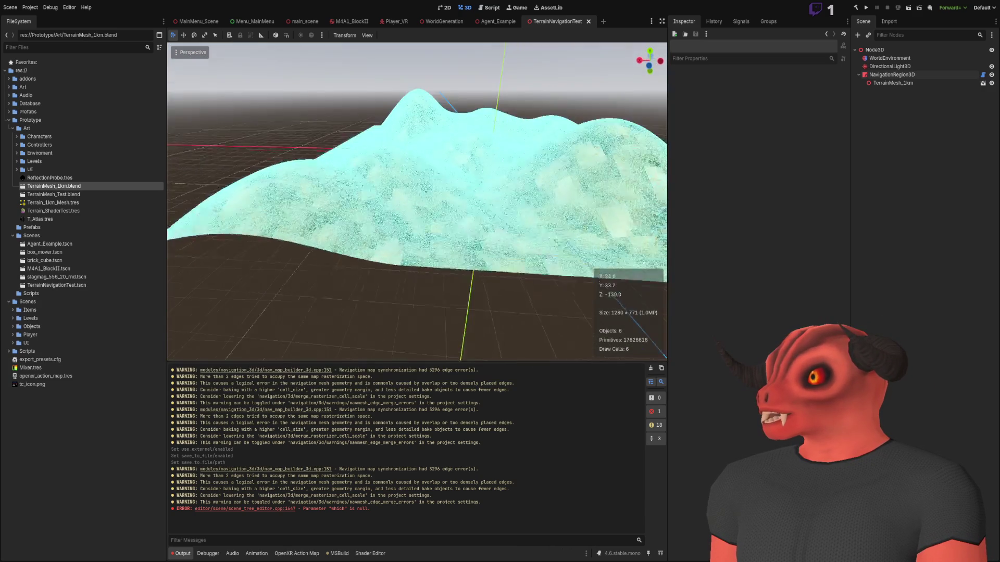
pyautogui.press('s')
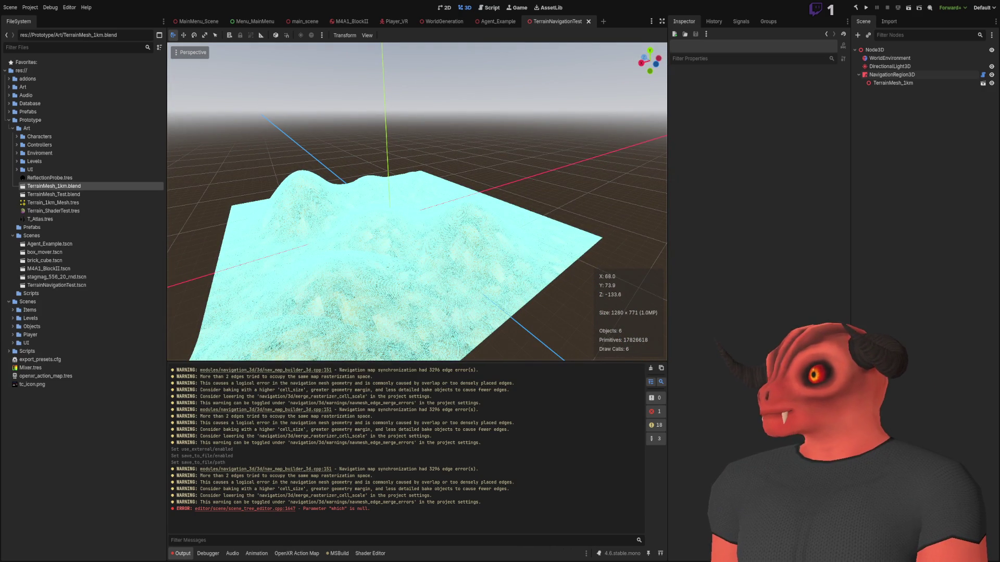
pyautogui.moveTo(395, 156)
pyautogui.mouseDown()
pyautogui.moveTo(457, 158)
pyautogui.moveTo(396, 159)
pyautogui.moveTo(396, 171)
pyautogui.moveTo(167, 174)
pyautogui.mouseUp()
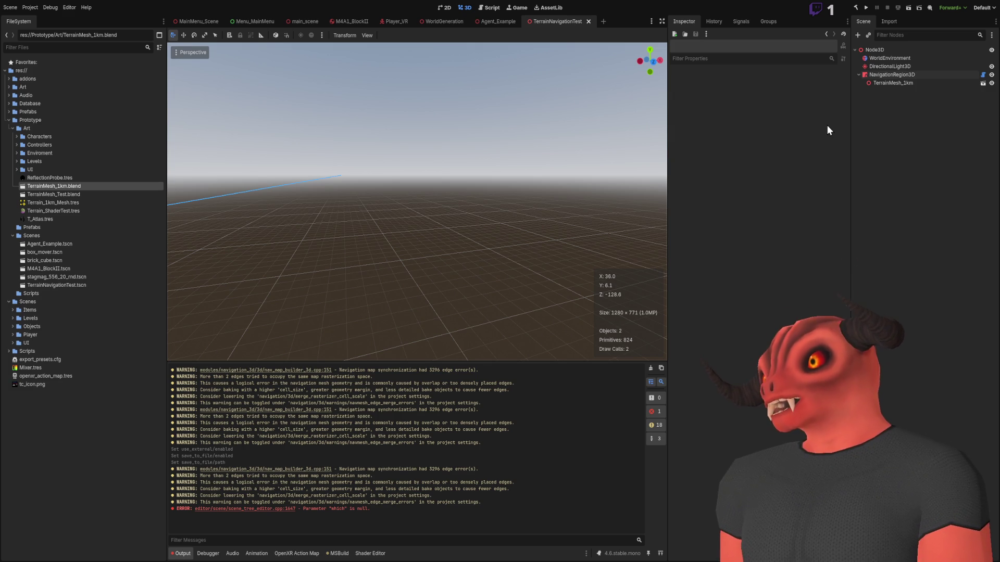
pyautogui.click(889, 78)
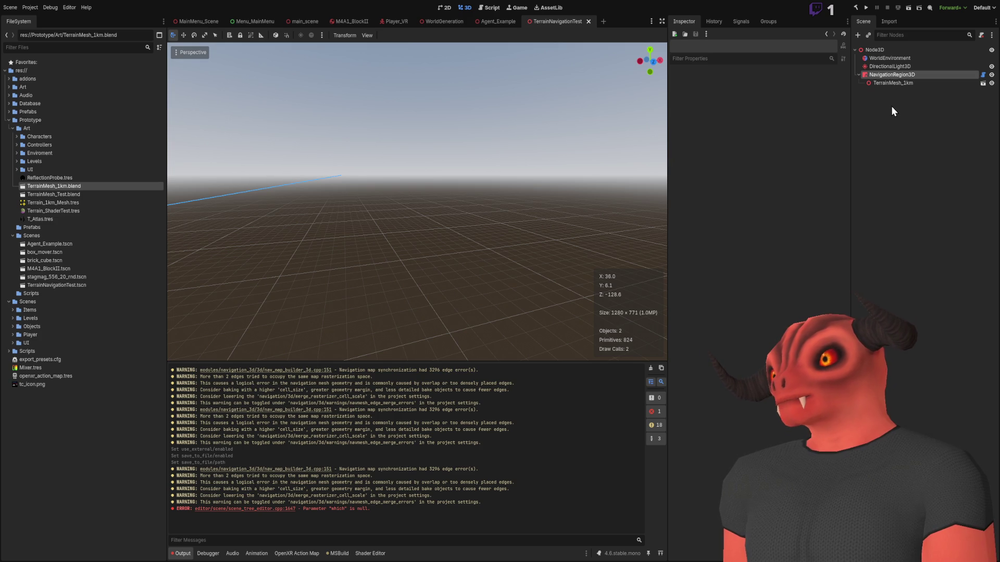
# - Select NavigationRegion3D, frame it, and swing the view down over the terrain
pyautogui.click(885, 74)
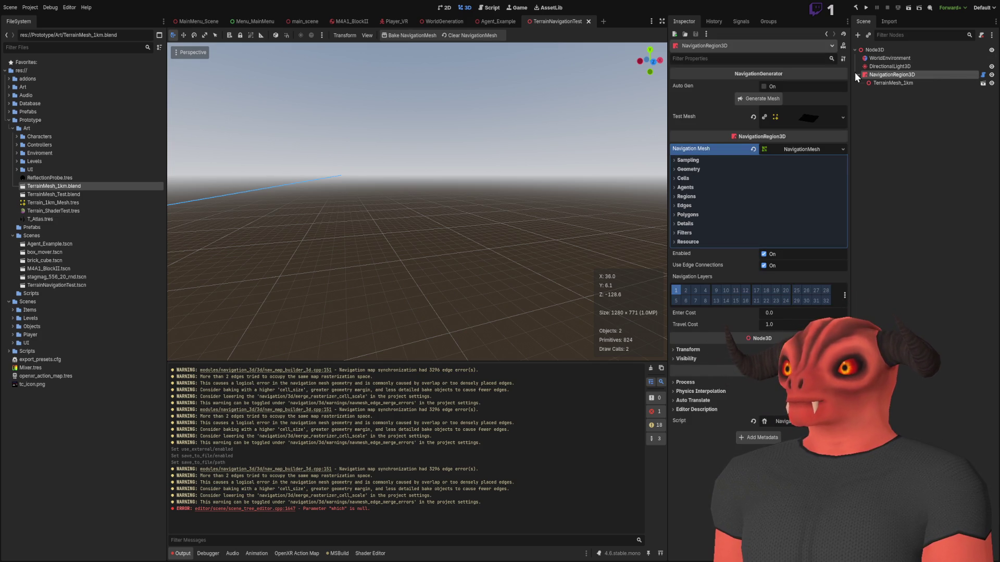
pyautogui.press('f')
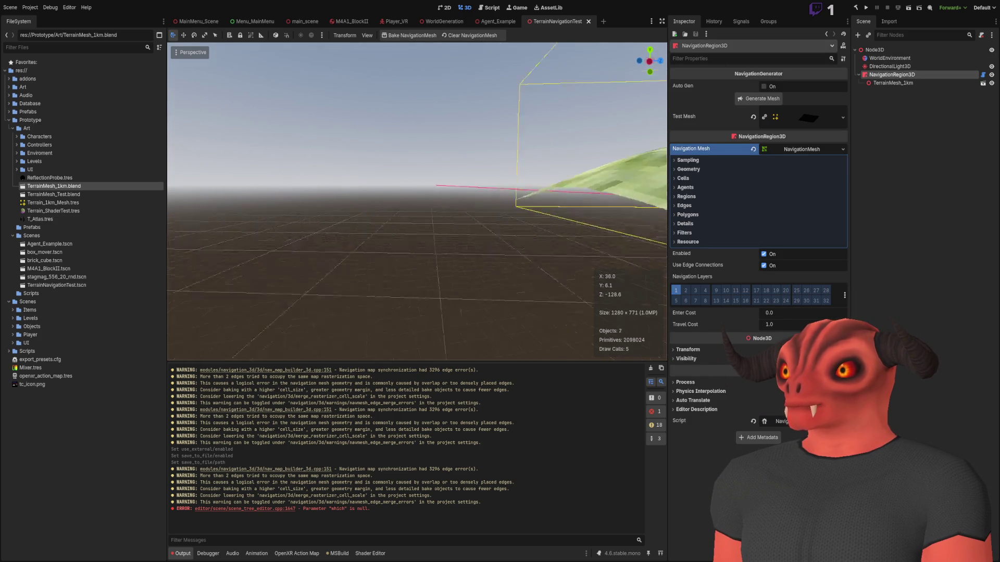
pyautogui.moveTo(521, 198); pyautogui.dragTo(565, 155)
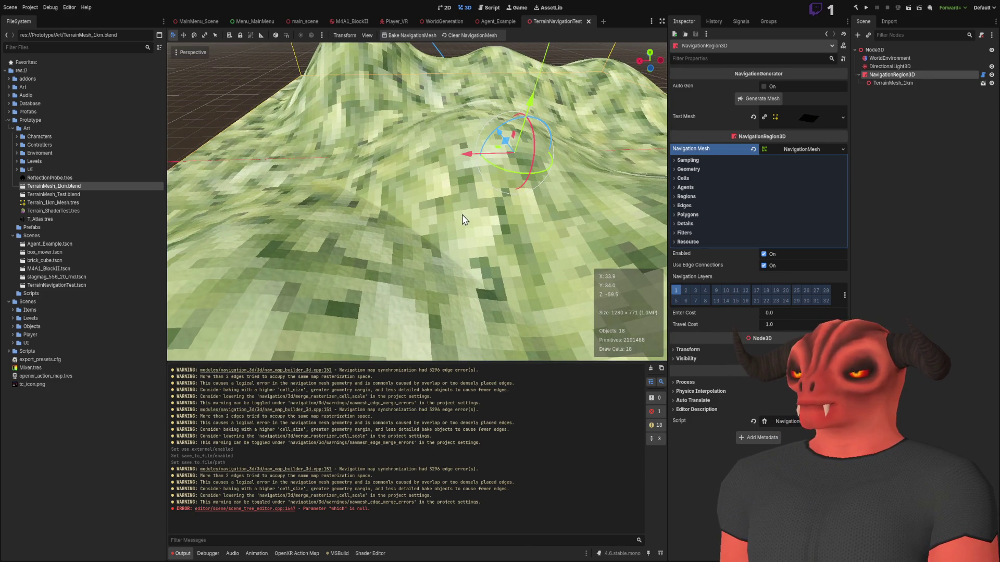
pyautogui.moveTo(466, 286); pyautogui.dragTo(578, 182)
# - Re-frame and inspect the navigation mesh wireframe, deselect, then switch to Obsidian
pyautogui.press('f')
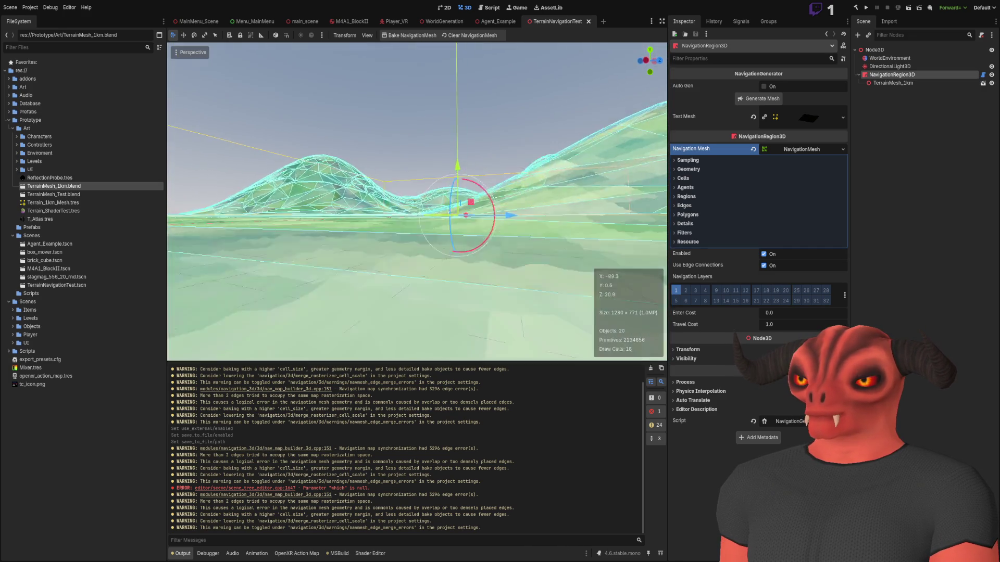
pyautogui.moveTo(417, 208); pyautogui.dragTo(437, 198)
pyautogui.moveTo(458, 287); pyautogui.dragTo(466, 283)
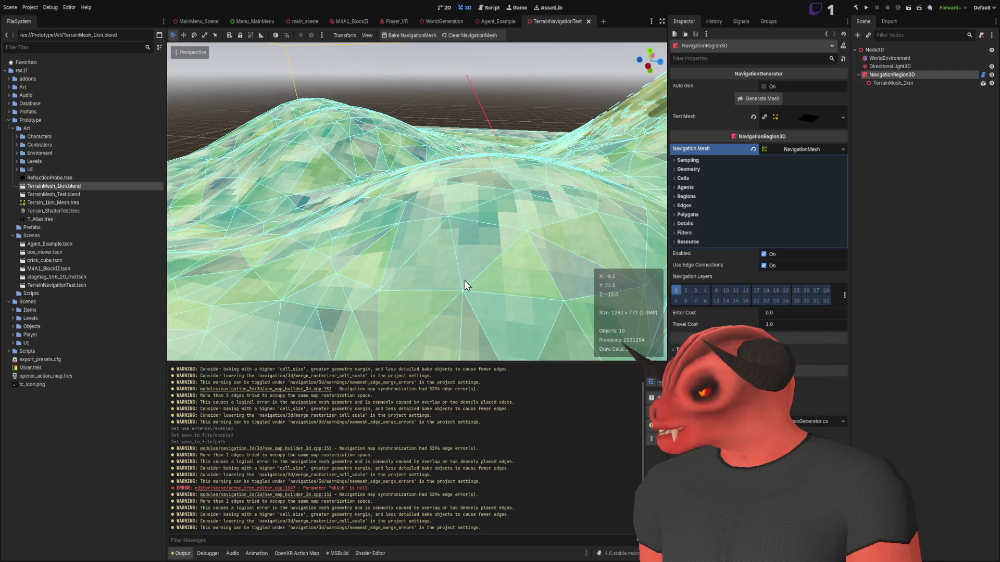
pyautogui.moveTo(456, 283)
pyautogui.mouseDown()
pyautogui.moveTo(458, 218)
pyautogui.moveTo(458, 271)
pyautogui.moveTo(469, 270)
pyautogui.moveTo(469, 229)
pyautogui.moveTo(477, 265)
pyautogui.moveTo(439, 119)
pyautogui.mouseUp()
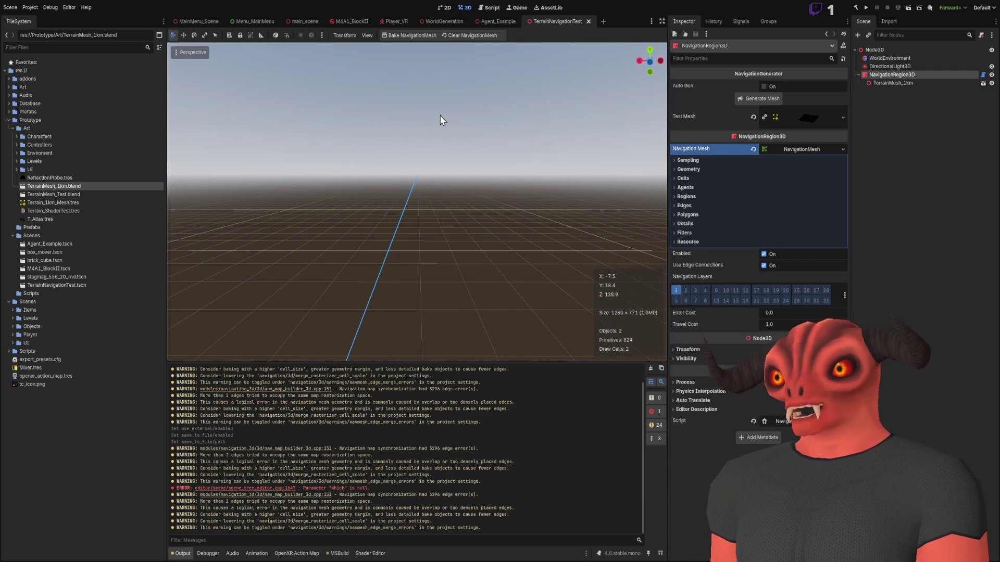
pyautogui.click(440, 119)
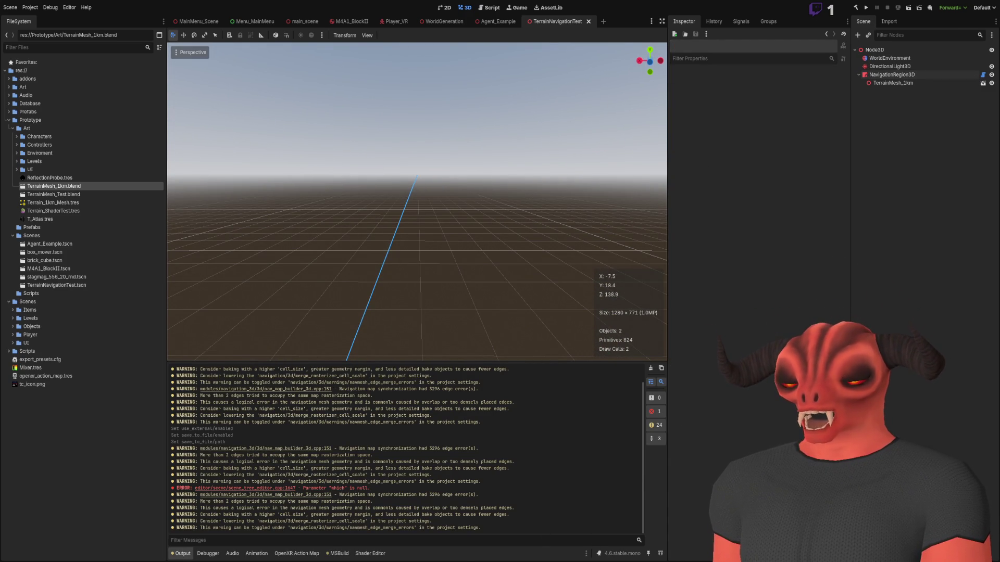
pyautogui.hotkey('alt', 'Tab')
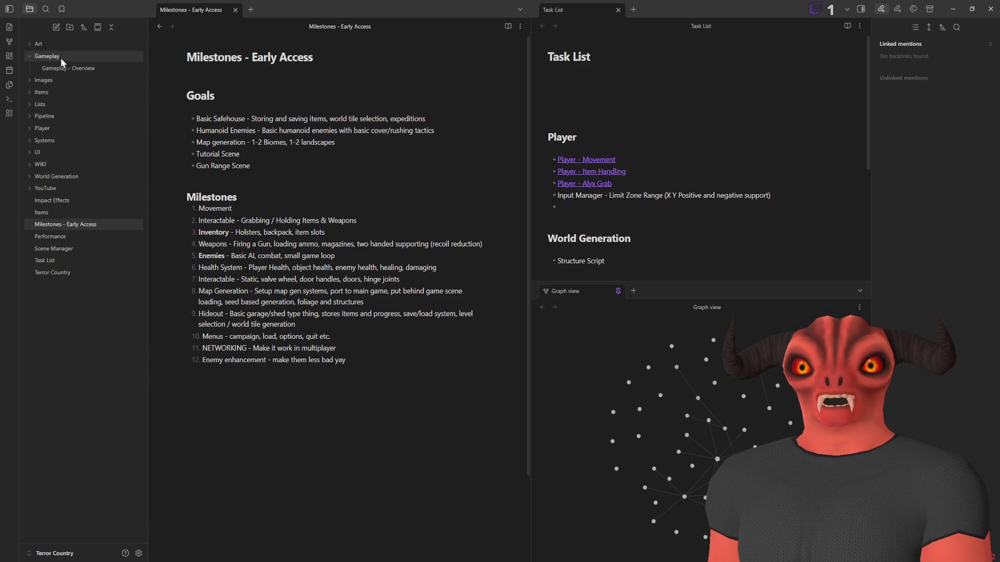